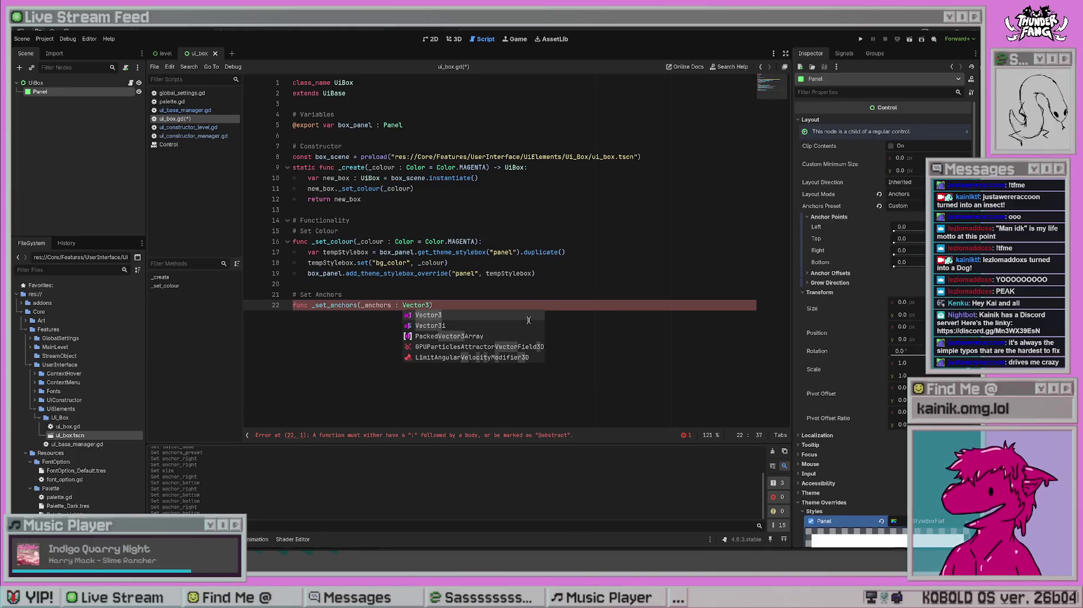
- Rewrite line 22 as func _set_anchors(_anchors : Vector4 = Vector4(0, 0, 0, 0)): with a pass body
key(BackSpace)
text(4)
text())
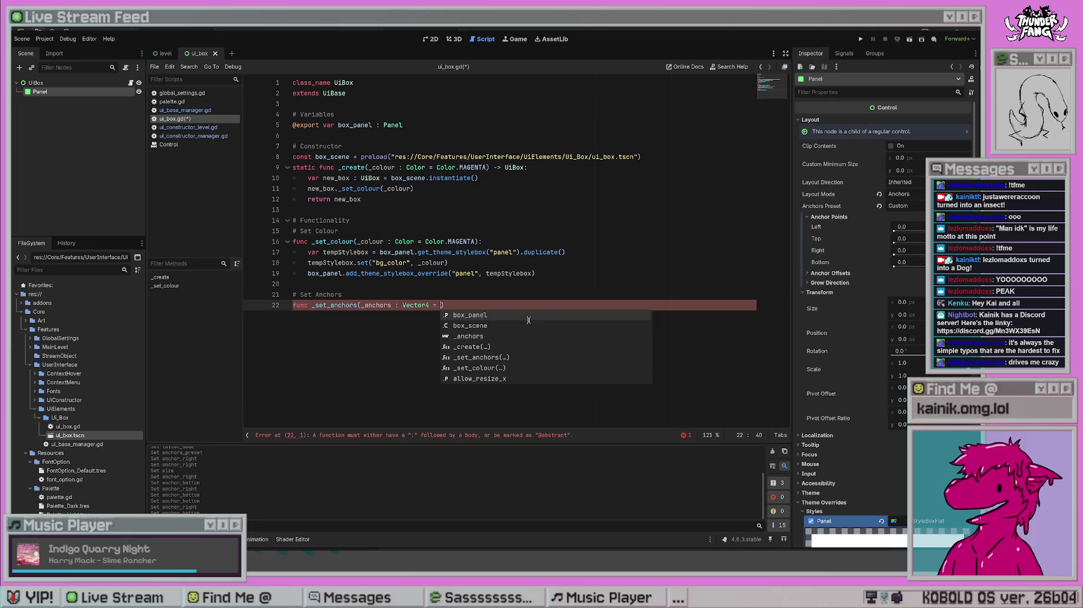
key(Escape)
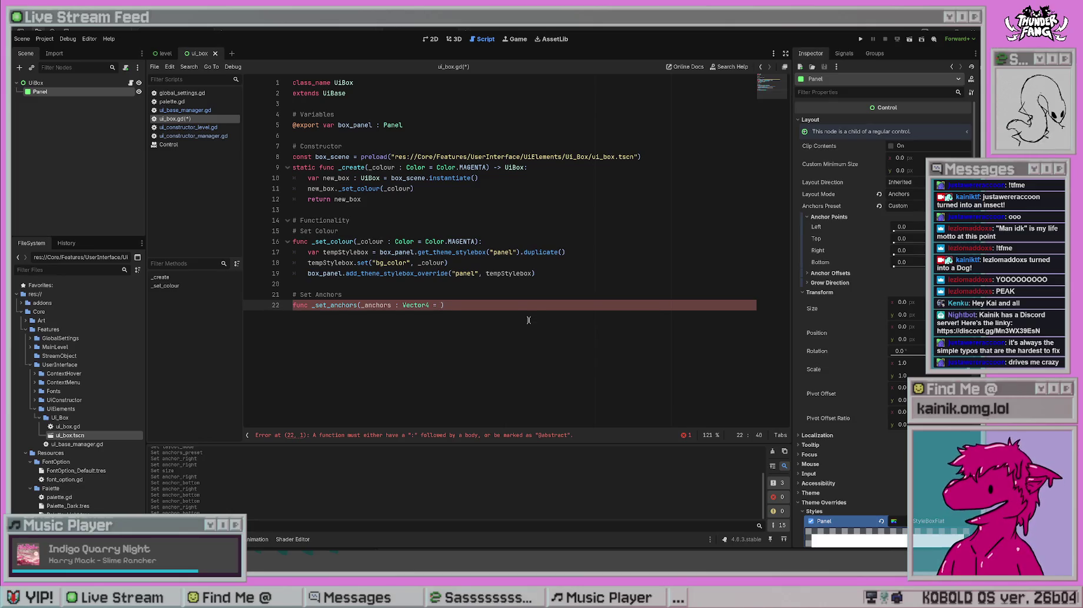
text(Vector3)
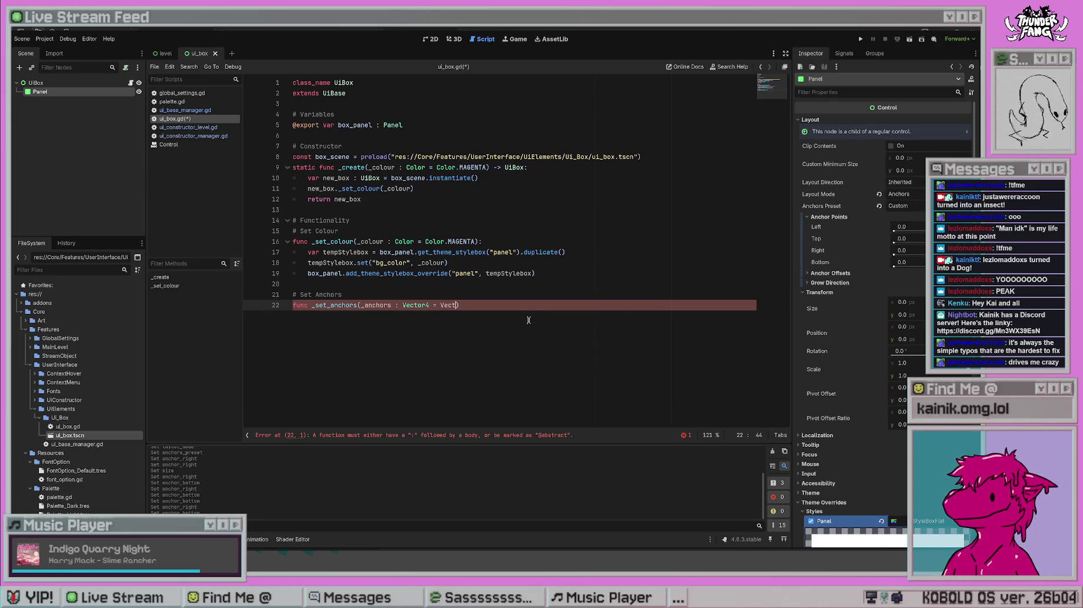
key(BackSpace)
text(4)
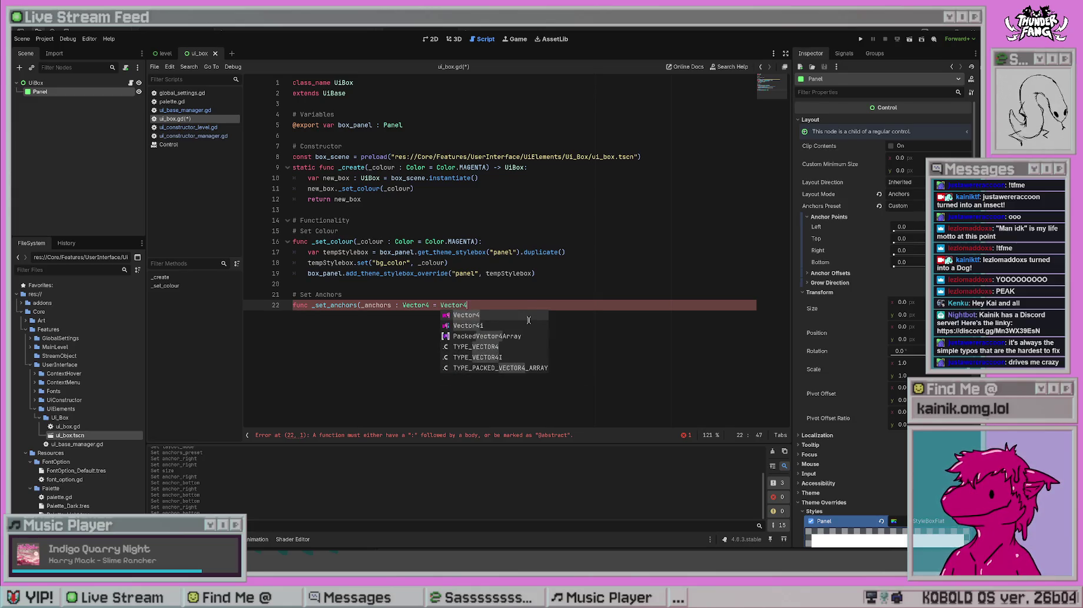
text((0m,)
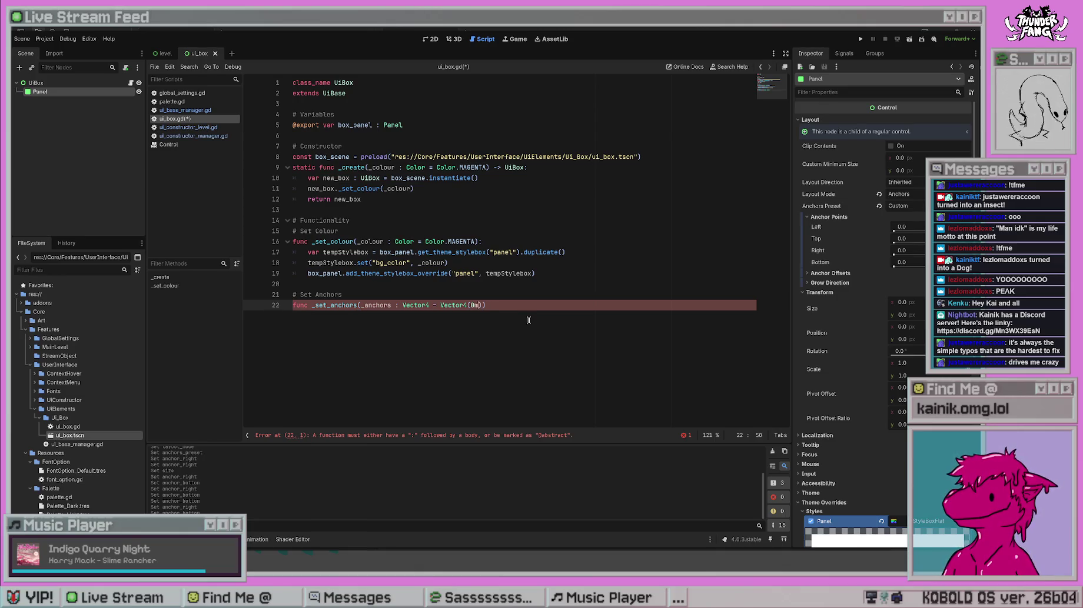
text(,)
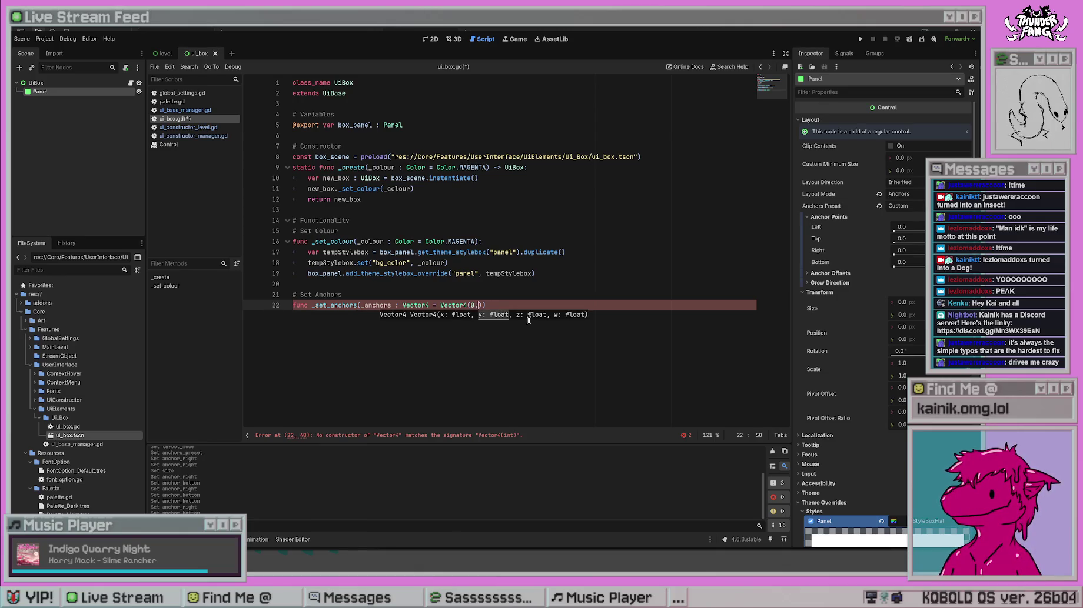
key(BackSpace)
key(BackSpace)
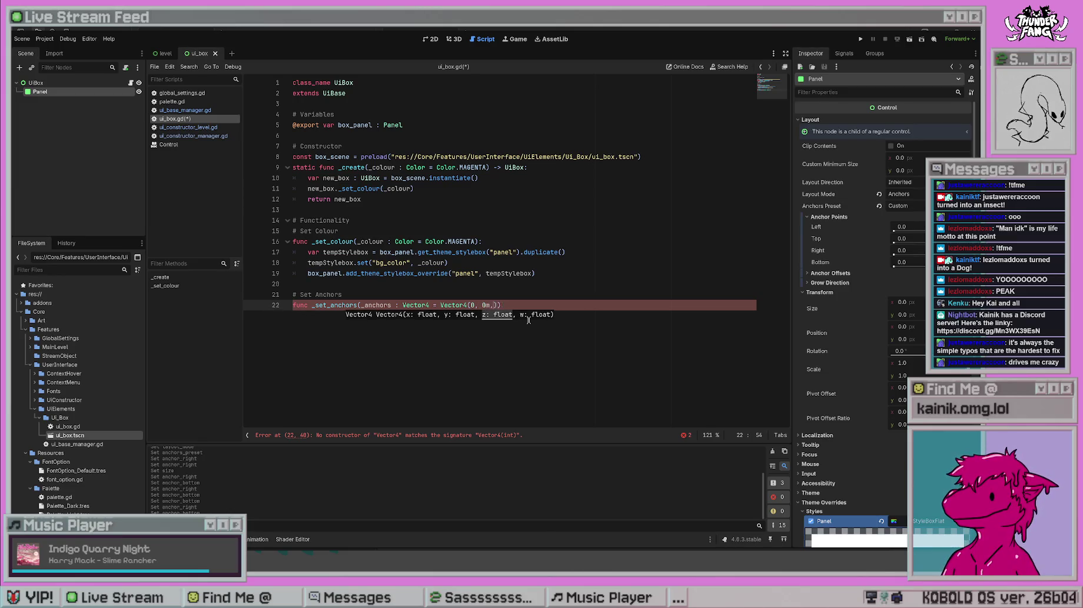
text(0, 0)
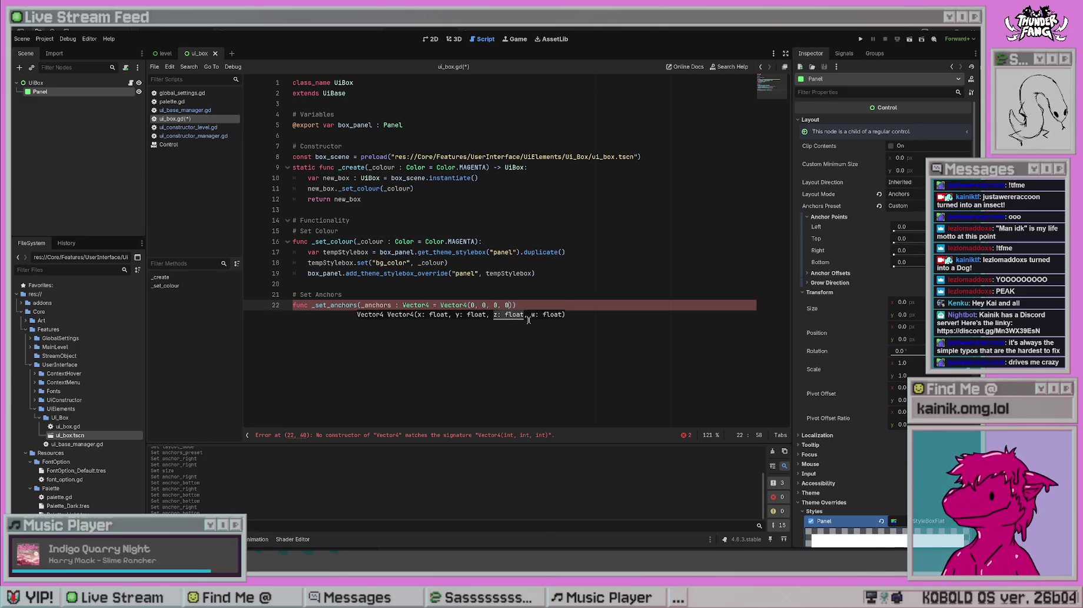
text()))
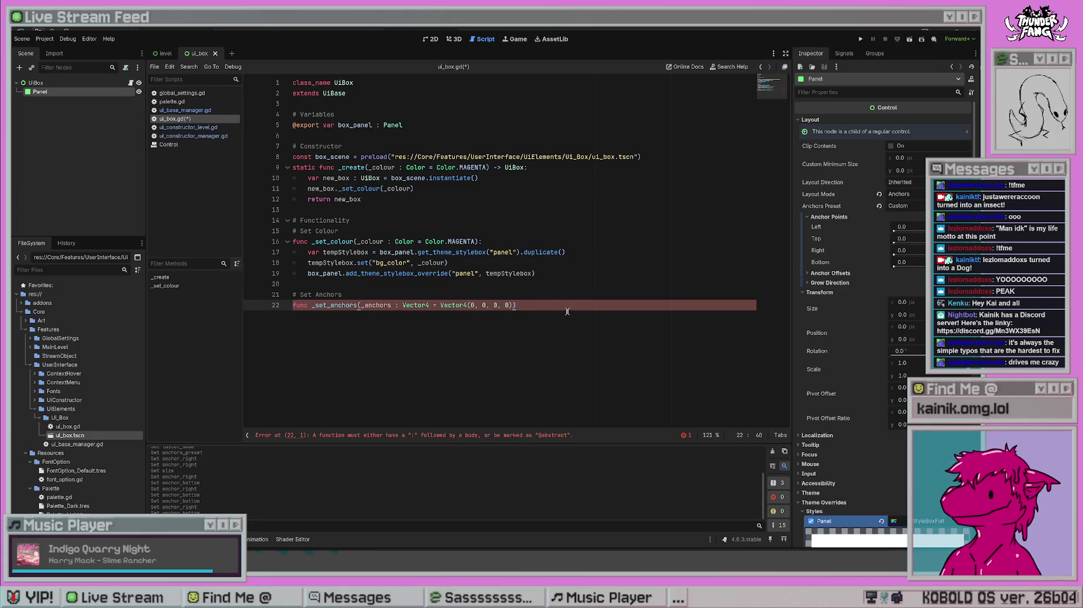
text(:)
key(Return)
text(pass)
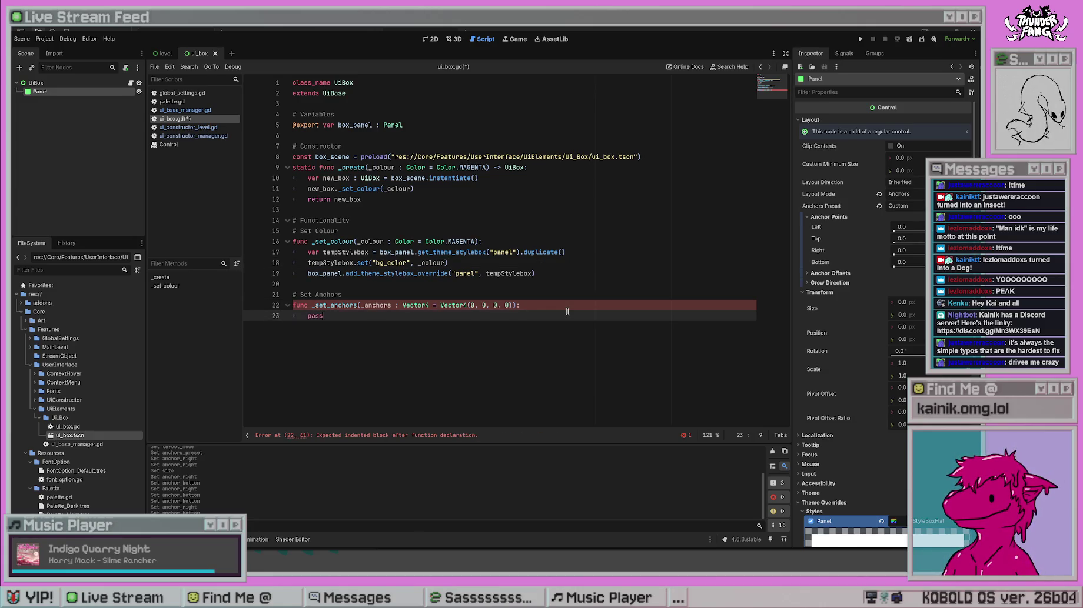
key(Return)
- Save, then change the _set_anchors default to Vector4(0, 0, 0.5, 0.5)
key(ctrl+s)
click(465, 305)
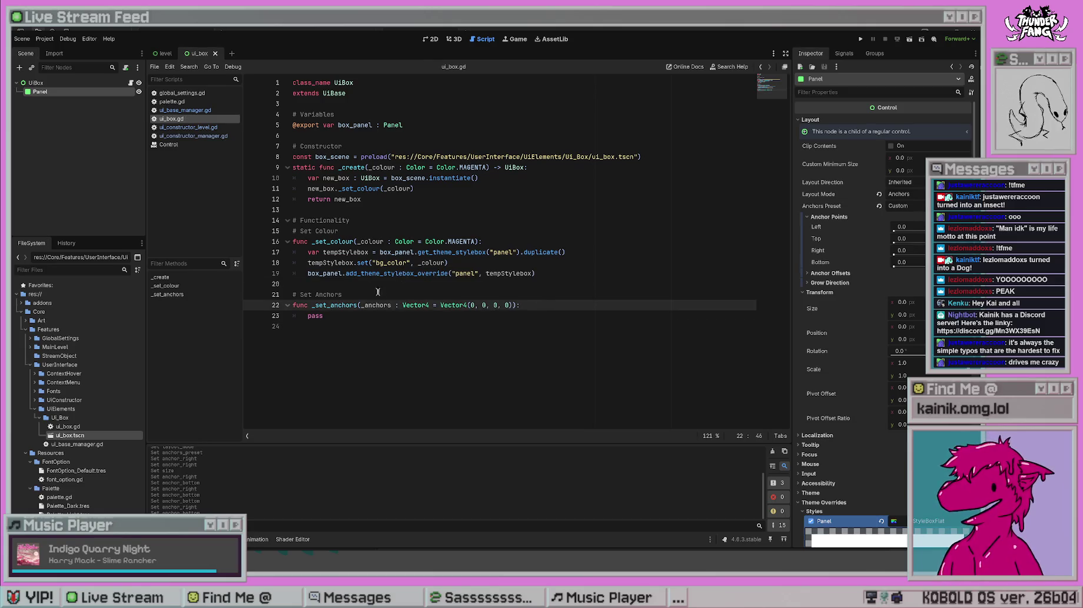
key(Right)
key(Right)
key(Right)
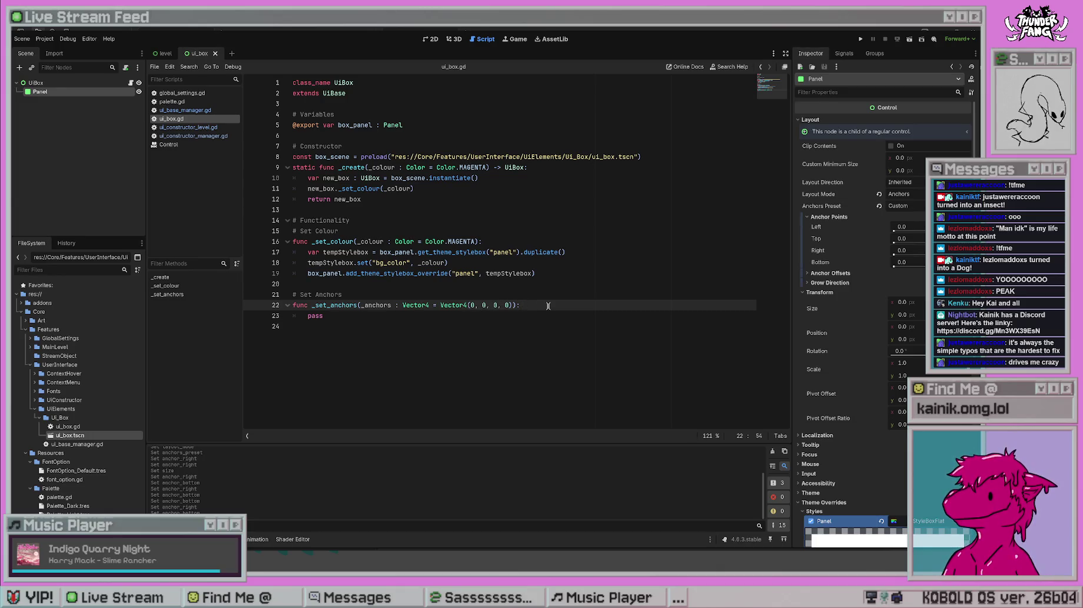
text(1, )
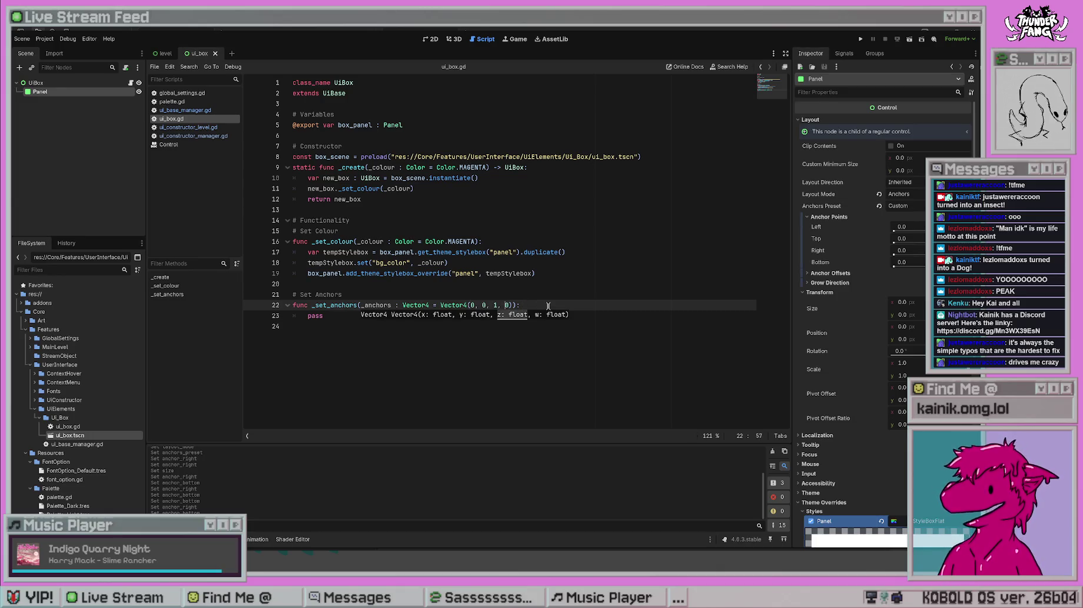
text(1)
click(504, 328)
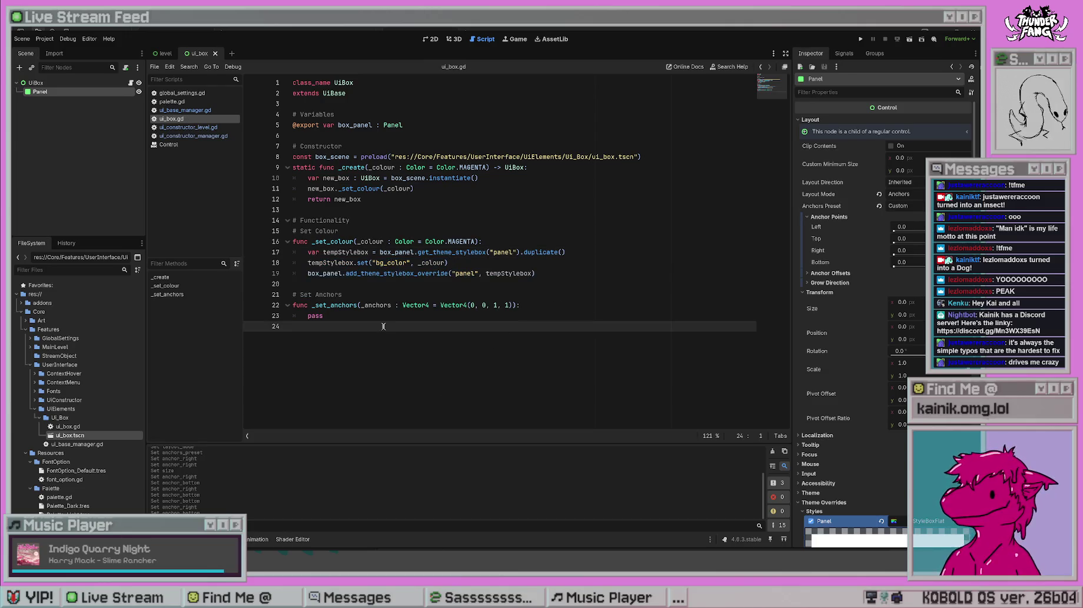
click(526, 305)
double_click(496, 305)
key(BackSpace)
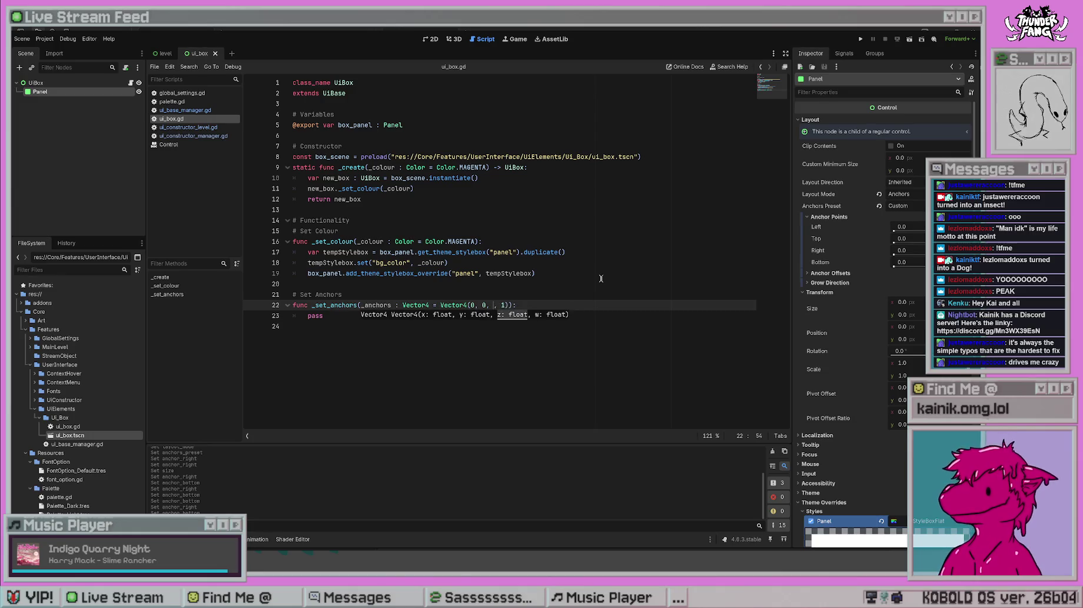
text(0.5, )
text(0,5)
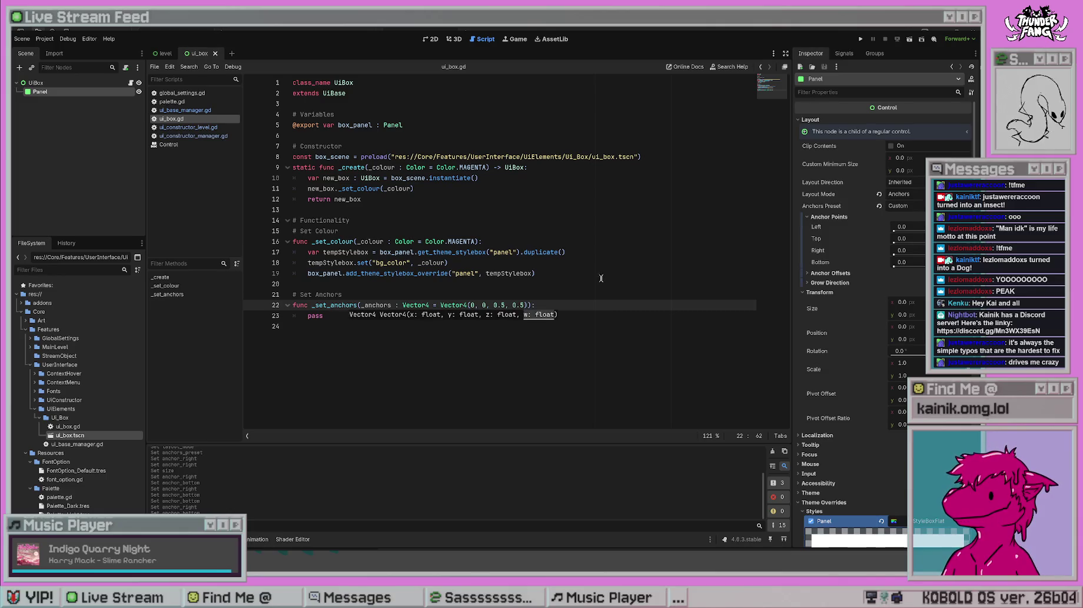
click(346, 377)
click(565, 317)
click(571, 304)
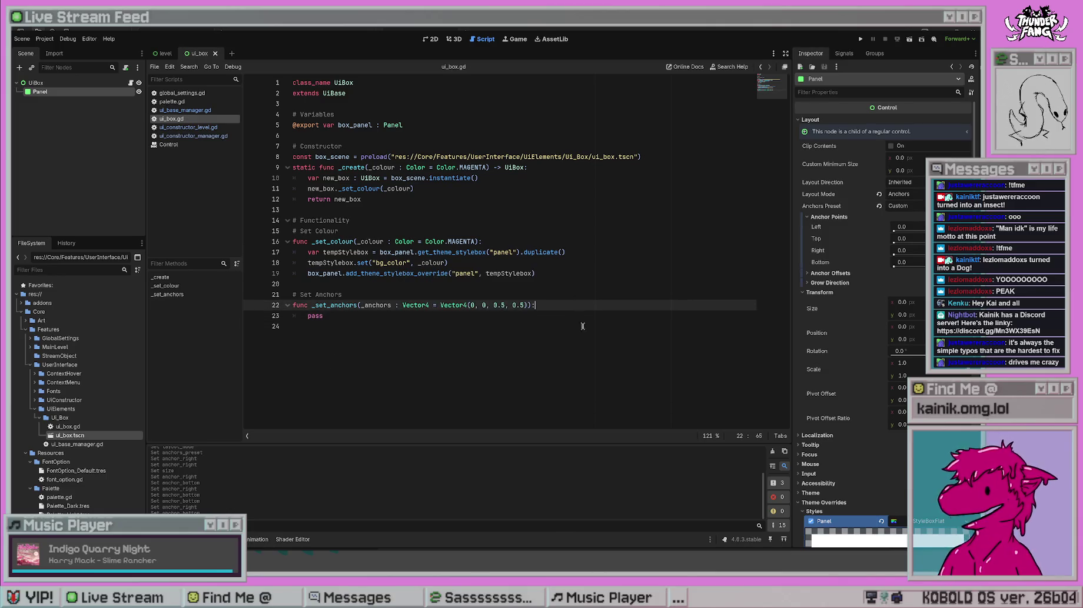
- Start a new line after new_box._set_colour in _create, typing new_box._set_
click(418, 188)
key(Return)
text(new_box._set_)
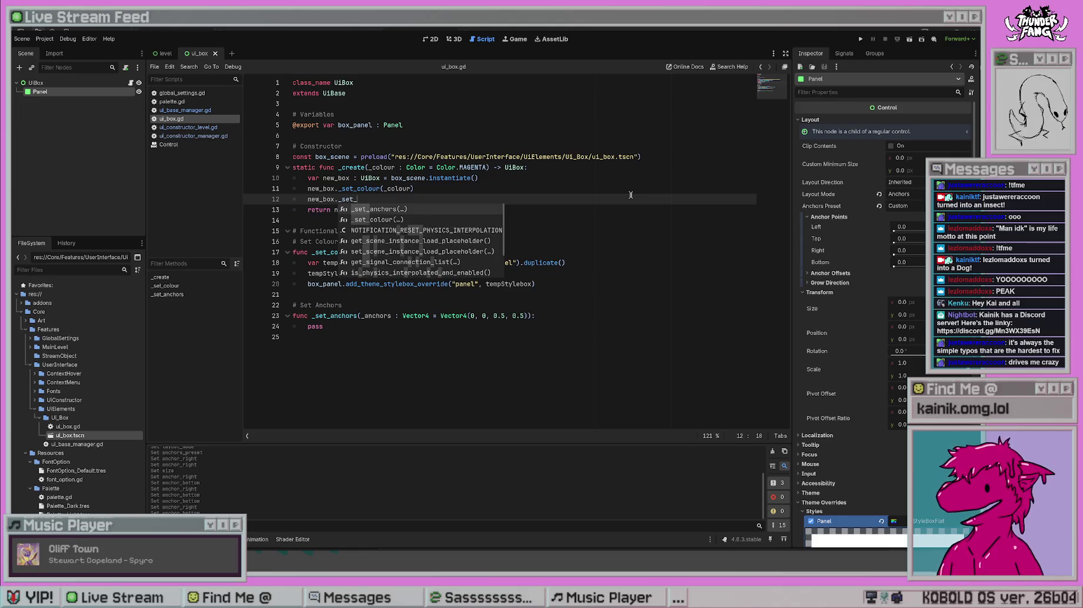
- Complete the new_box._set_anchors() call and add ', _anchors : Vector4 =' after Color.MAGENTA in _create
key(Return)
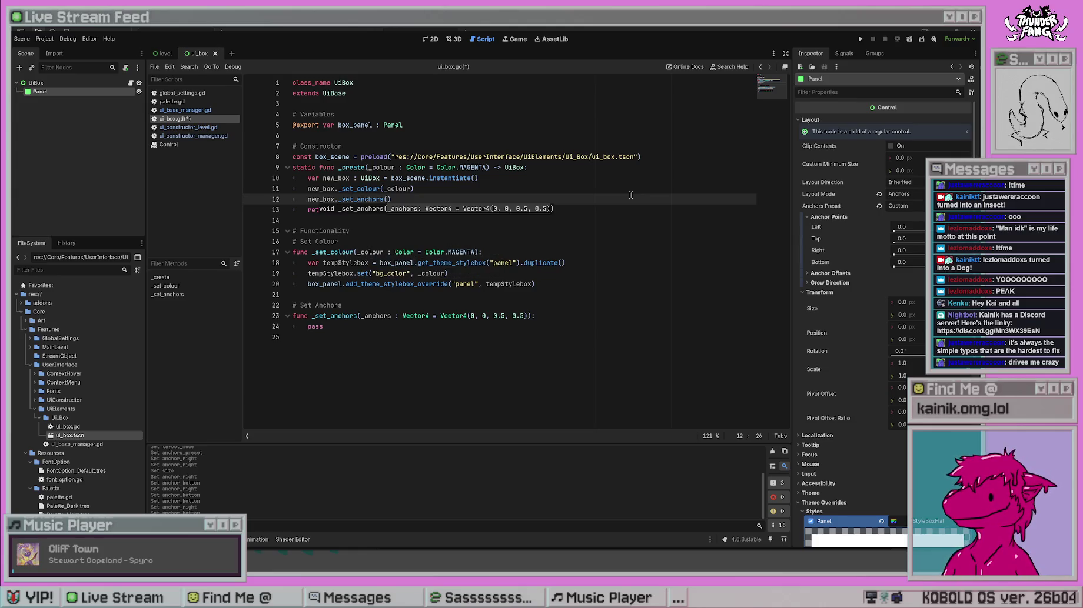
click(561, 154)
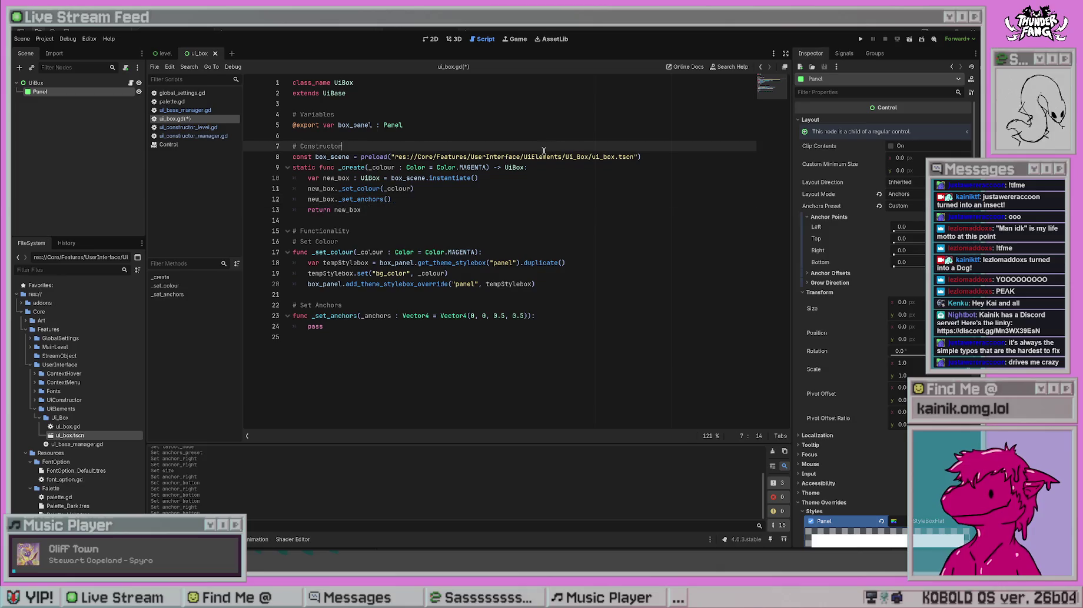
click(486, 167)
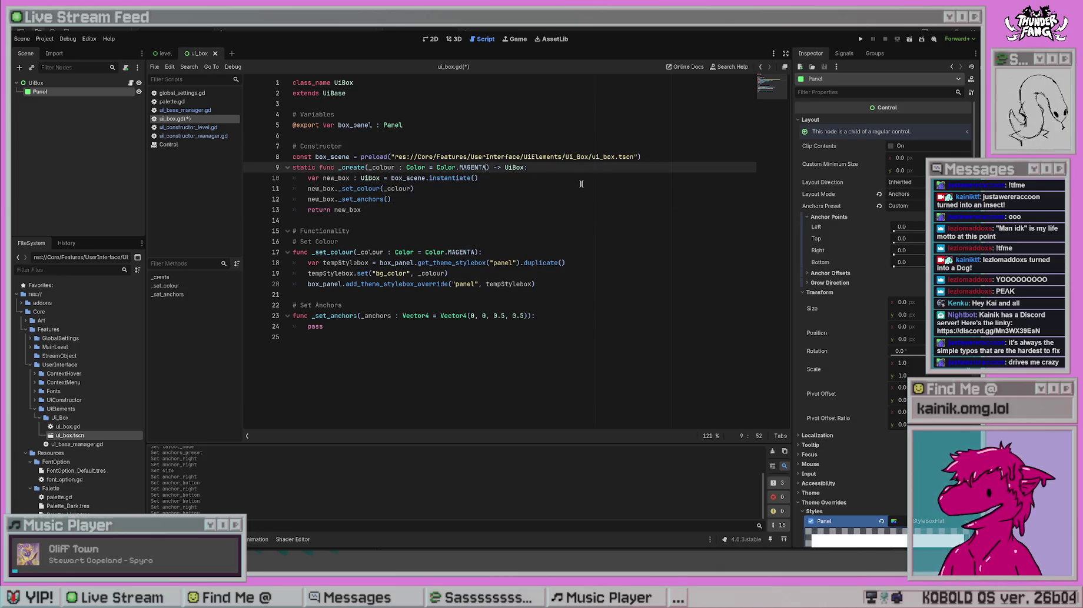
text(, _anchors)
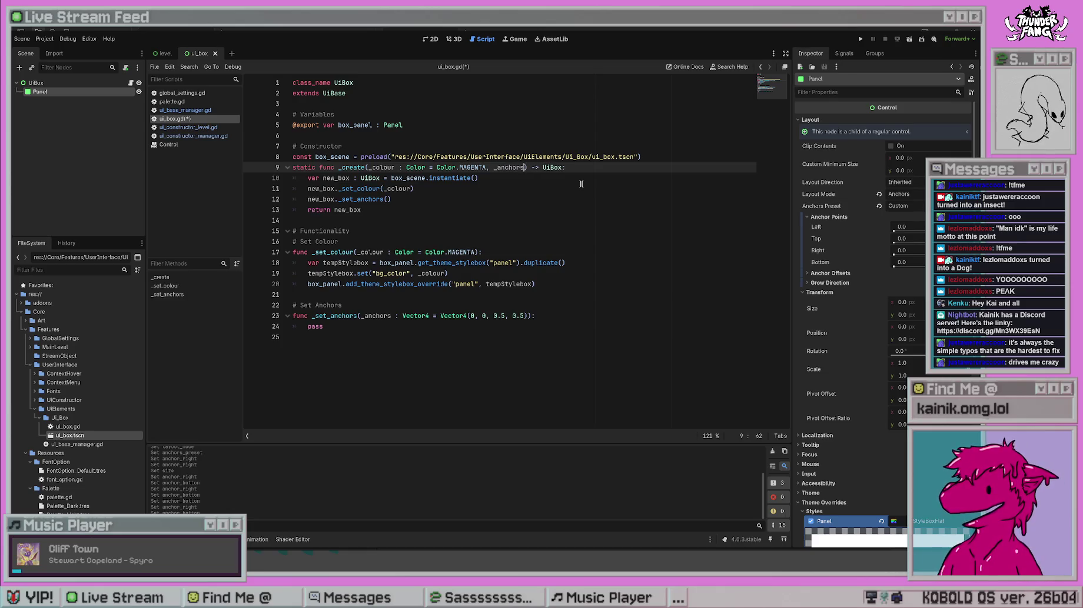
text( : Vector43)
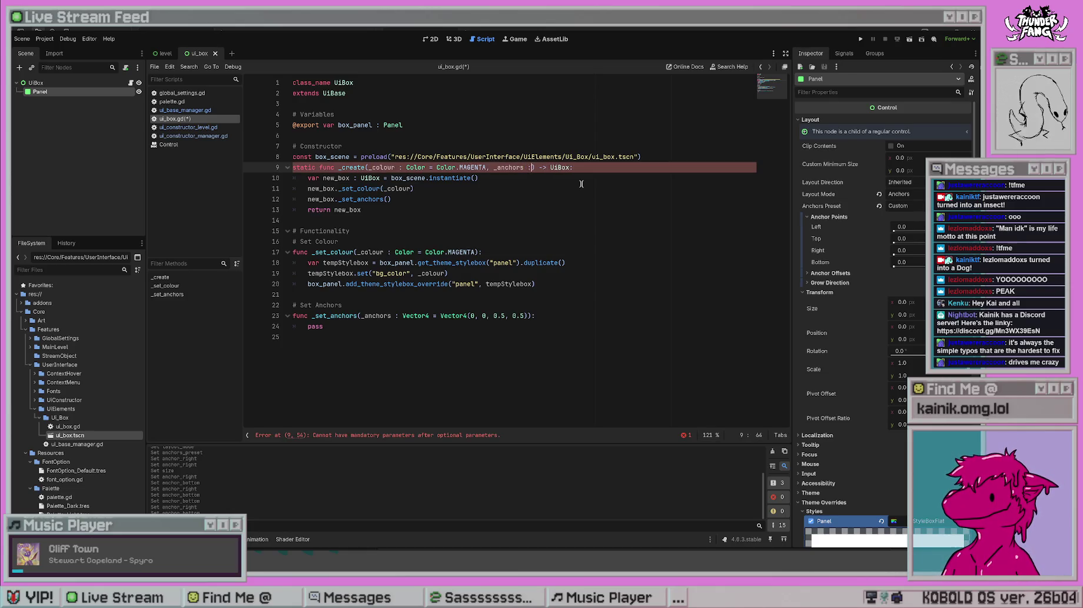
key(BackSpace)
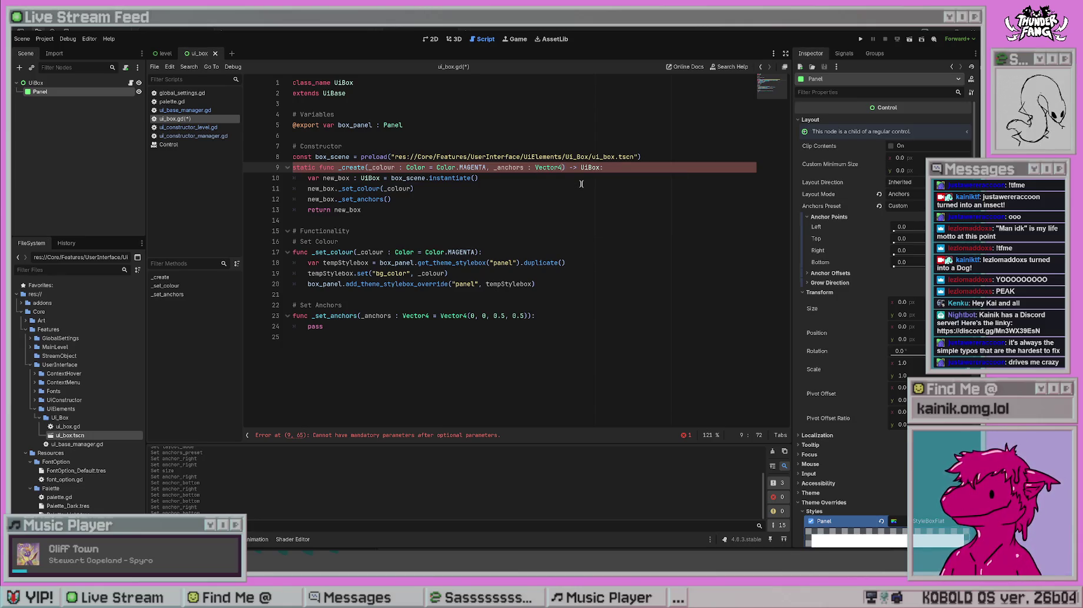
text(=)
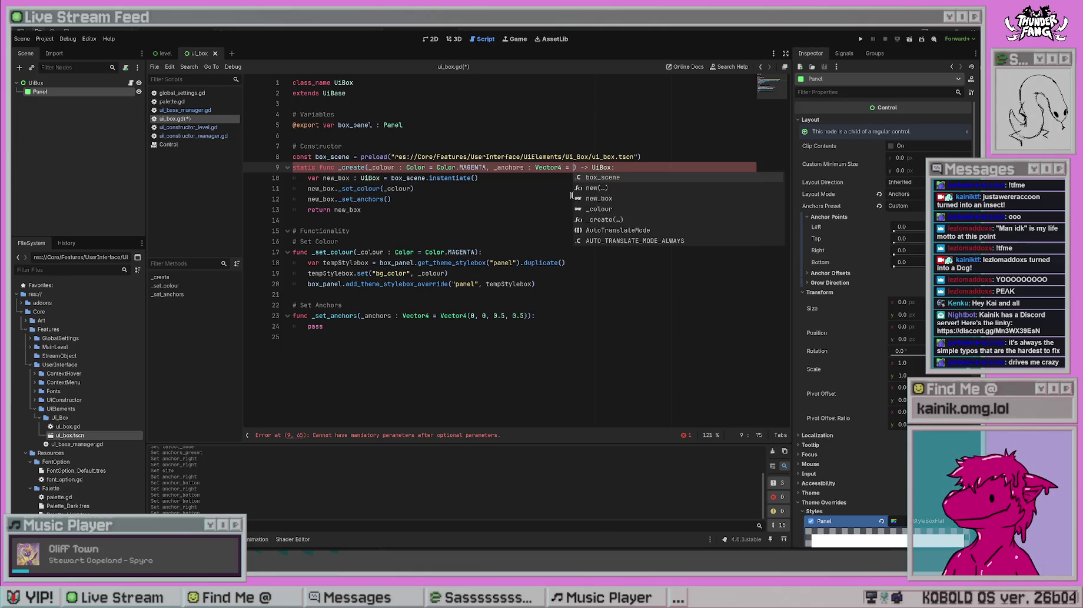
click(523, 332)
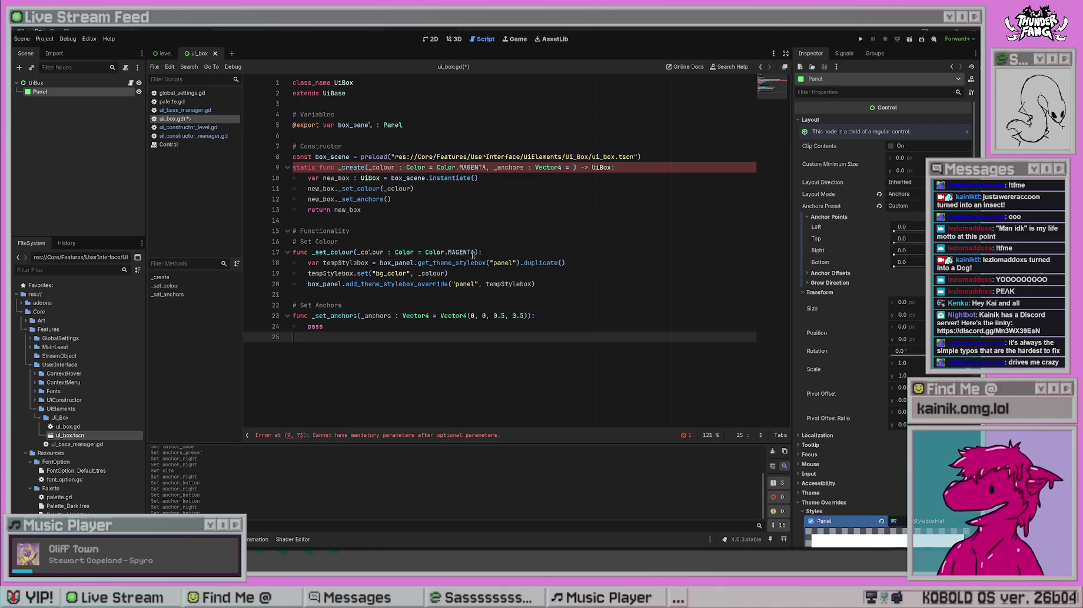
mouse_move(475, 253)
mouse_down()
mouse_move(388, 253)
mouse_move(396, 252)
mouse_up()
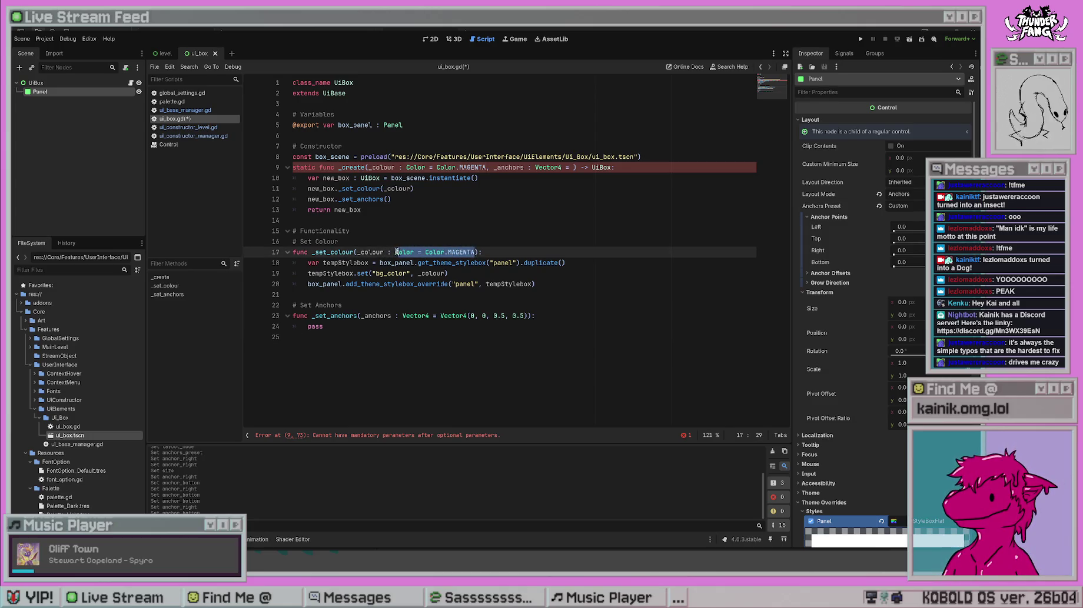
- Strip the type and default from _set_colour's parameter, rename _colour to colour, and save
key(BackSpace)
key(BackSpace)
key(BackSpace)
text(r)
key(ctrl+s)
click(362, 252)
key(BackSpace)
click(429, 203)
click(434, 274)
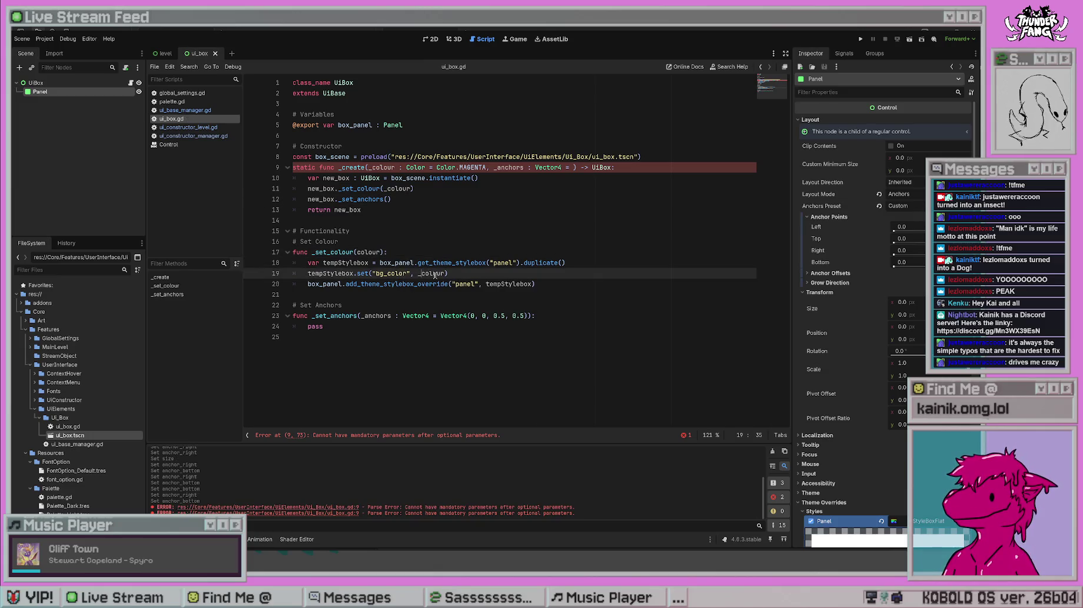
key(BackSpace)
key(ctrl+s)
- Move the Vector4(0, 0, 0.5, 0.5) default from _set_anchors into _create's _anchors parameter
click(431, 316)
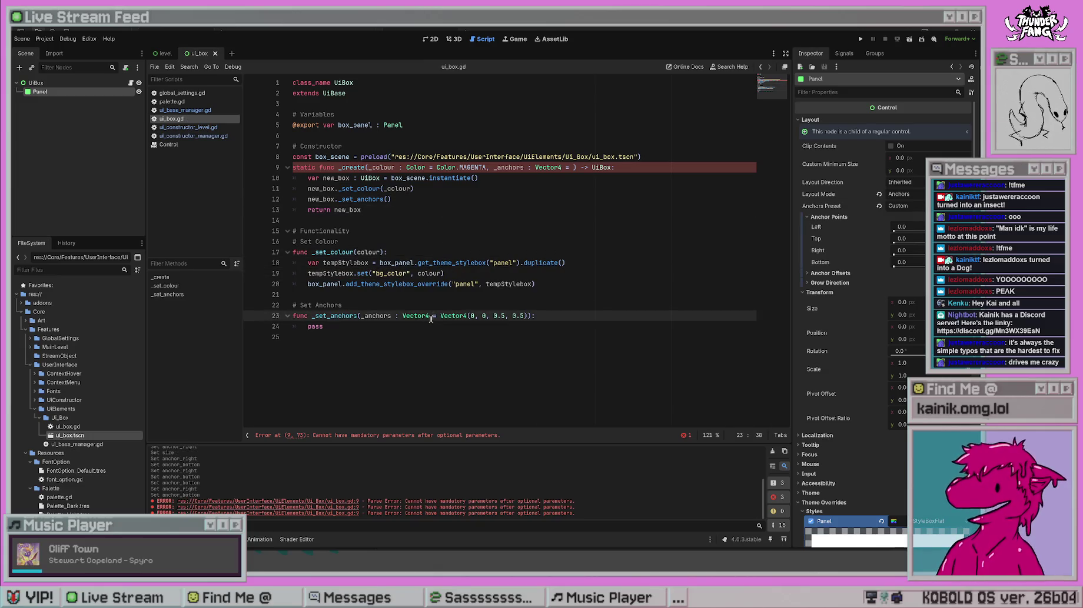
click(517, 338)
mouse_move(527, 316)
mouse_down()
mouse_move(412, 316)
mouse_move(440, 315)
mouse_up()
key(ctrl+c)
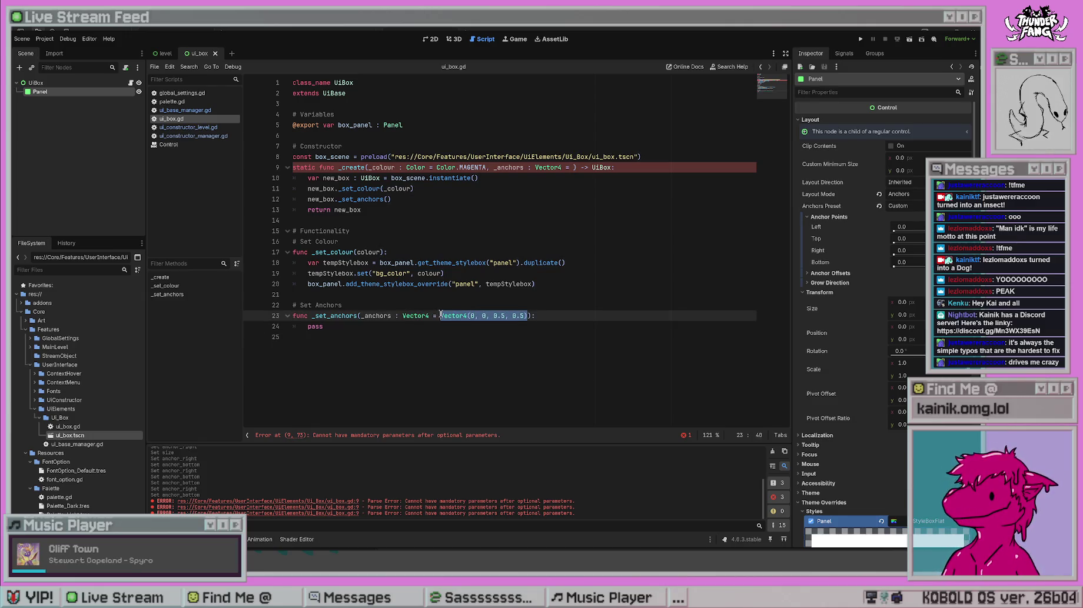
key(BackSpace)
key(BackSpace)
key(BackSpace)
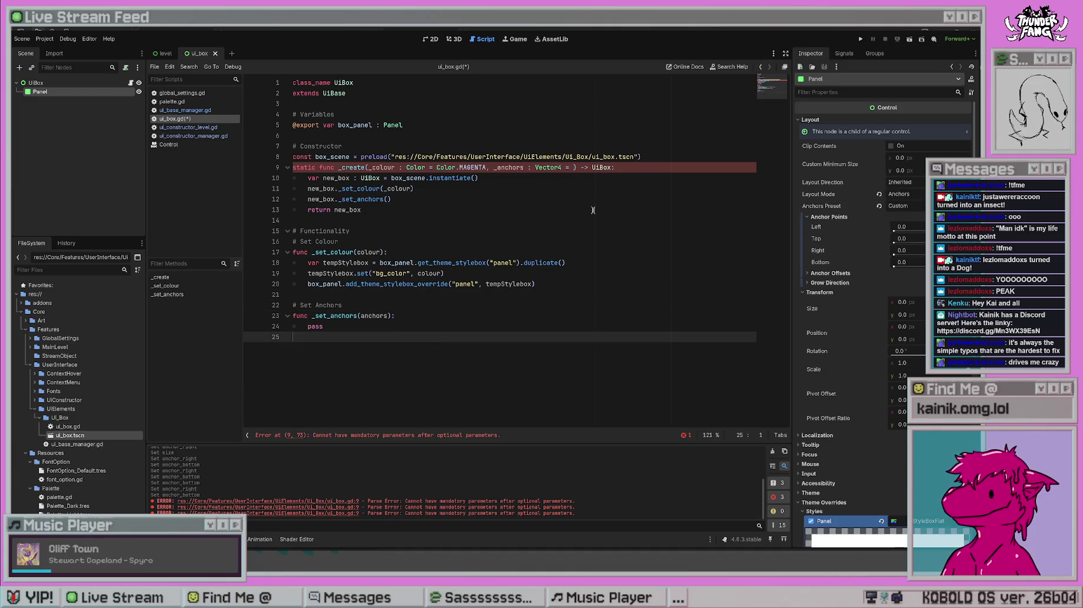
click(573, 168)
key(ctrl+v)
mouse_move(316, 167)
mouse_down()
mouse_move(694, 160)
mouse_move(703, 169)
mouse_up()
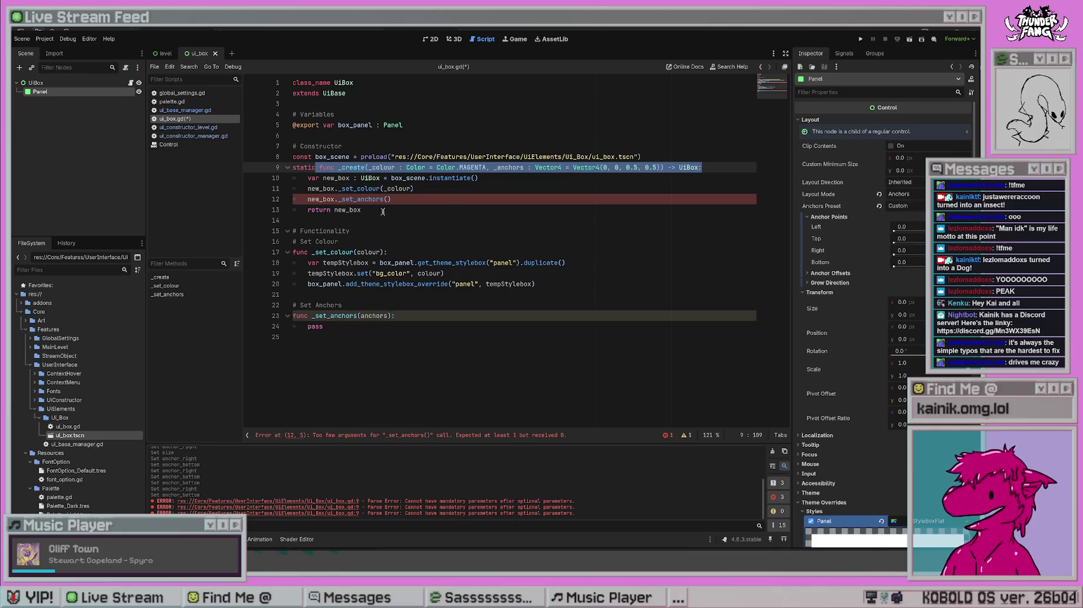
- Pass _anchors into the new_box._set_anchors() call and save the script
click(536, 253)
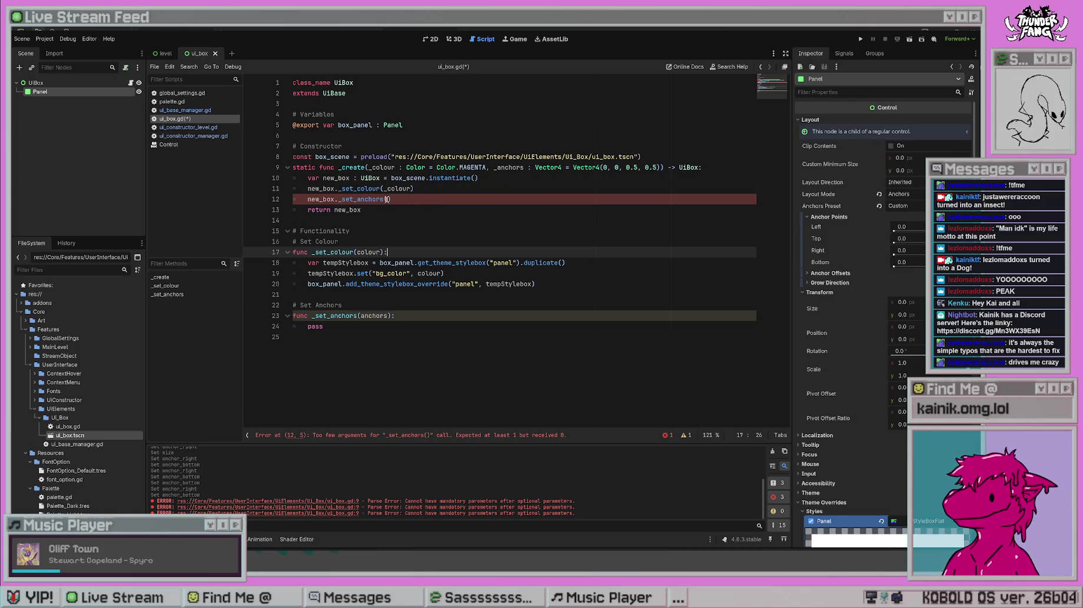
click(387, 200)
text(_anchors)
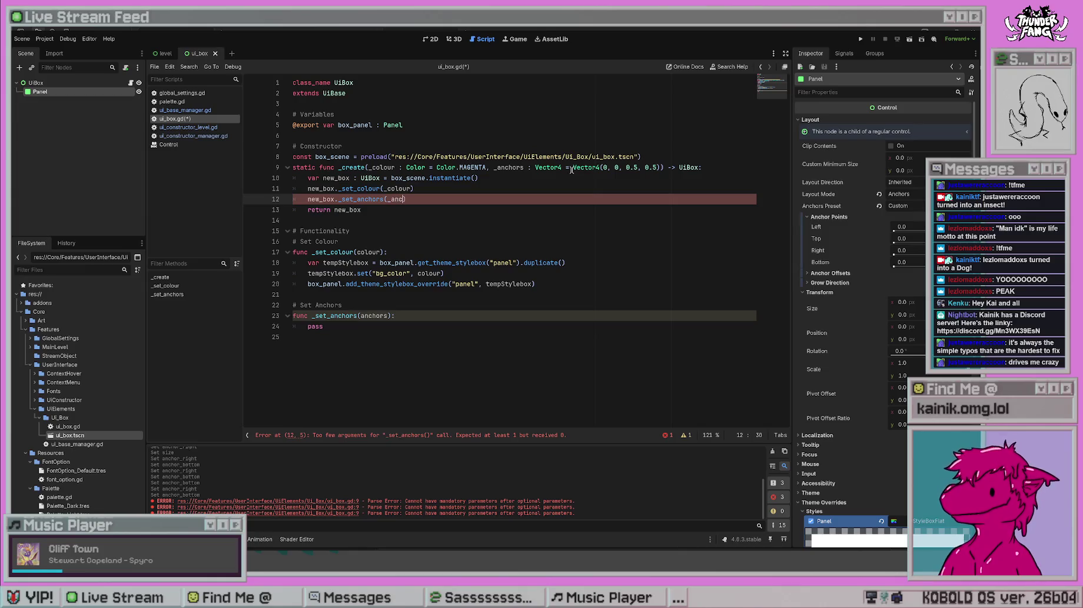
click(506, 242)
key(ctrl+s)
click(456, 326)
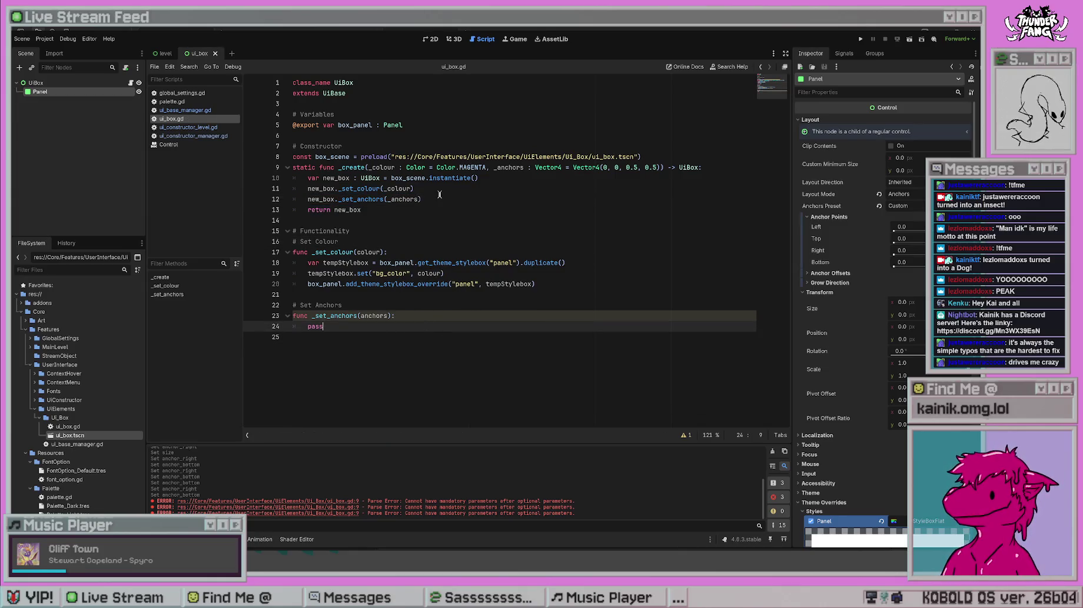
mouse_move(420, 251)
mouse_down()
mouse_move(307, 251)
mouse_move(423, 350)
mouse_up()
click(472, 360)
click(294, 294)
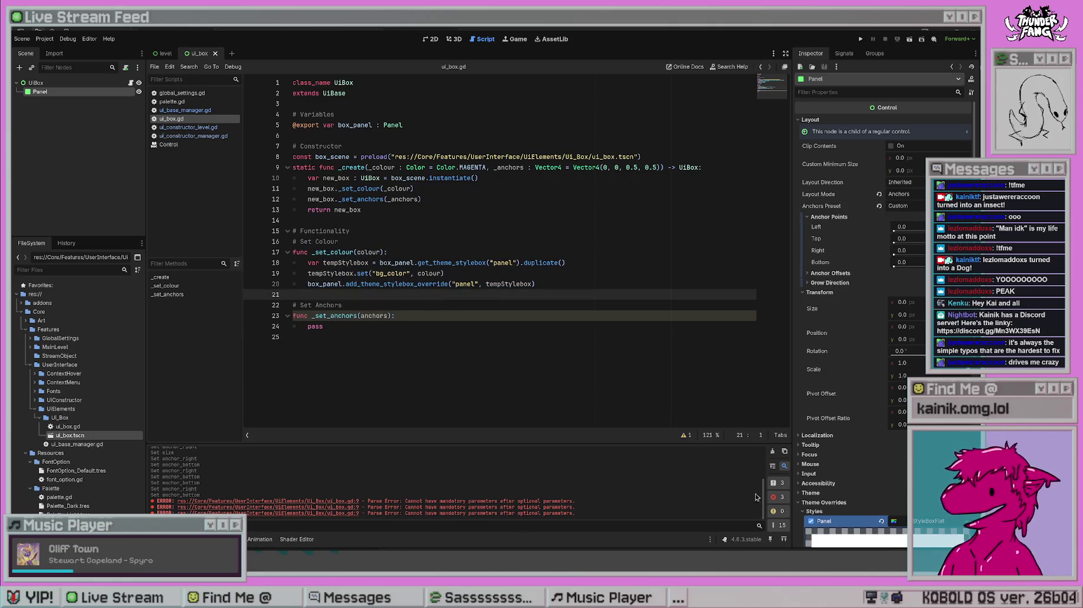
- Review _create's parameters and extend the Set Anchors comment with (Left, Top, Right, Bottom)
click(772, 452)
drag(361, 210, 383, 200)
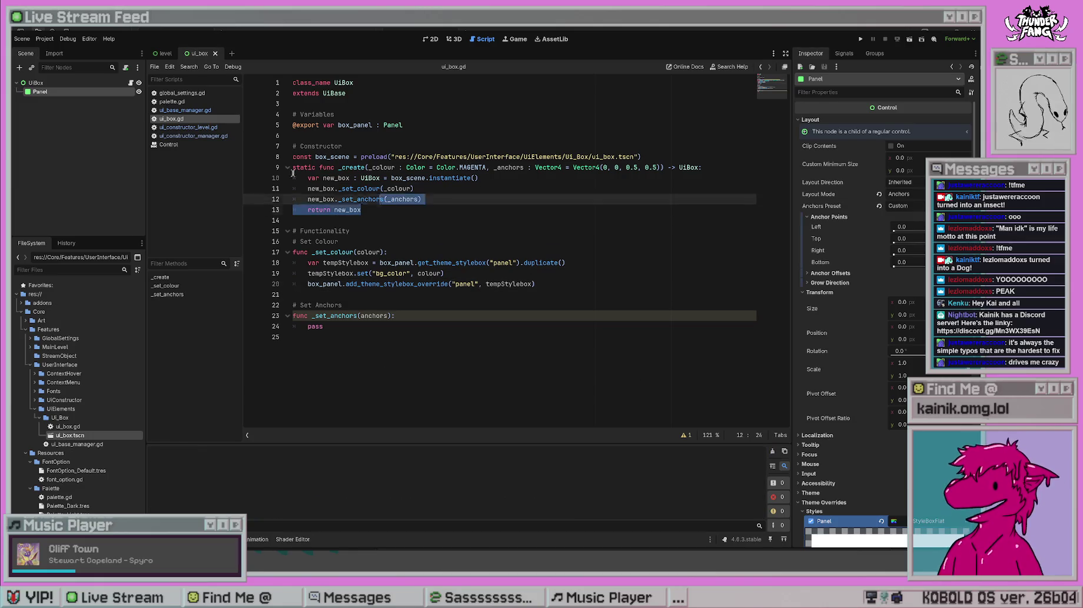
drag(292, 174, 292, 169)
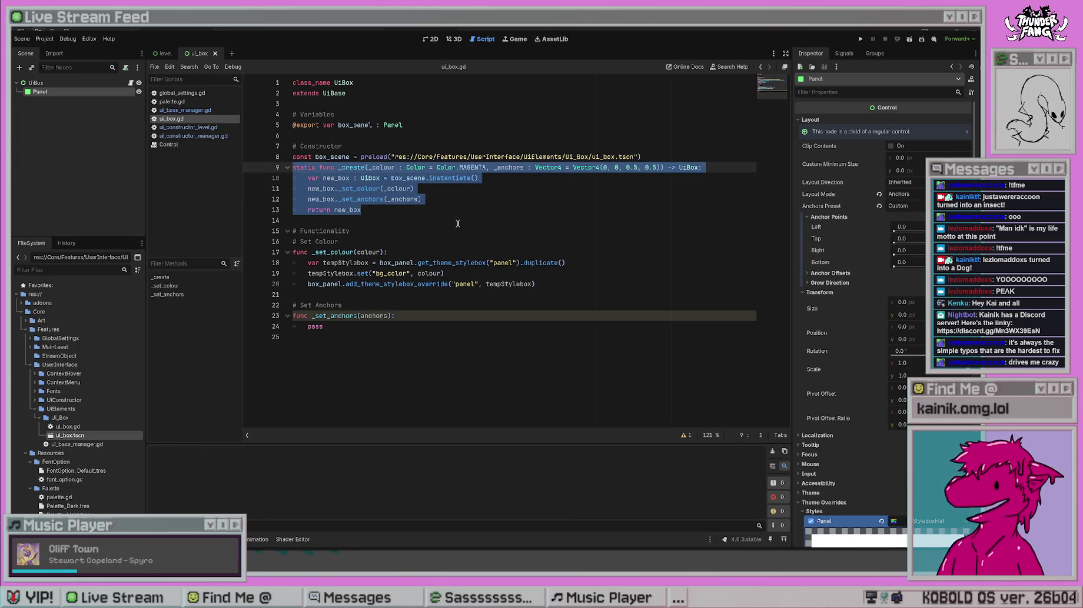
click(457, 223)
drag(448, 168, 668, 169)
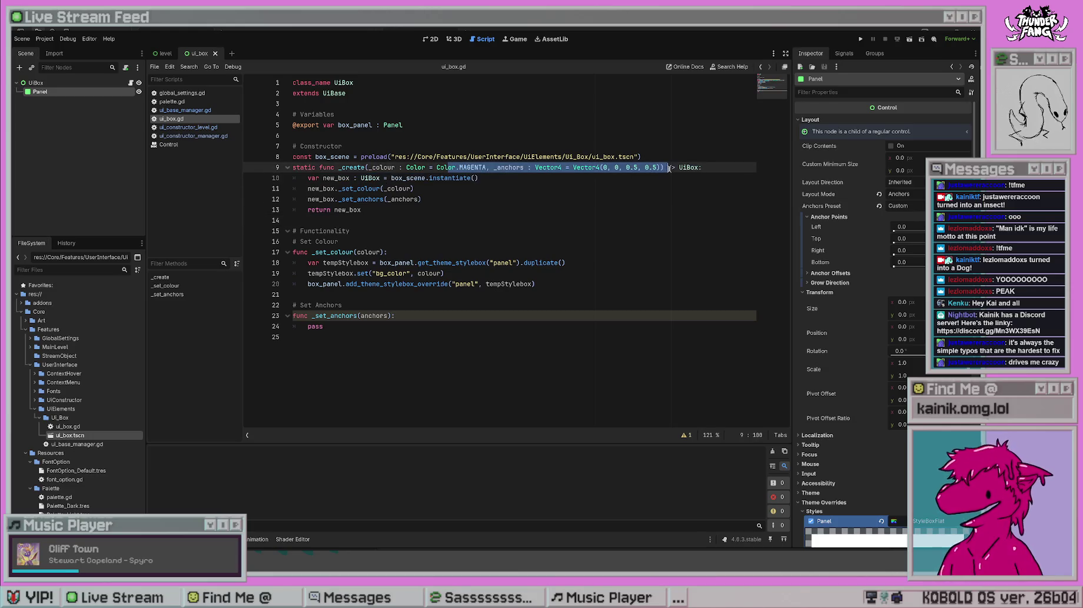
click(633, 222)
mouse_move(375, 167)
mouse_down()
mouse_move(483, 179)
mouse_move(434, 170)
mouse_move(583, 169)
mouse_up()
click(543, 198)
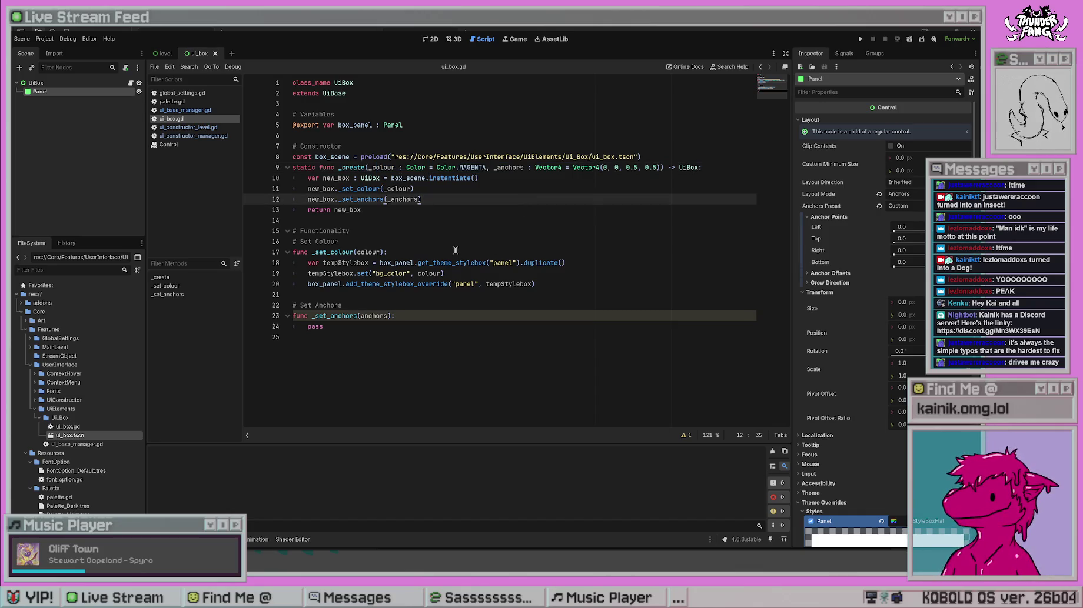
click(396, 306)
text(())
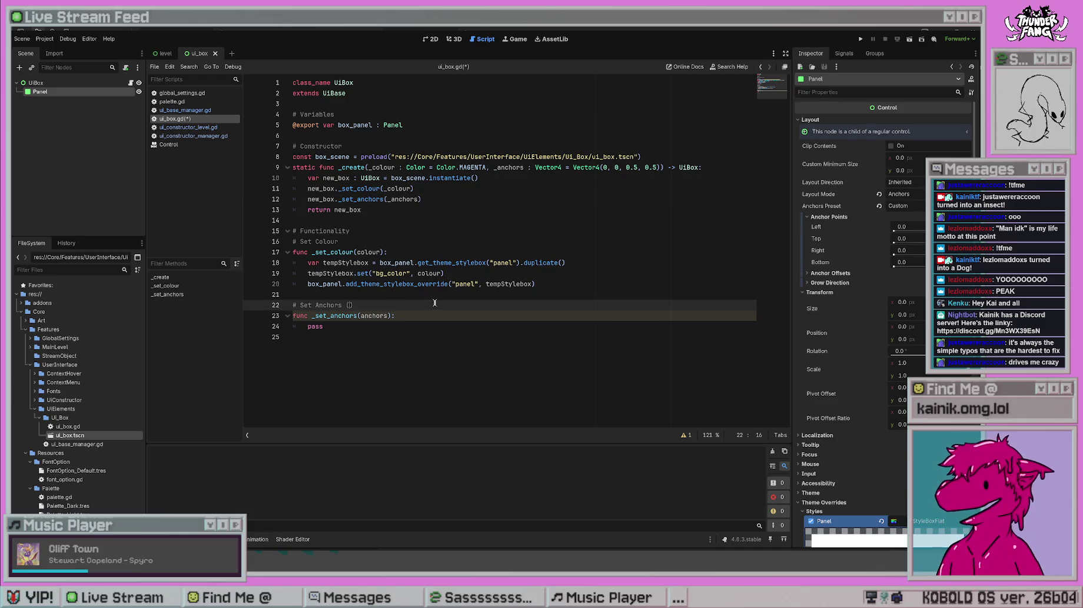
text(Left, )
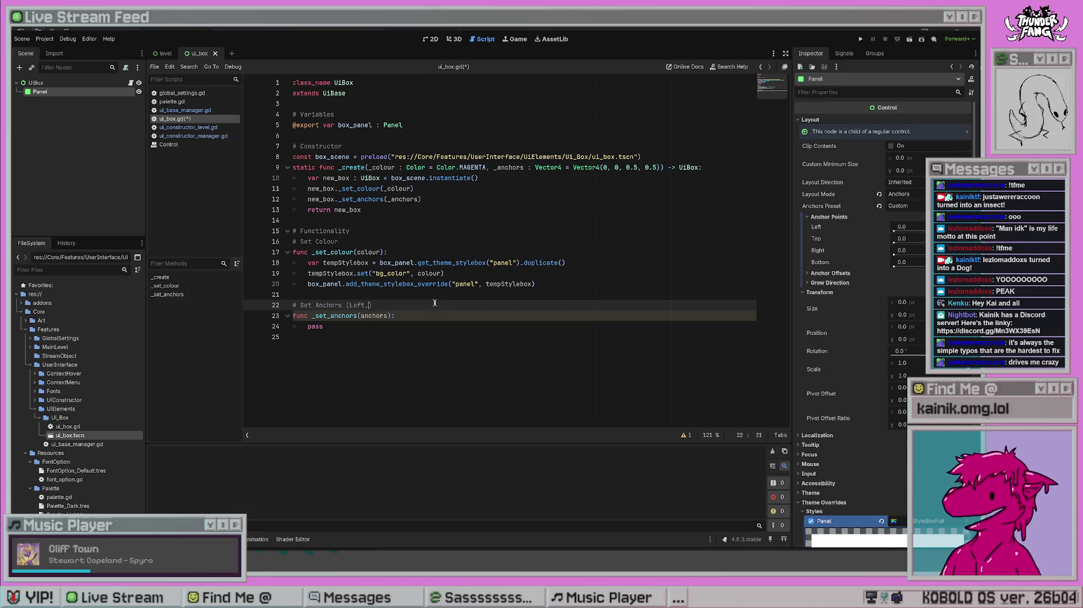
text(Top, Right, )
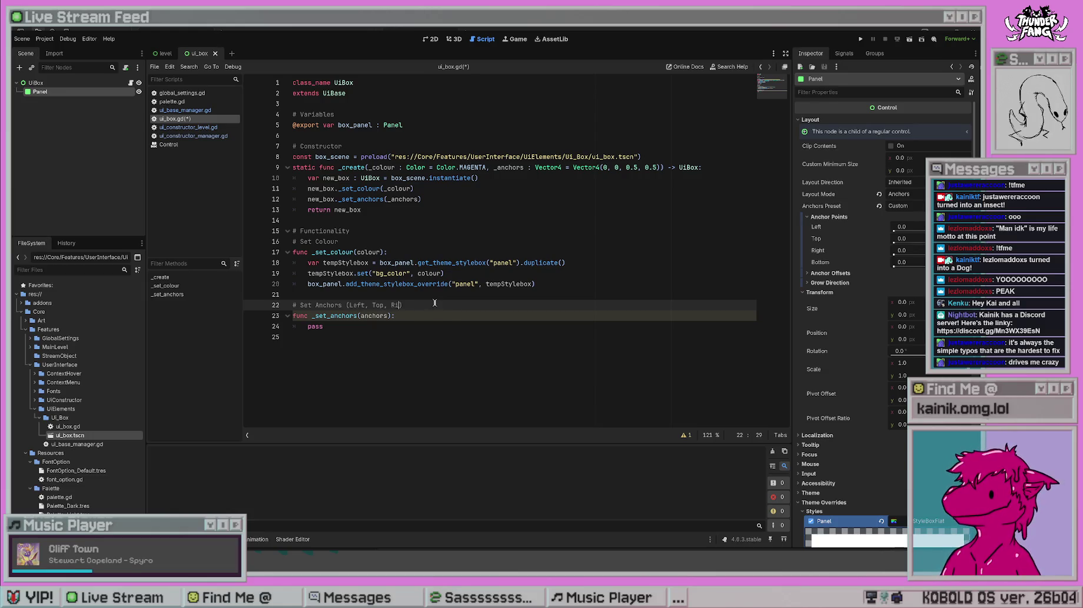
text(Bottom)
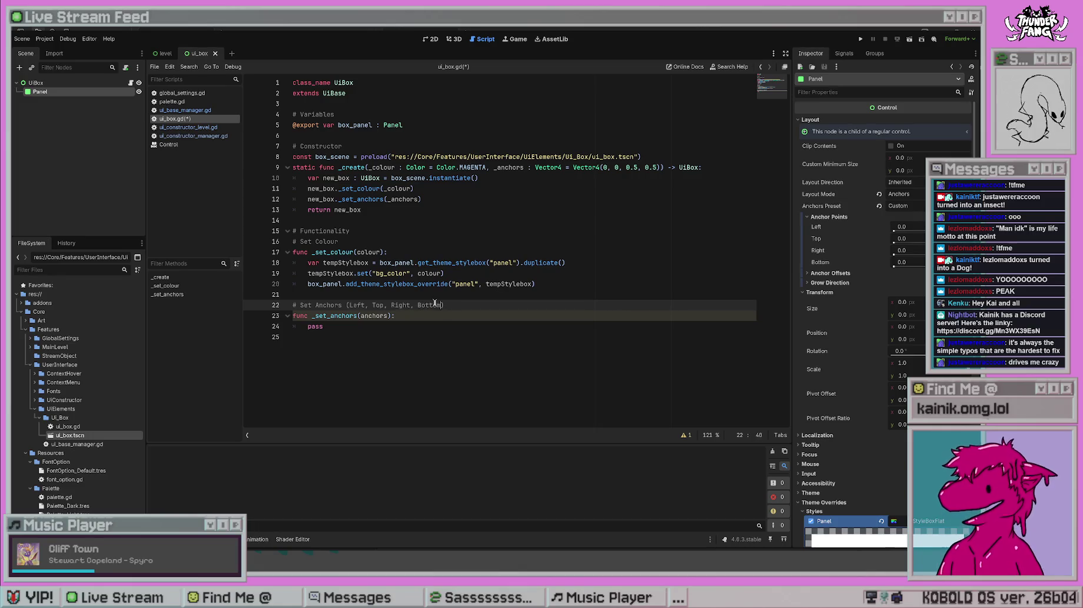
key(Down)
key(ctrl+s)
- Replace the pass body with box_panel.set("anchor_left", anchors.x)
key(Return)
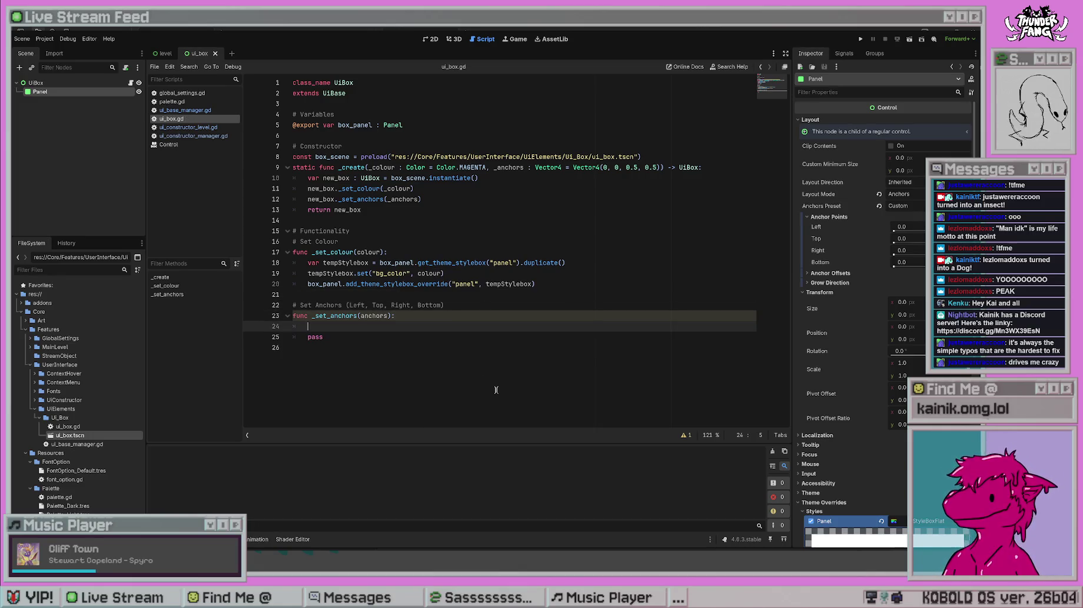
key(shift+Down)
key(shift+Right)
key(shift+Right)
key(shift+Right)
key(BackSpace)
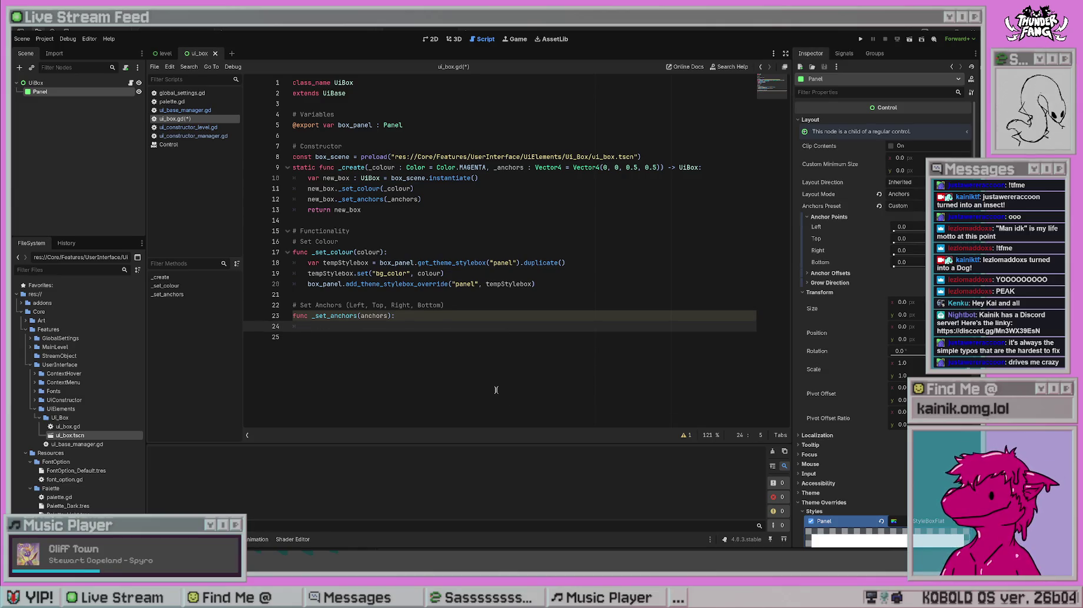
text(box)
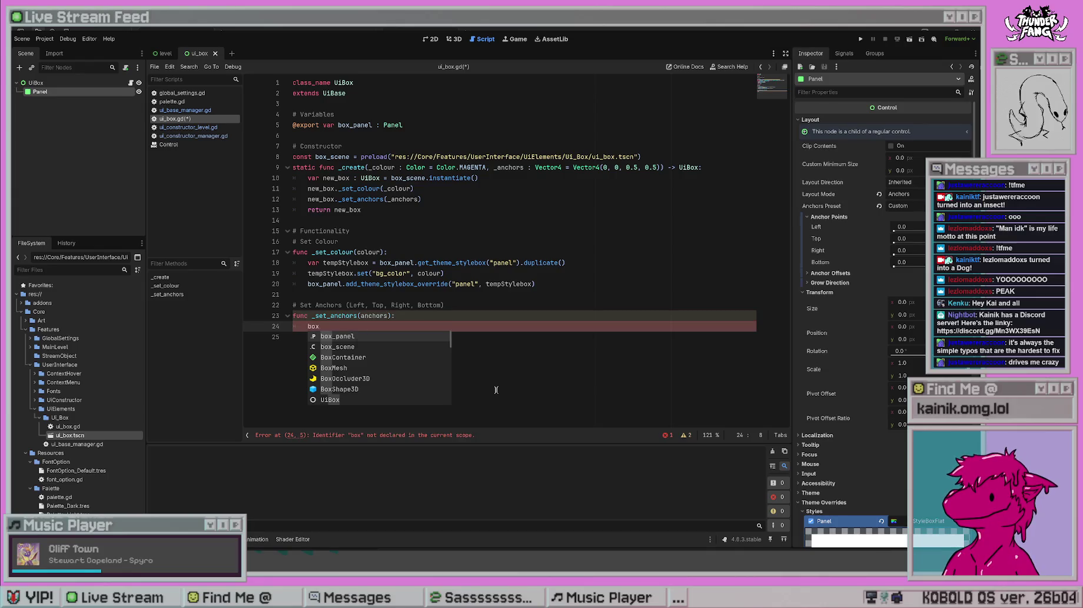
text(_panel.set_anchor()
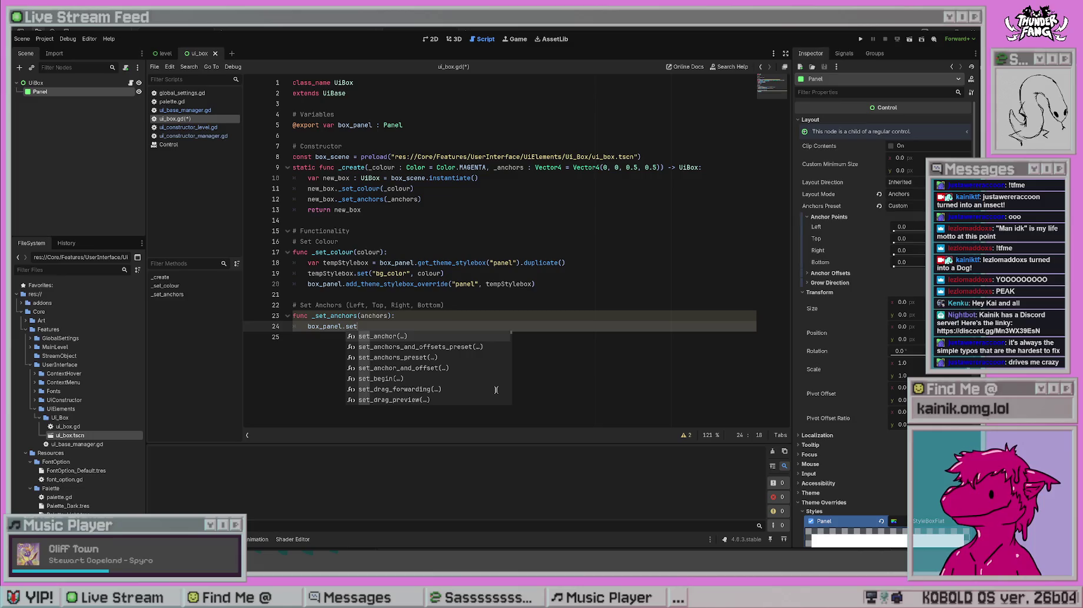
key(Return)
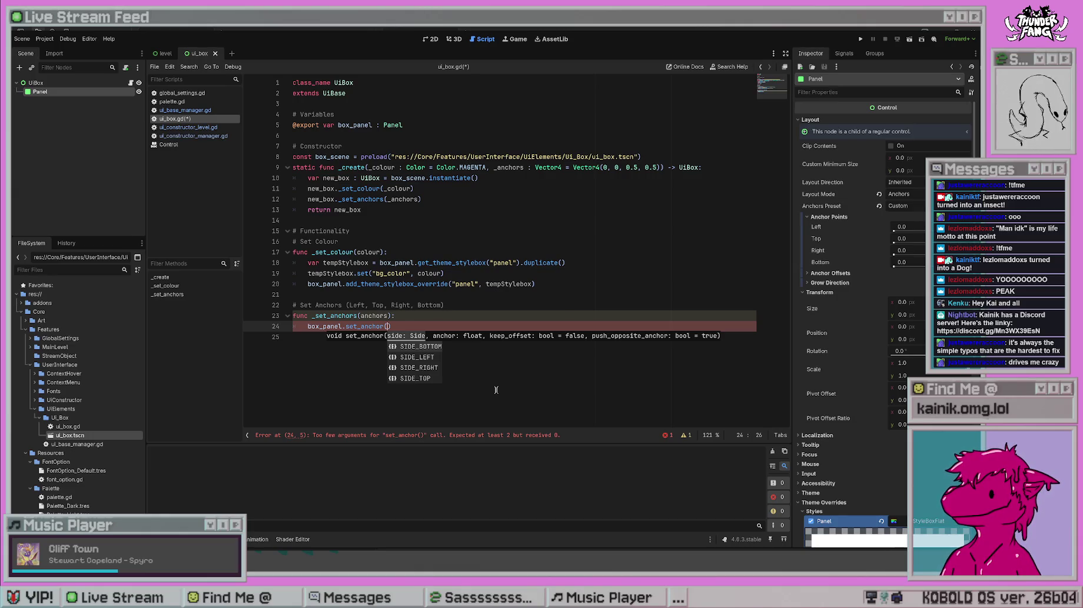
key(Down)
key(Return)
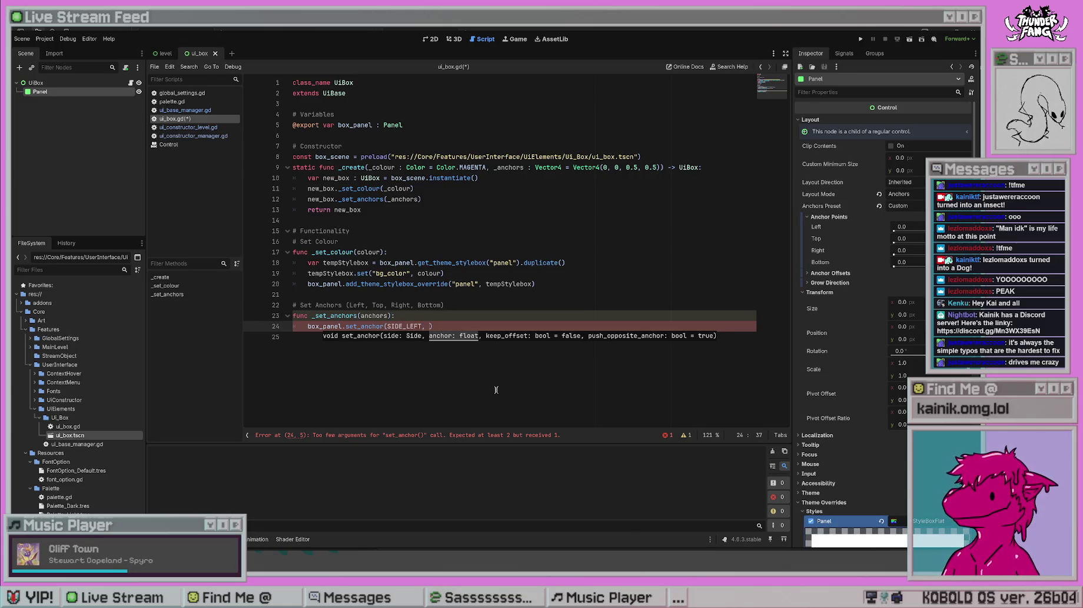
key(ctrl+z)
key(ctrl+z)
key(ctrl+z)
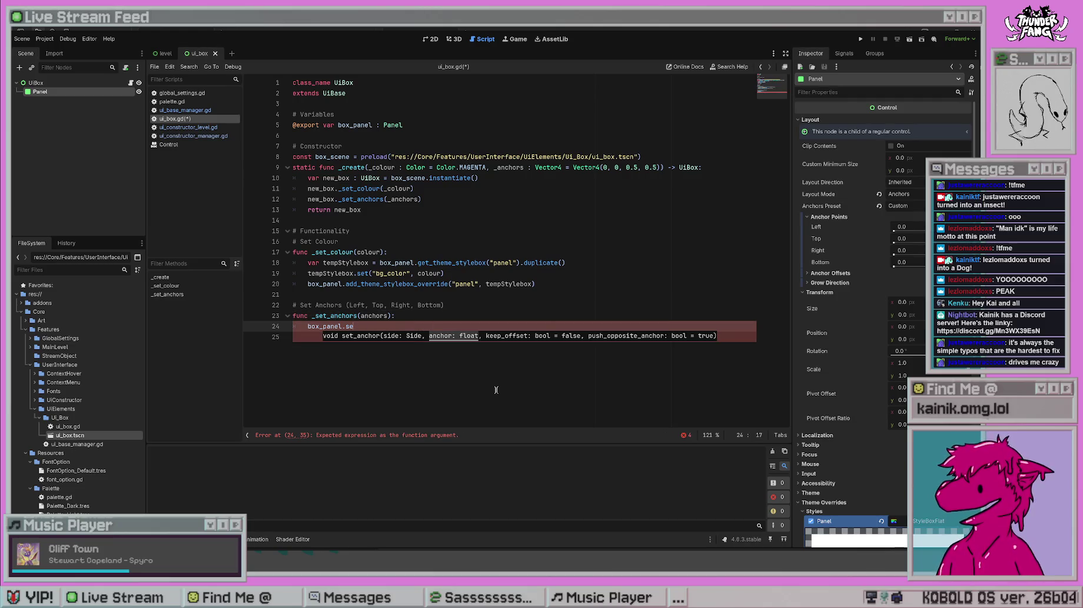
text(")
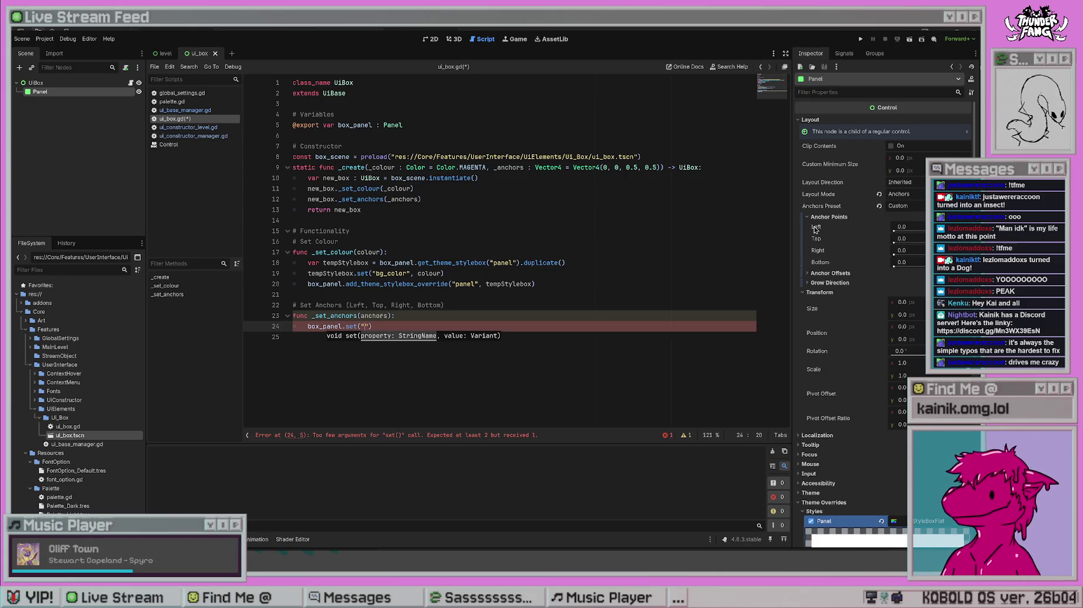
text(anchor)
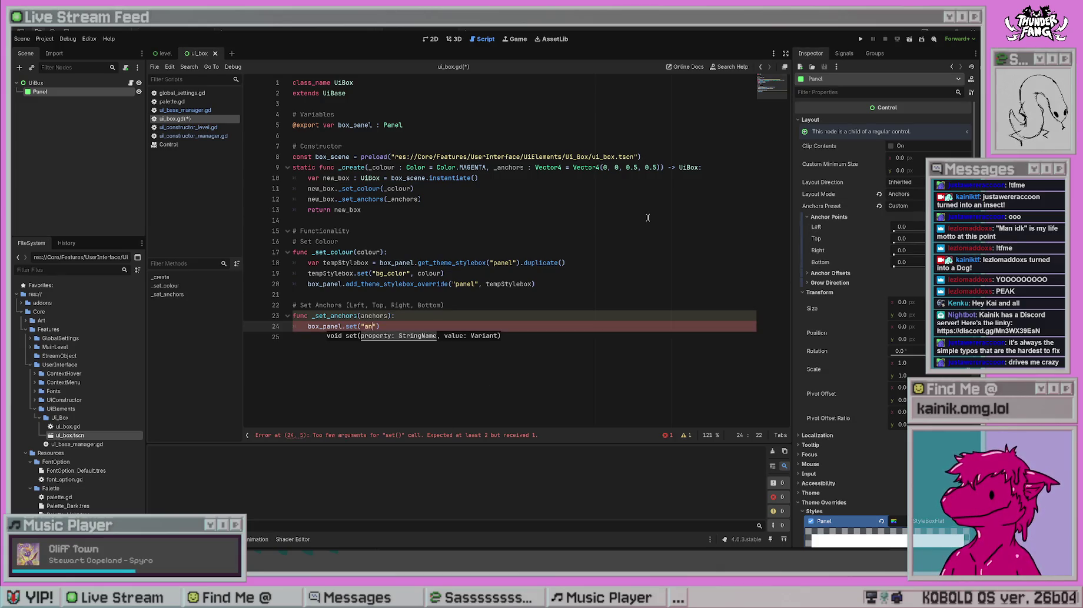
text(_left")
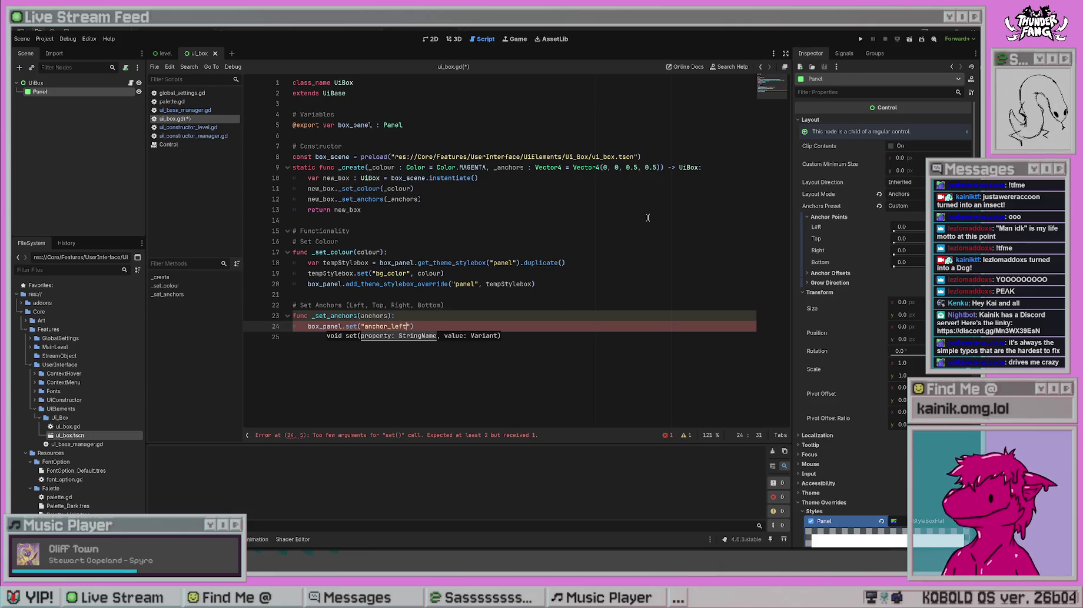
text(, a)
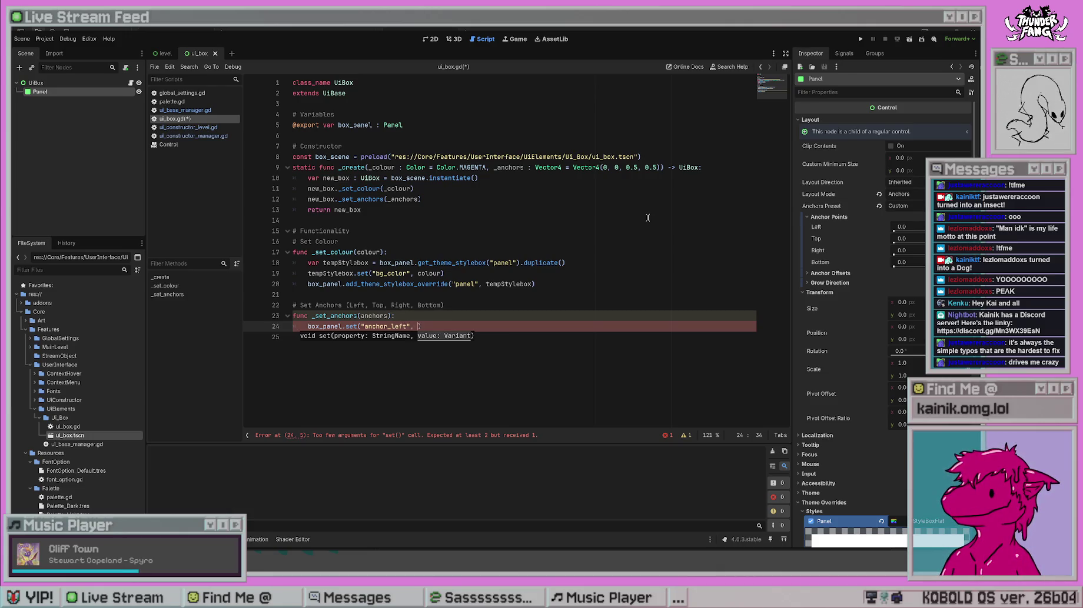
text(nchors.x)
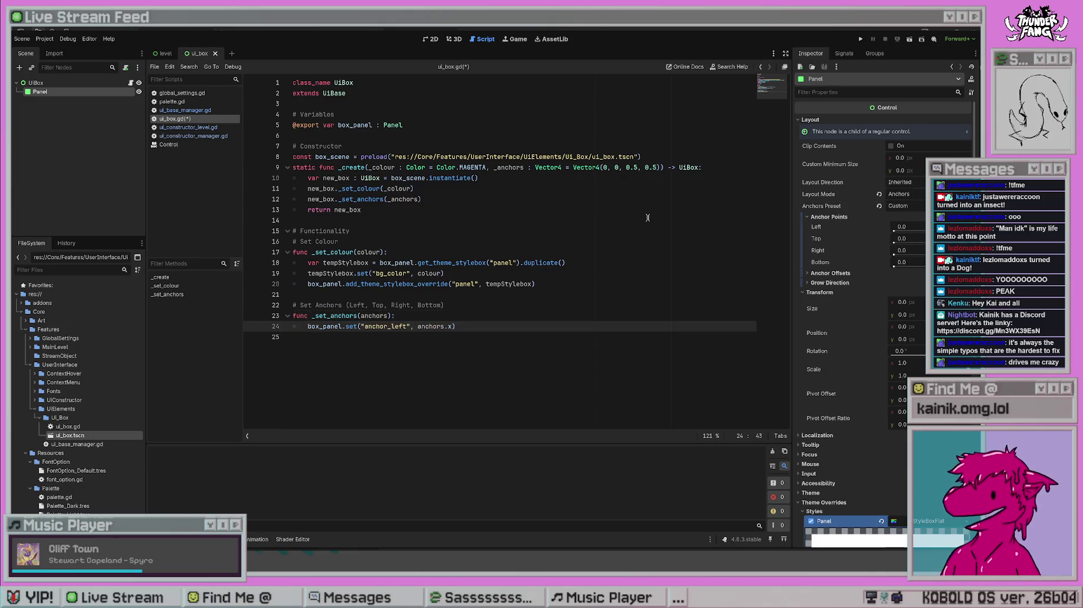
- Save and make four copies of the anchor_left set line in _set_anchors
click(648, 218)
key(ctrl+s)
click(549, 357)
click(527, 326)
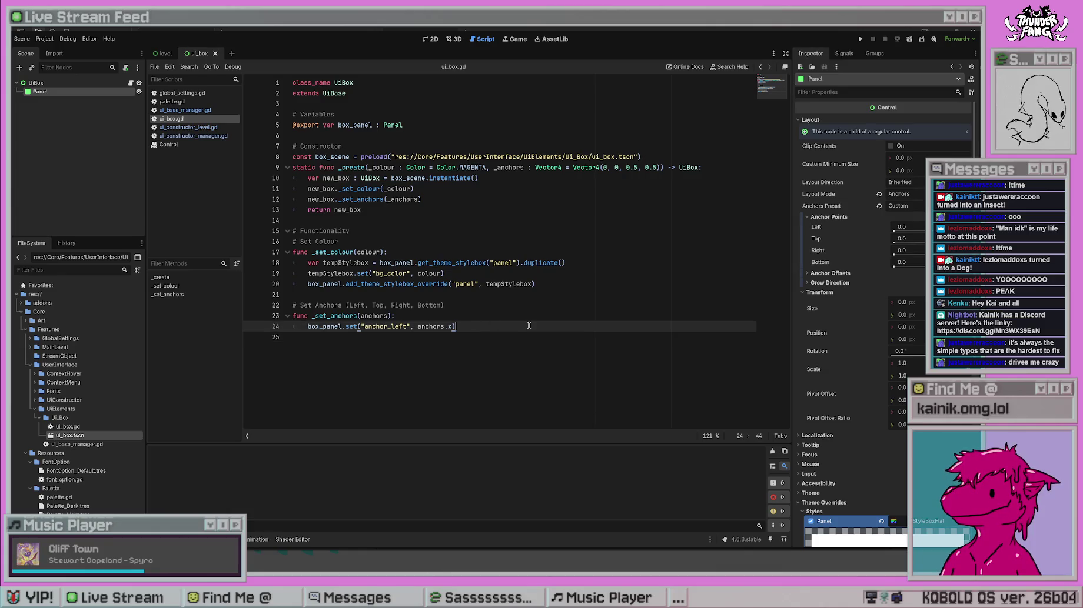
key(Return)
text(box_panel.set("anchor_left", anchors.x))
key(Return)
key(Return)
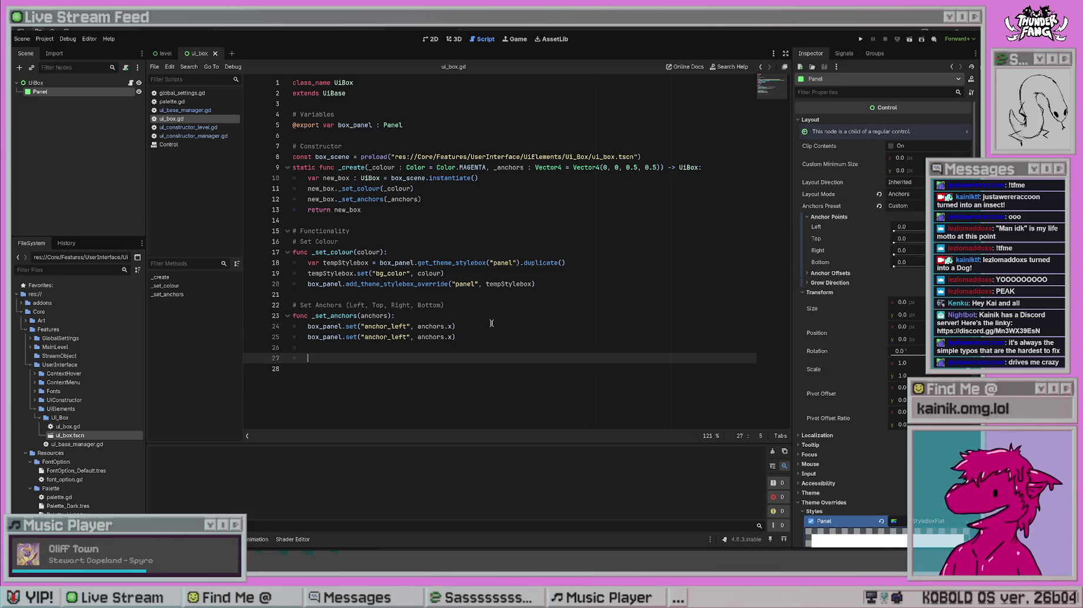
text(box_panel.set("anchor_left", anchors.x))
key(Return)
key(Return)
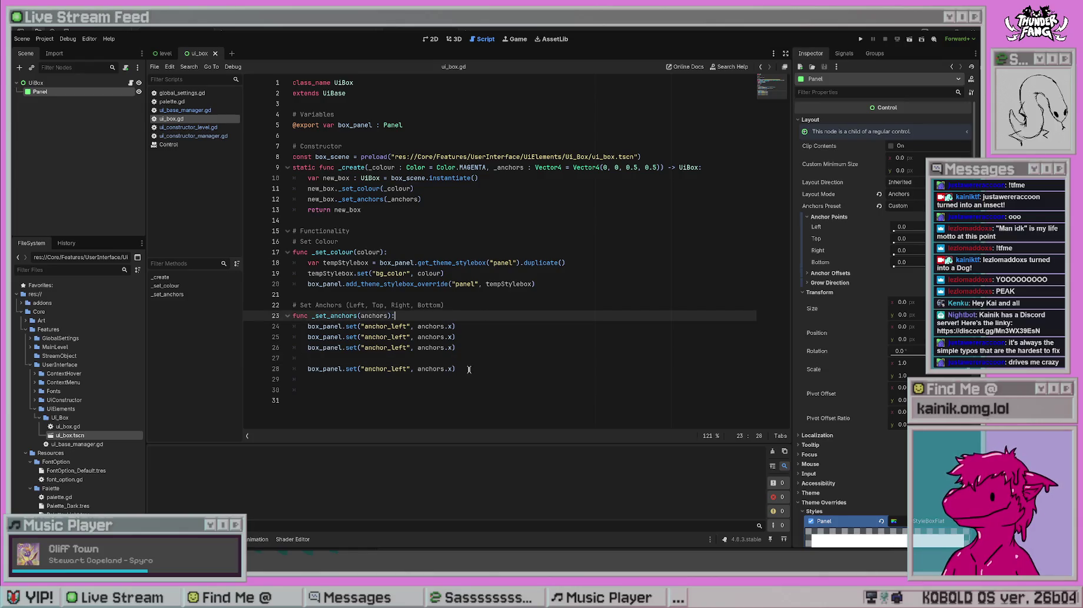
key(BackSpace)
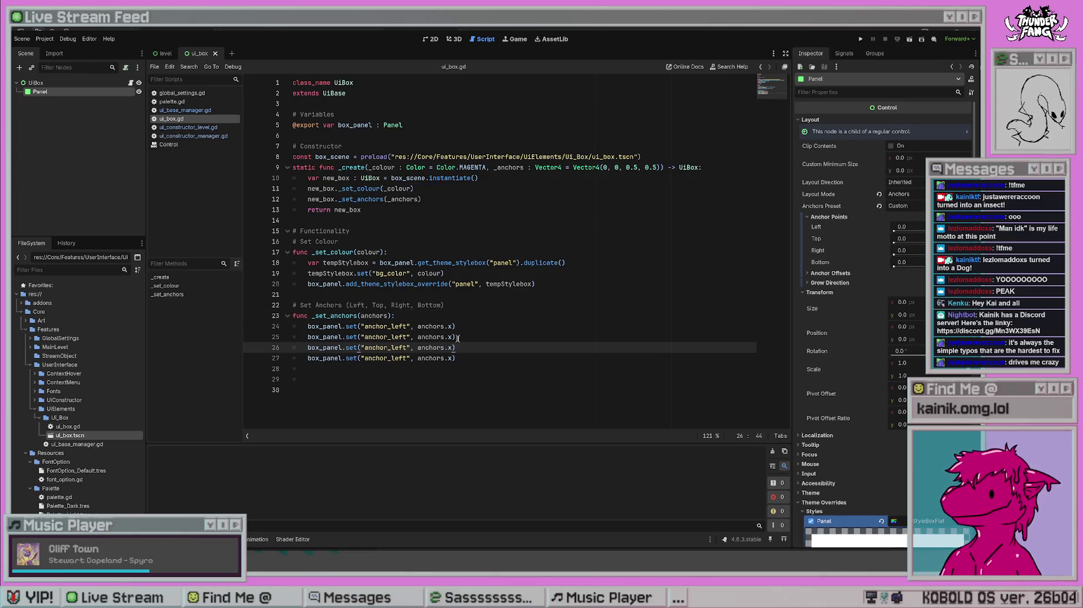
- Change the copied lines' components to anchors.y, anchors.z and anchors.w, and save
click(457, 338)
key(shift+Left)
text(y)
key(Down)
key(shift+Left)
text(z)
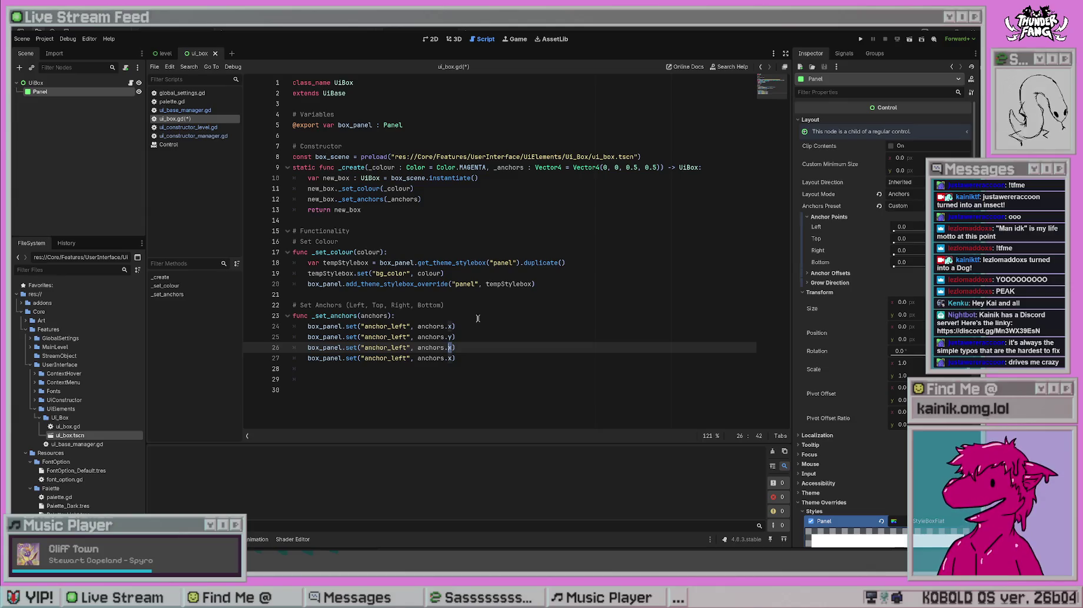
key(Down)
key(shift+Left)
key(ctrl+s)
- Rename the property on line 25 to anchor_top
click(477, 318)
click(450, 380)
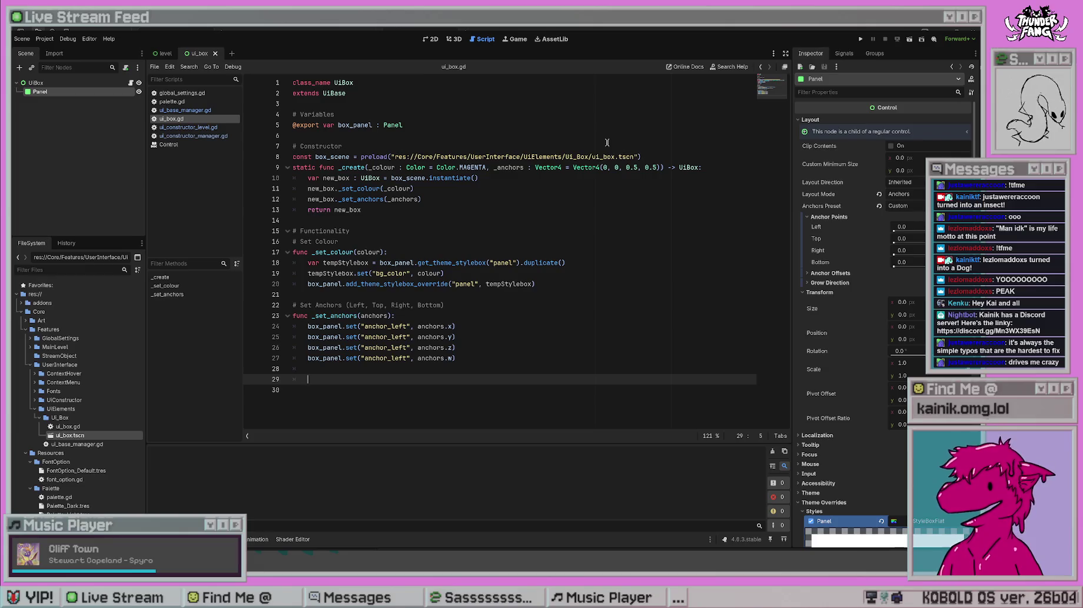
drag(592, 210, 594, 200)
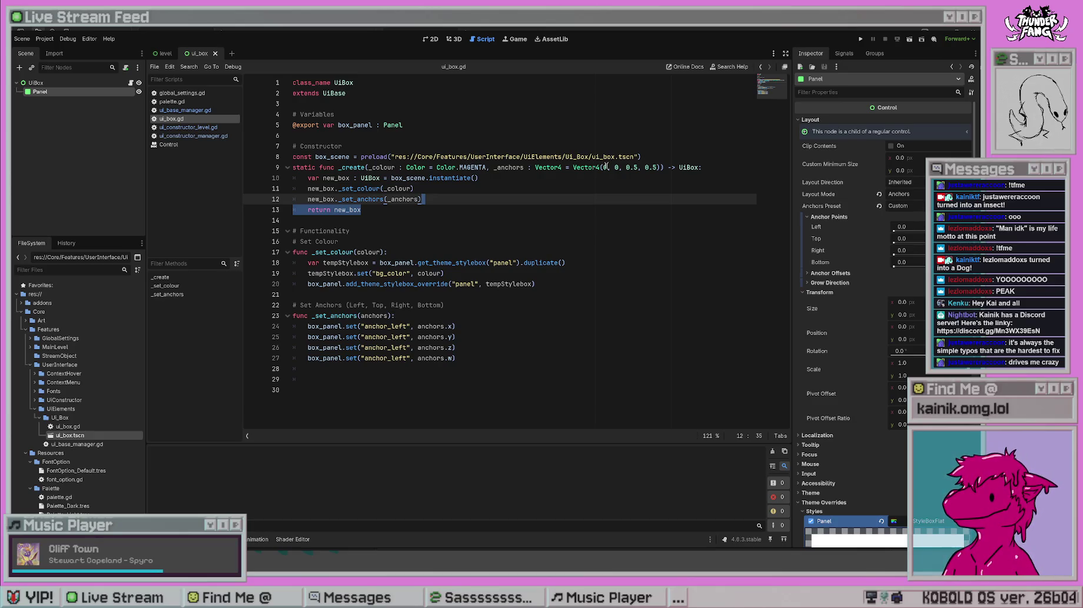
click(389, 379)
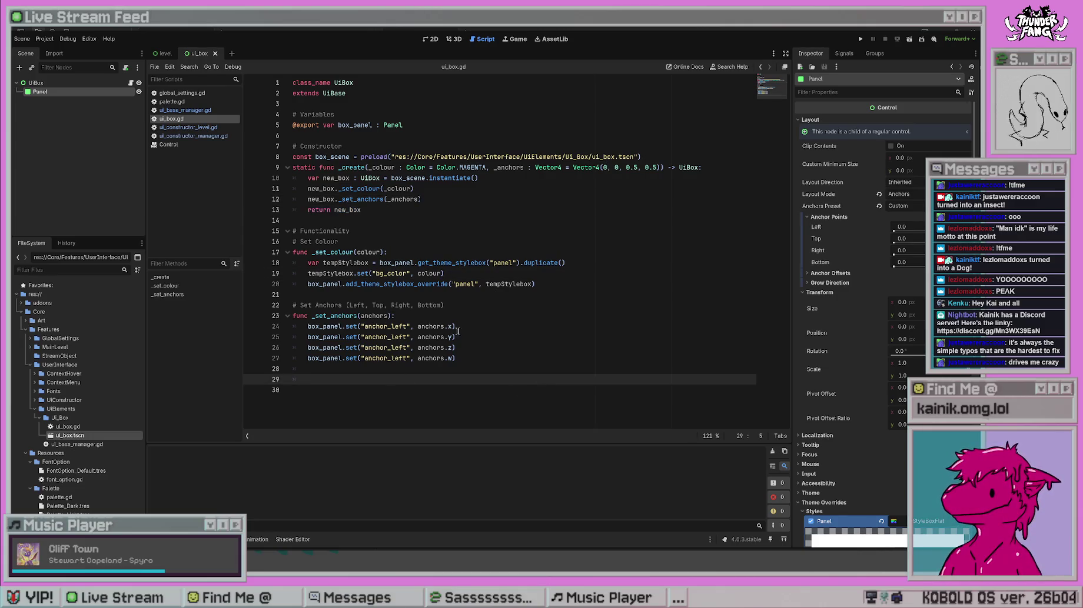
click(405, 337)
key(BackSpace)
key(BackSpace)
key(BackSpace)
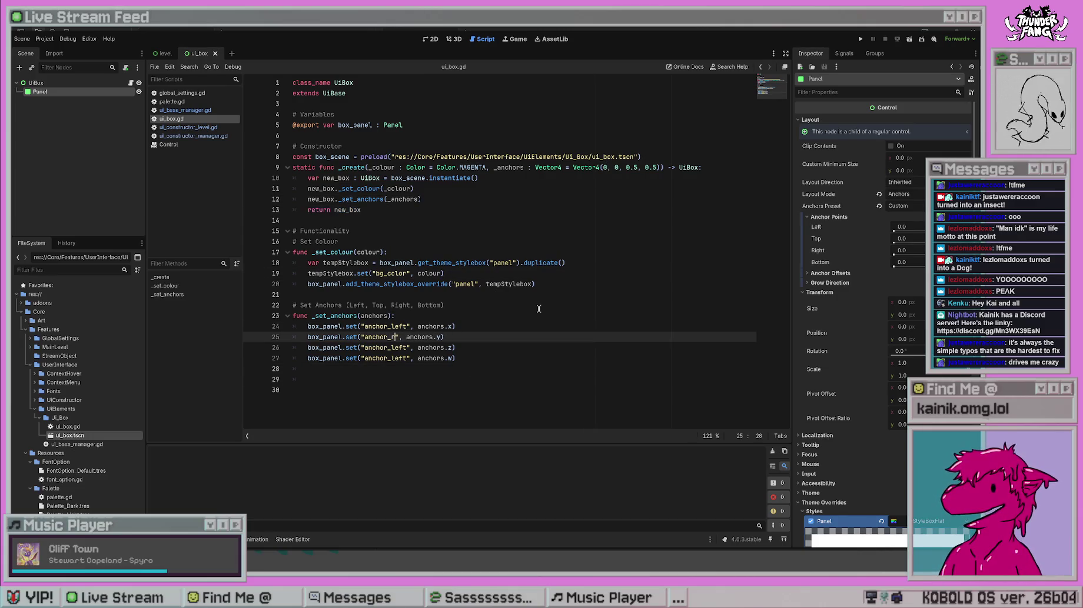
text(r)
text(ight)
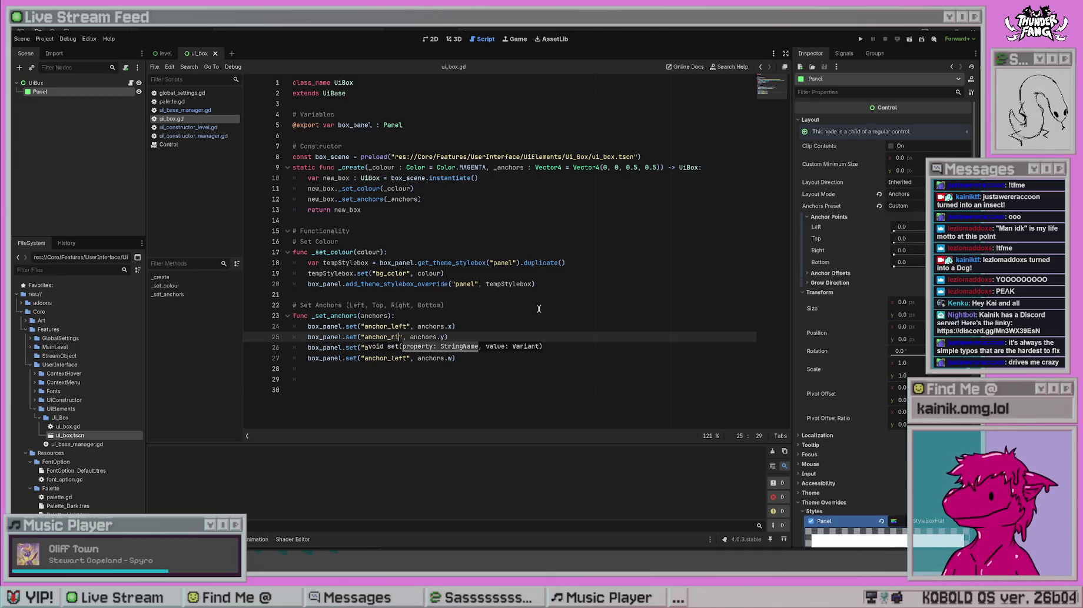
click(538, 308)
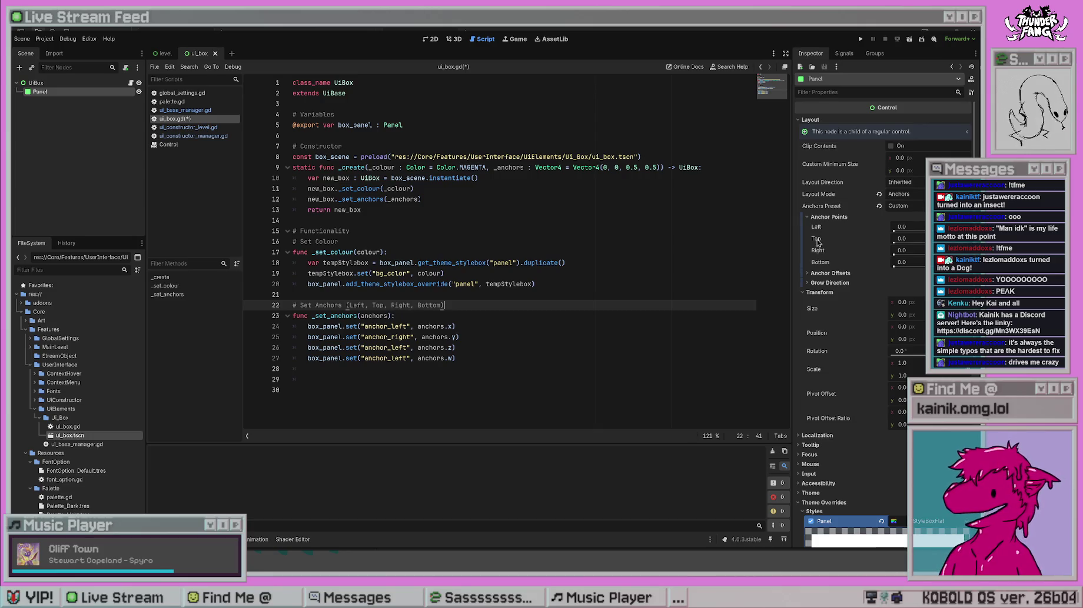
drag(412, 337, 390, 337)
text(top)
- Rename the properties on lines 26 and 27 to anchor_right and anchor_bottom
key(Down)
key(Right)
key(shift+Left)
key(shift+Left)
key(shift+Left)
text(right)
key(Down)
key(shift+Left)
key(shift+Left)
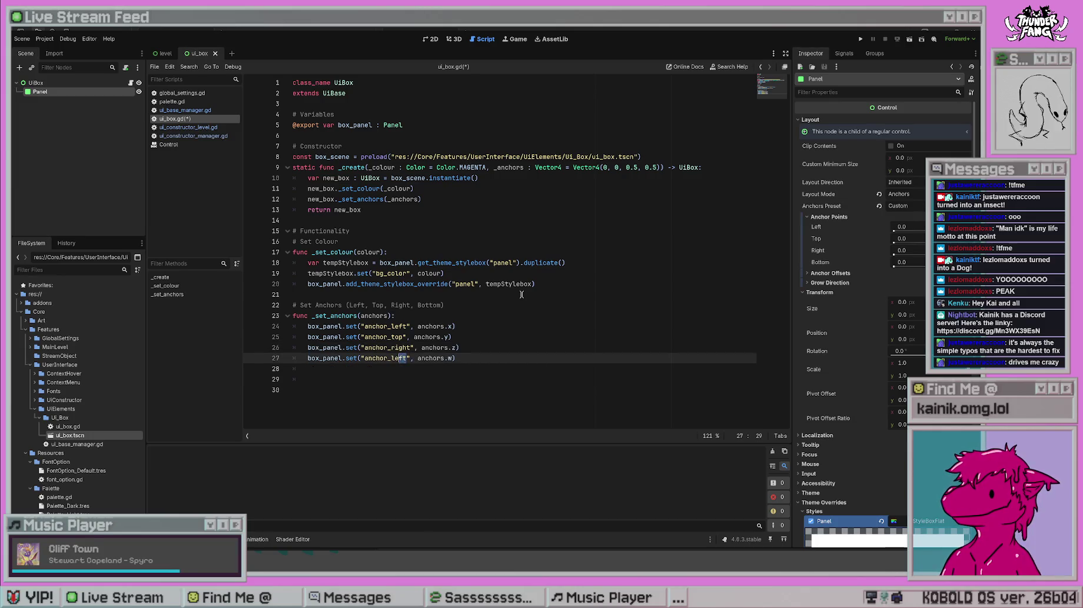
key(shift+Left)
key(shift+Left)
text(bottom)
key(Down)
- Remove the trailing empty lines from ui_box.gd and save it
click(520, 294)
click(508, 138)
click(339, 391)
key(BackSpace)
key(BackSpace)
key(ctrl+s)
key(BackSpace)
click(688, 169)
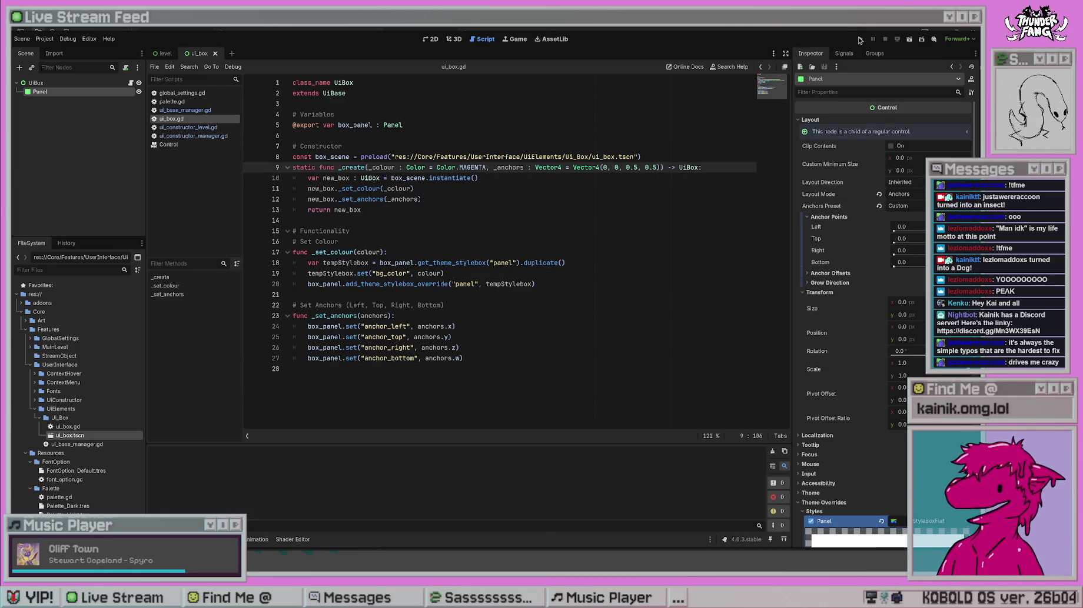
- Test-run the project, stop it with F8, and open ui_constructor_level.gd
click(860, 40)
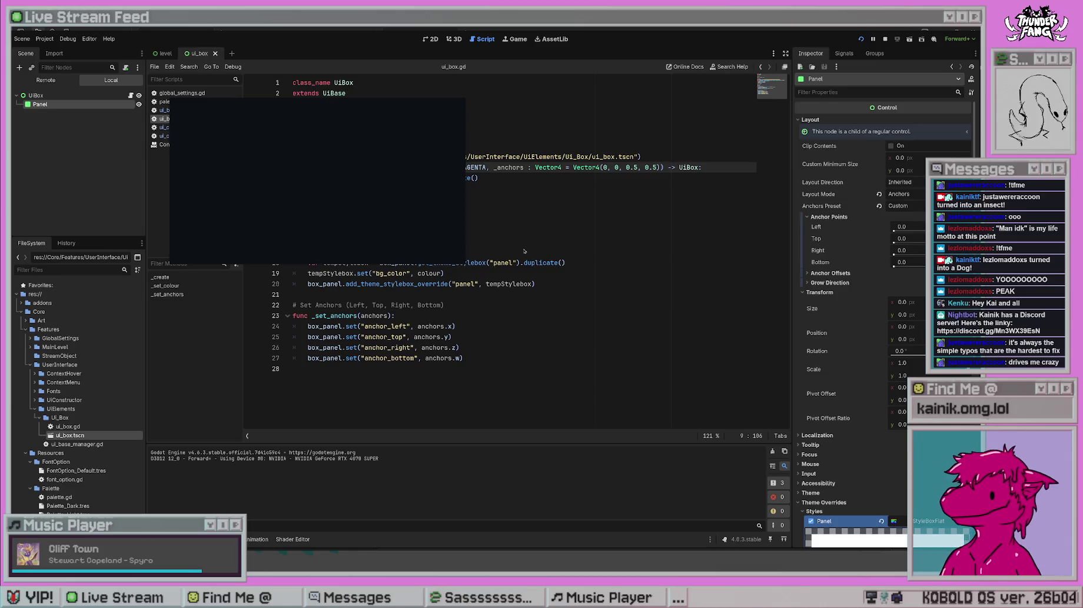
key(F8)
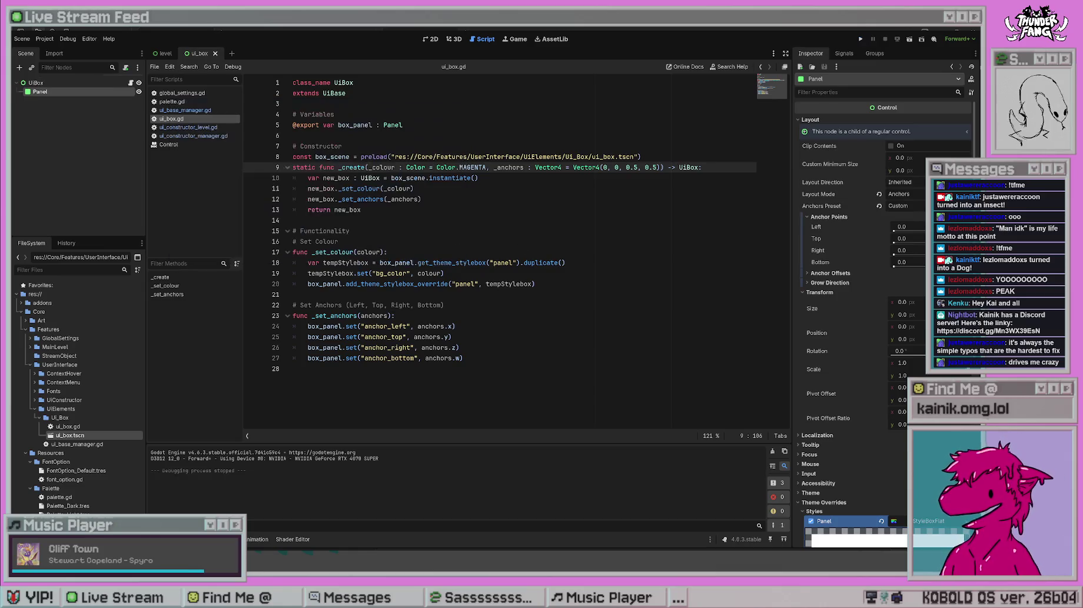
key(Down)
key(Down)
key(Down)
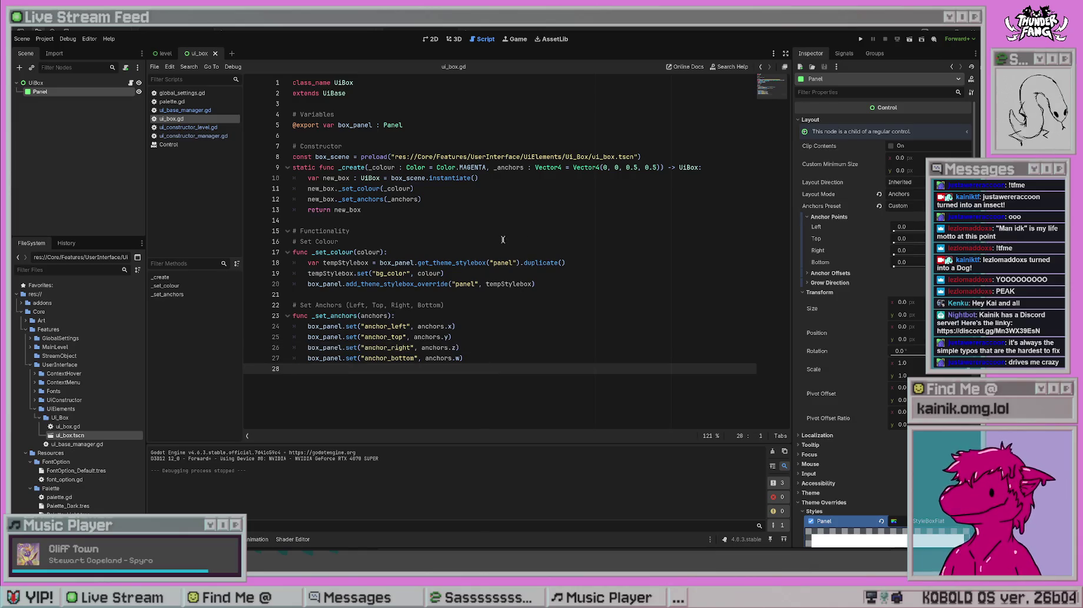
click(532, 223)
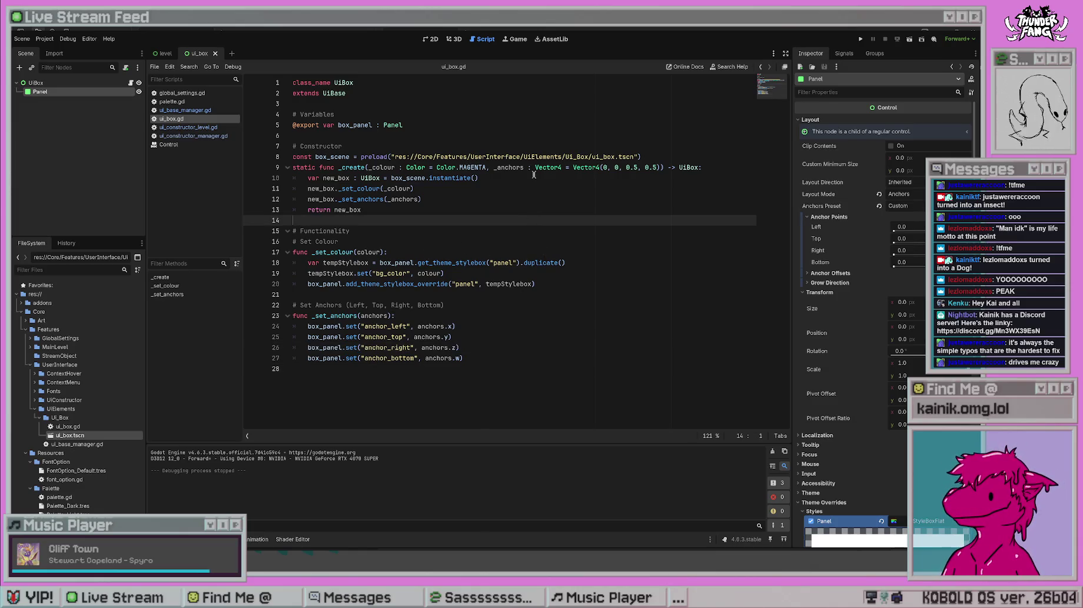
click(193, 128)
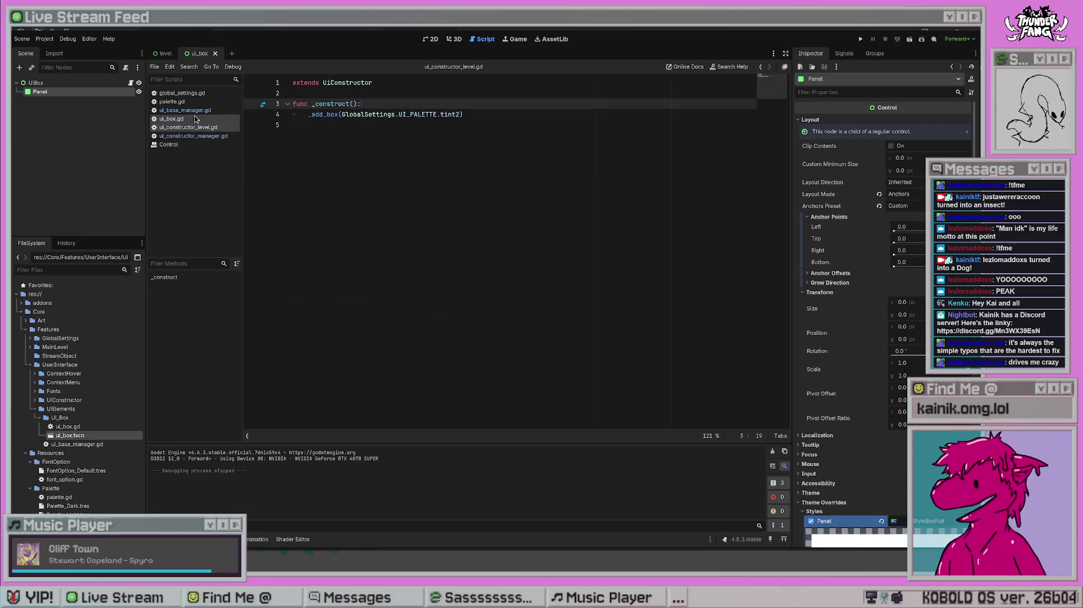
- Pass a Vector4(0, 0, 1, 0.05) anchors argument after tint2 in the line-4 _add_box call, save, and jump to _add_box's definition
drag(312, 114, 441, 115)
click(452, 150)
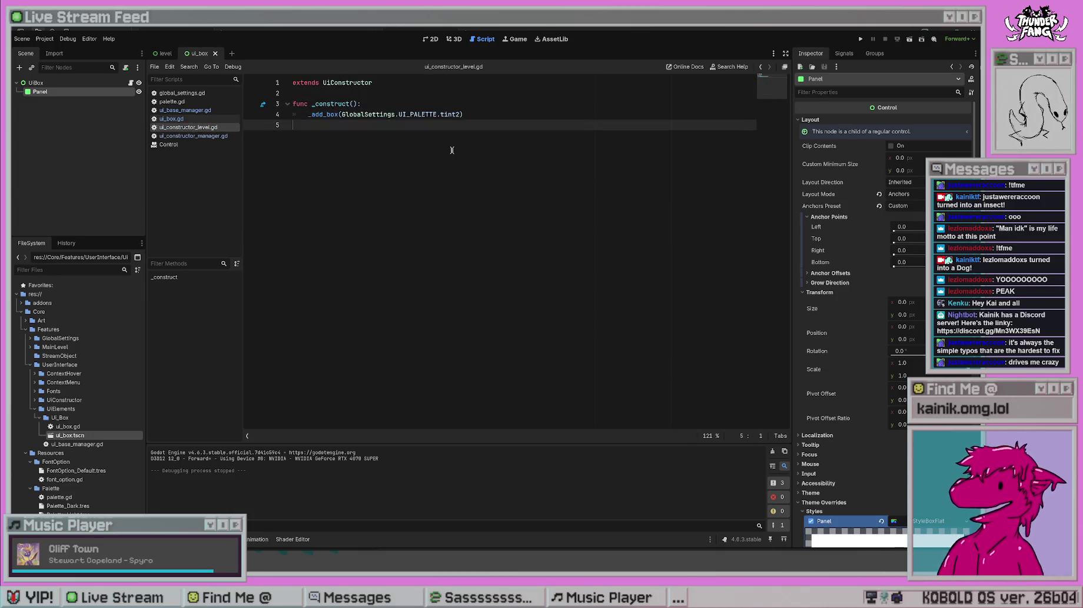
drag(343, 115, 462, 114)
click(462, 114)
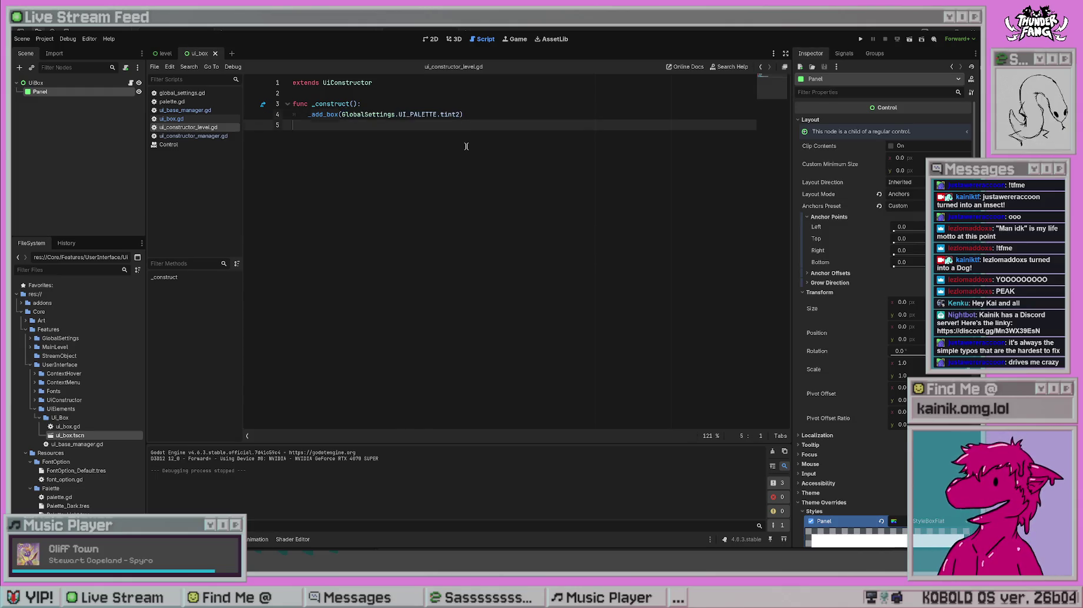
text(, )
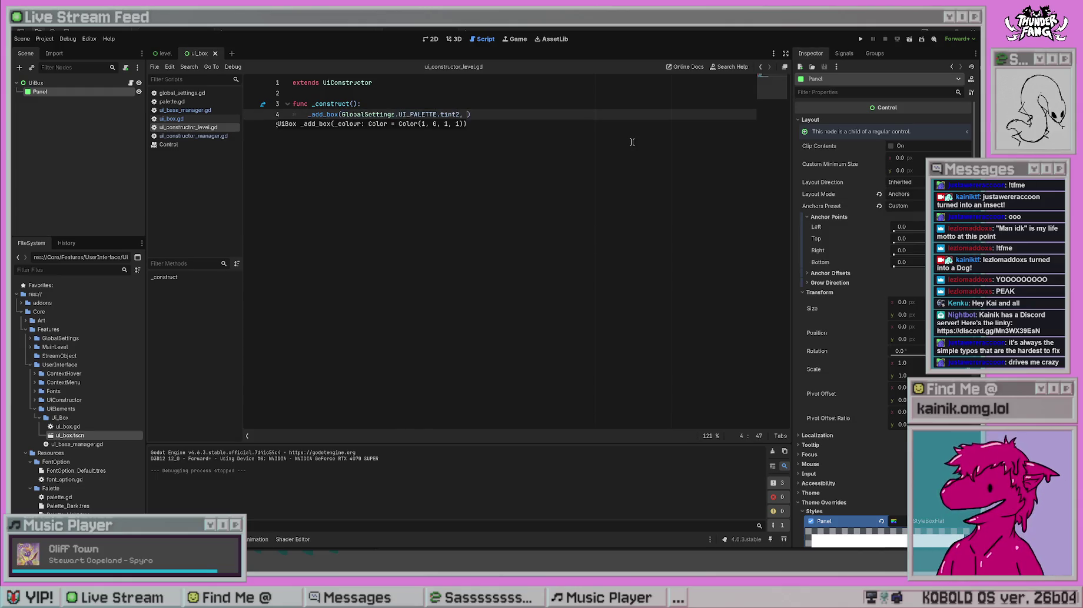
text(new)
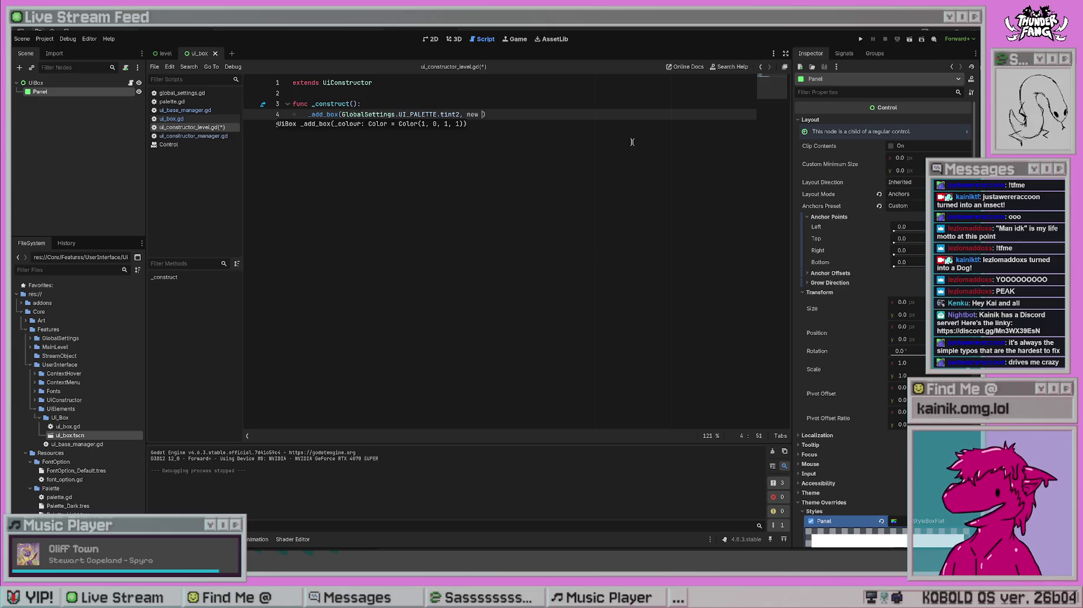
key(BackSpace)
key(BackSpace)
key(BackSpace)
text(tor4)
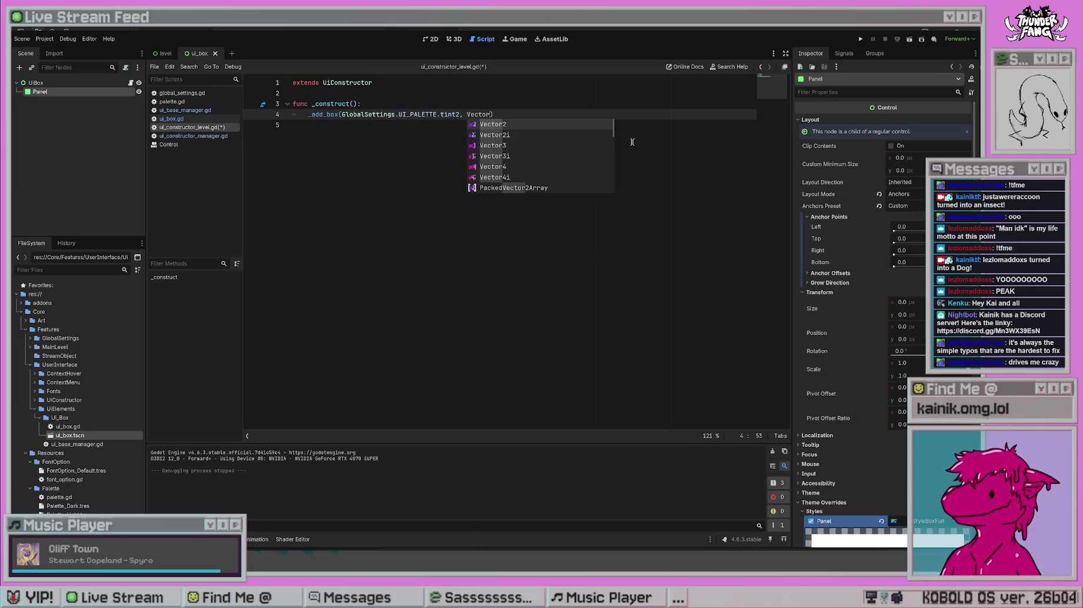
text(()
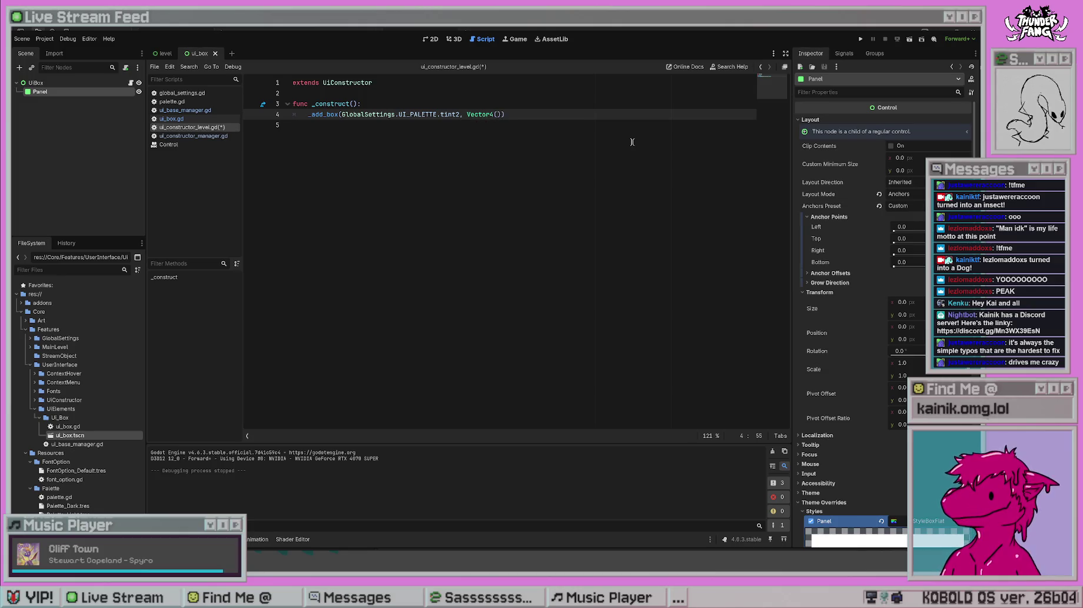
text(0, 0, 1, 0.05)
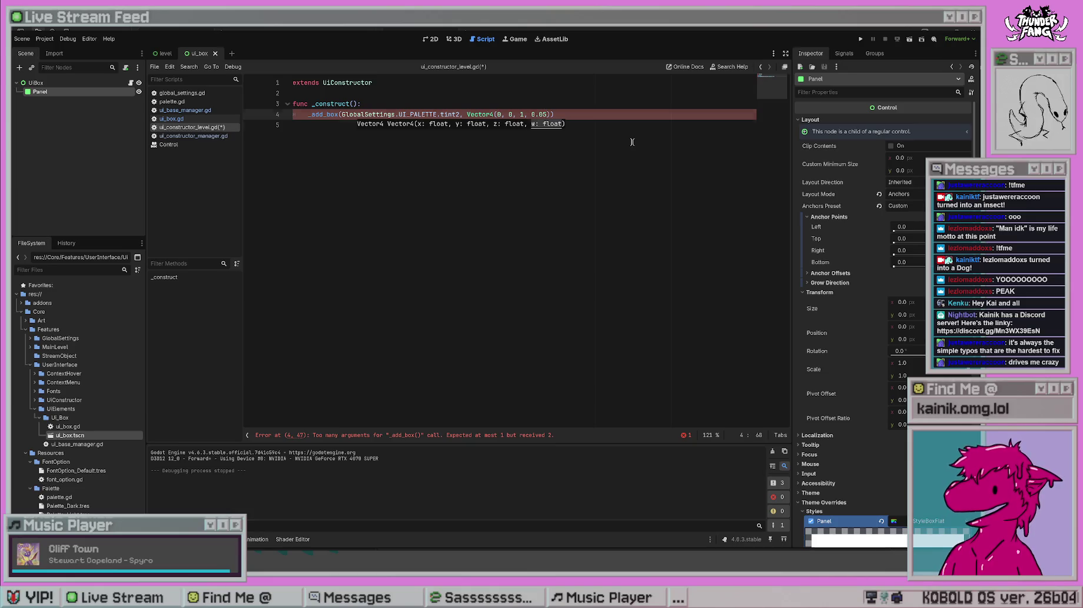
click(632, 141)
key(ctrl+s)
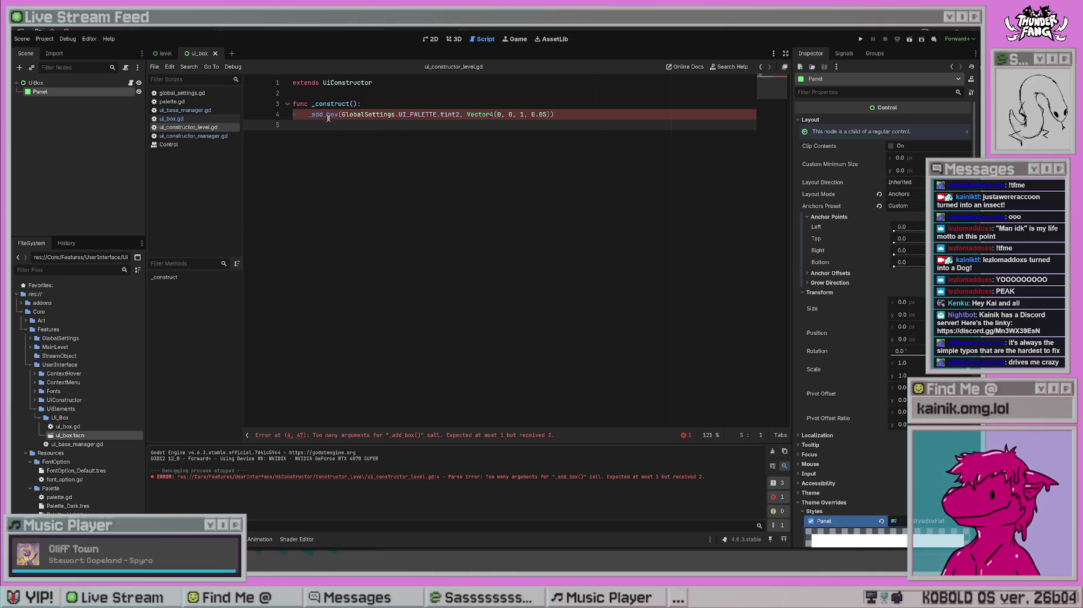
ctrl+click(325, 114)
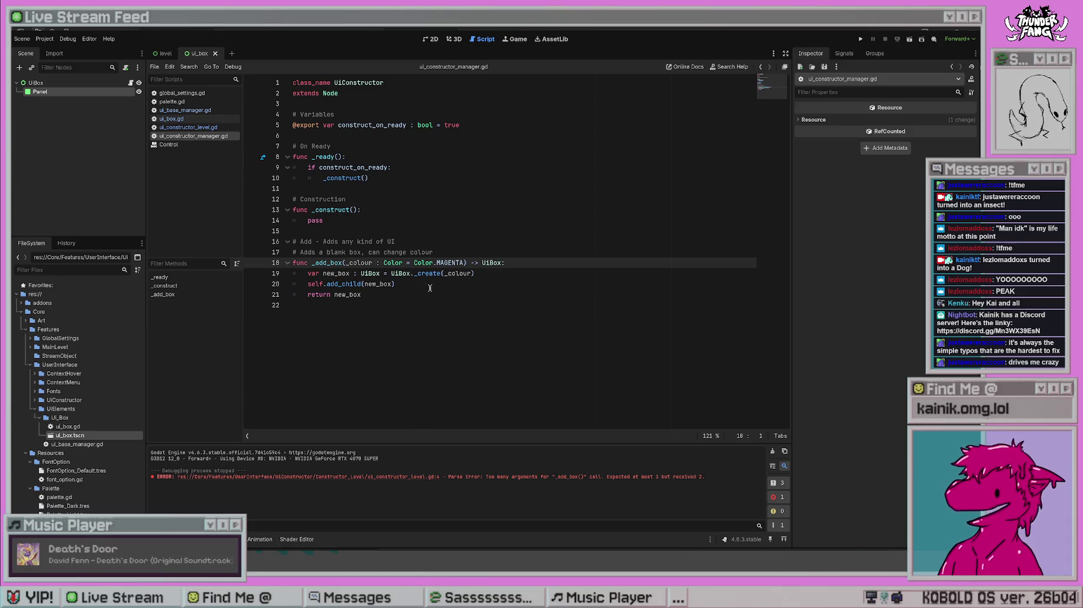
- Follow UiBox._create on line 19 of ui_constructor_manager.gd into ui_box.gd
click(393, 296)
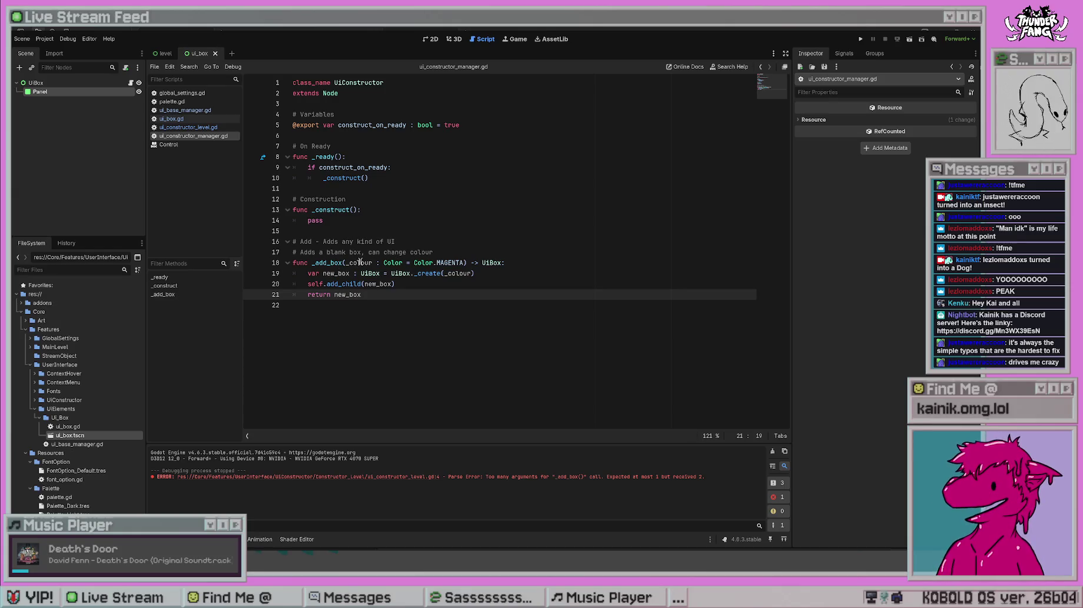
ctrl+click(430, 274)
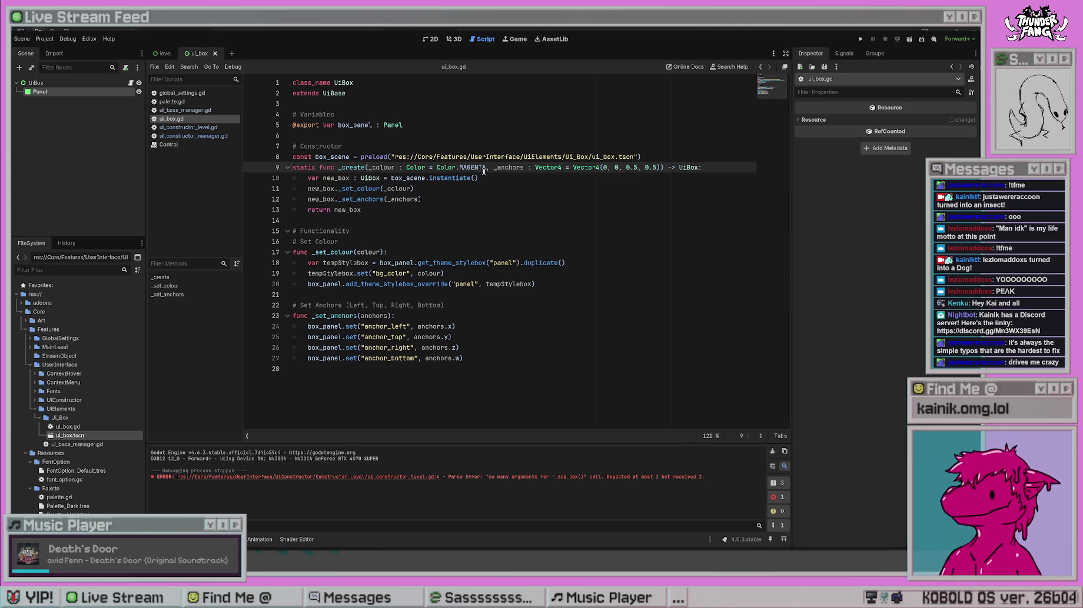
- Remove the colour type and MAGENTA default, and rename _set_colour's colour to _colour
drag(485, 167, 396, 168)
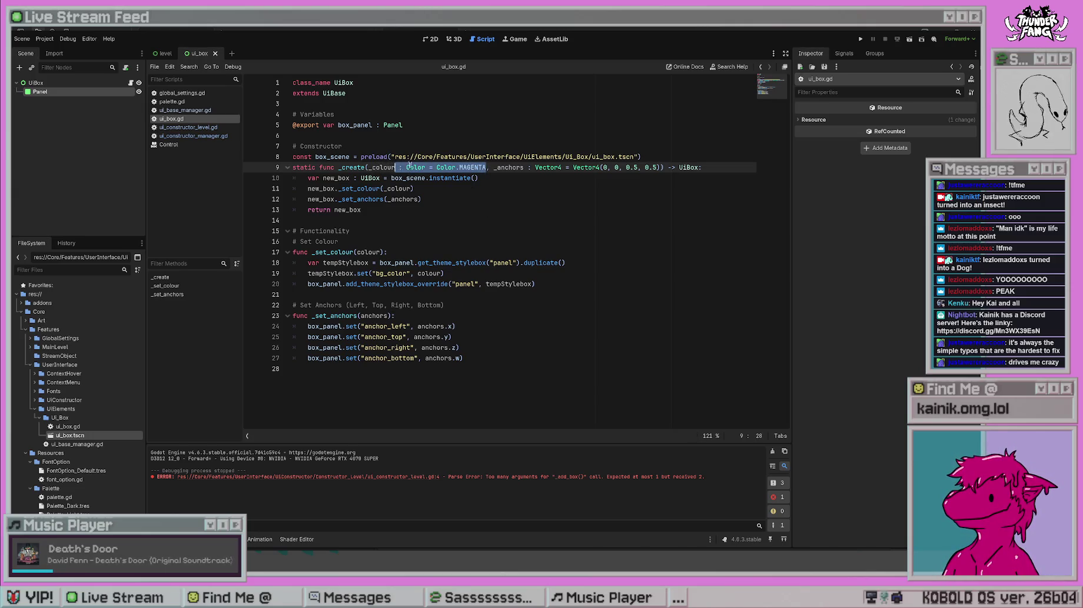
key(BackSpace)
key(Up)
key(Up)
key(Up)
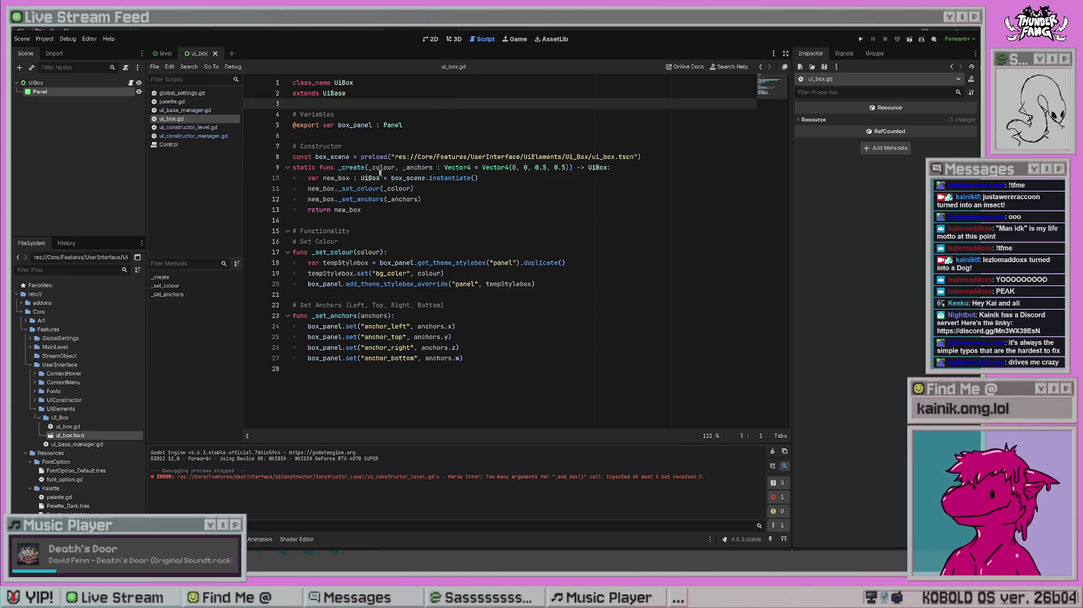
click(359, 253)
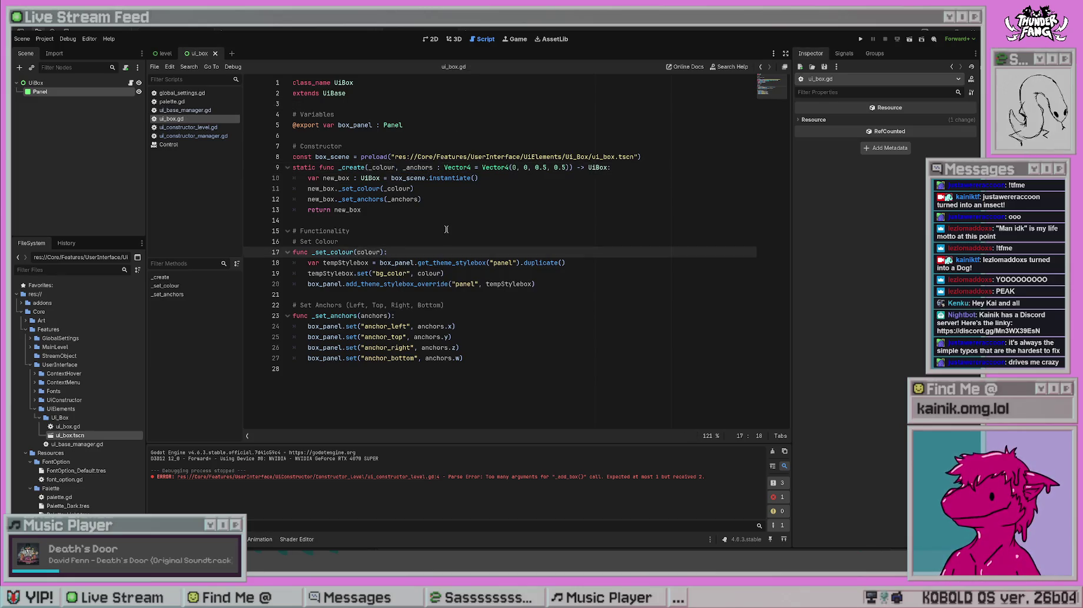
text(_)
click(418, 273)
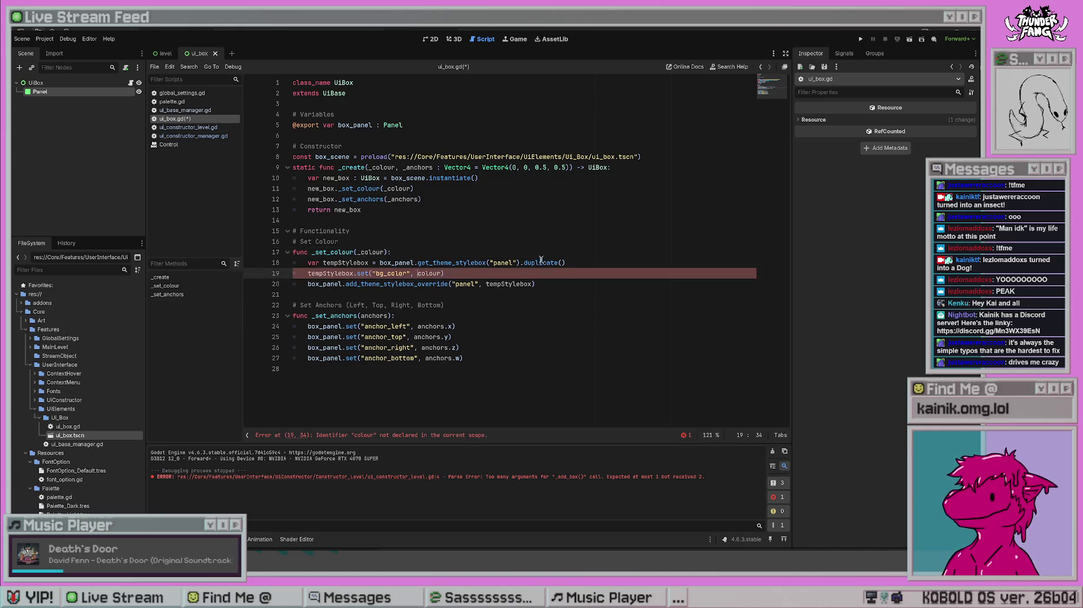
text(_)
- Rename _set_anchors's anchors parameter and its x, y, z, w uses to _anchors
click(363, 316)
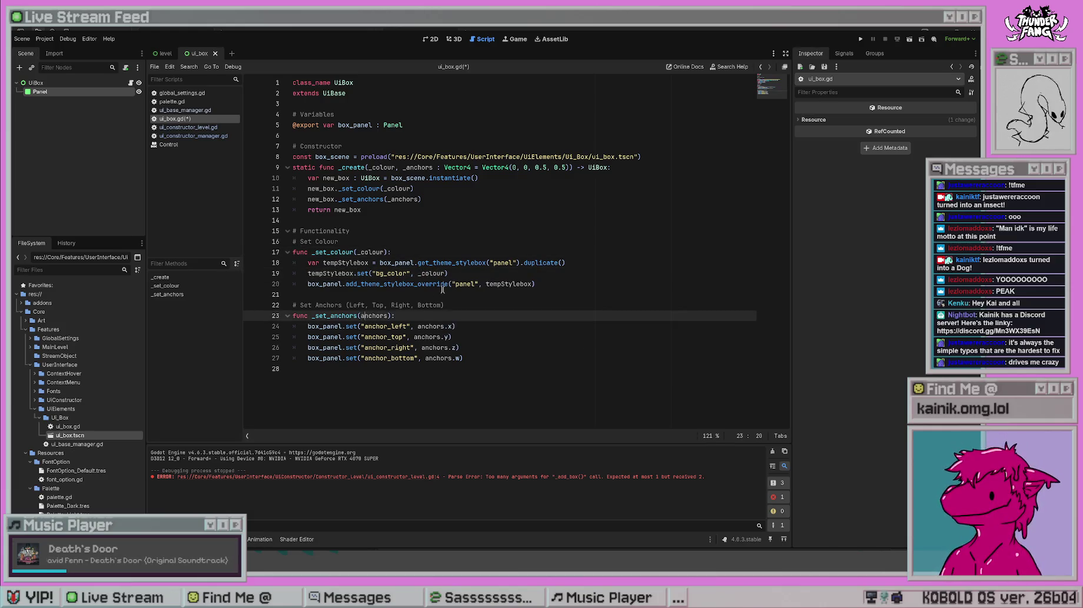
text(_)
click(443, 291)
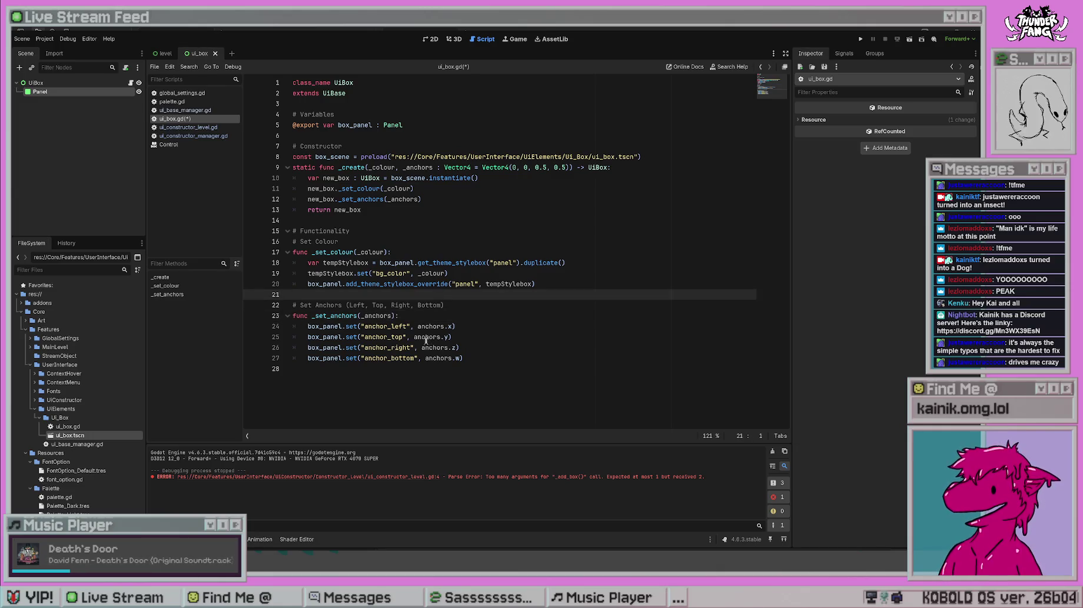
click(419, 327)
text(_)
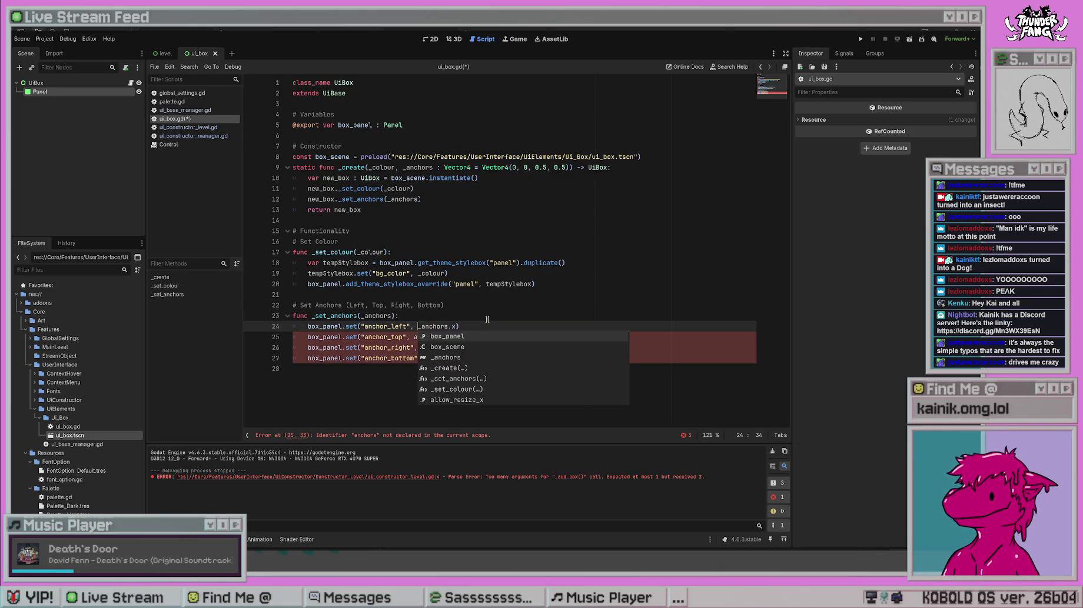
click(420, 337)
text(_)
click(424, 358)
text(_)
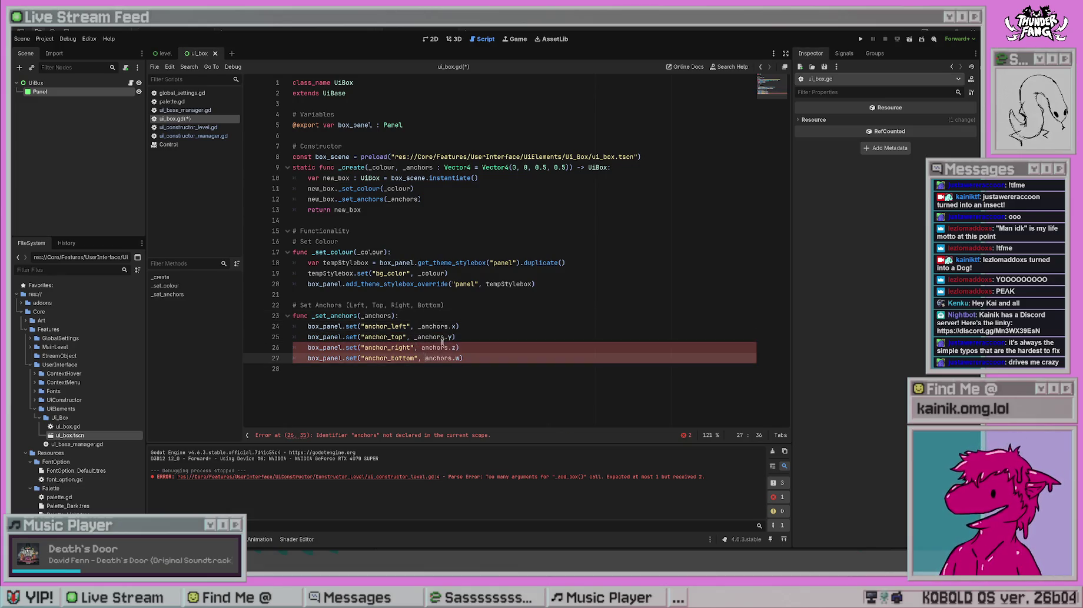
click(416, 347)
text(_)
click(547, 231)
click(573, 315)
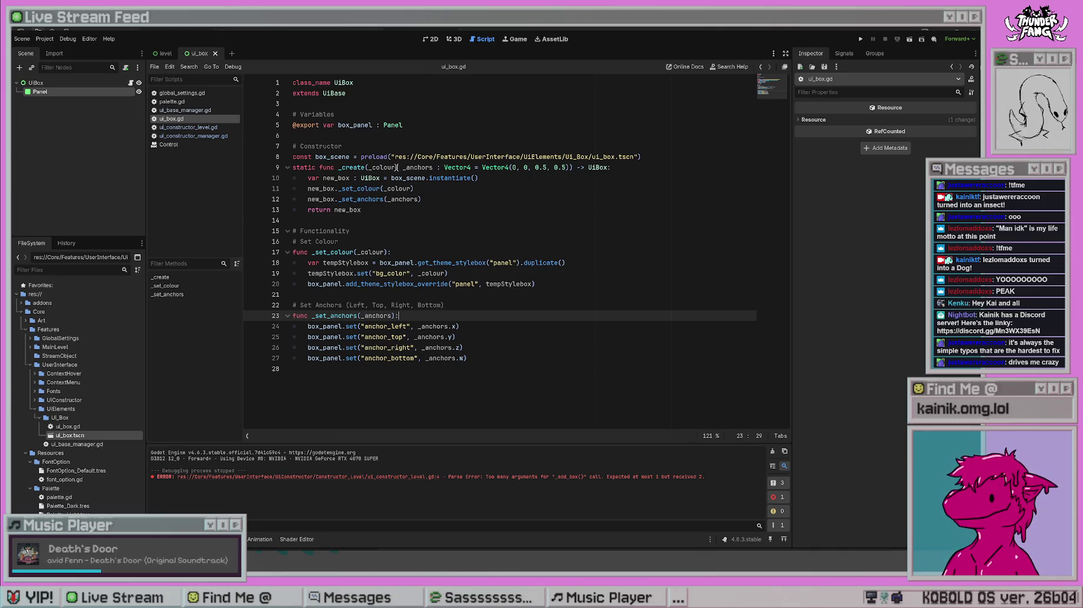
- Add a Color type hint to _colour in the _create signature
click(397, 168)
text(:)
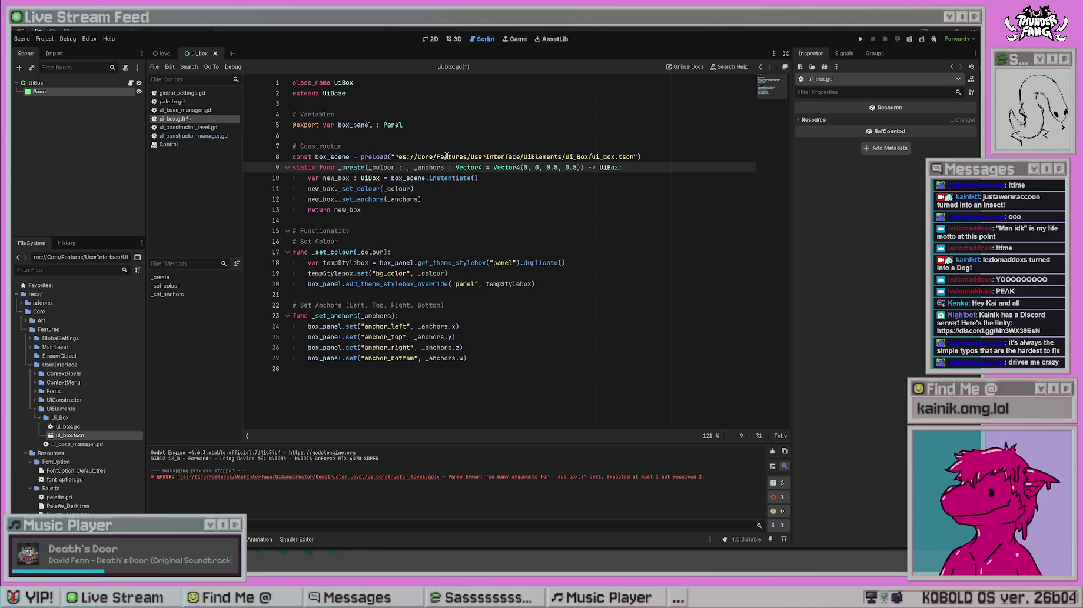
key(ctrl+y)
key(ctrl+y)
key(ctrl+y)
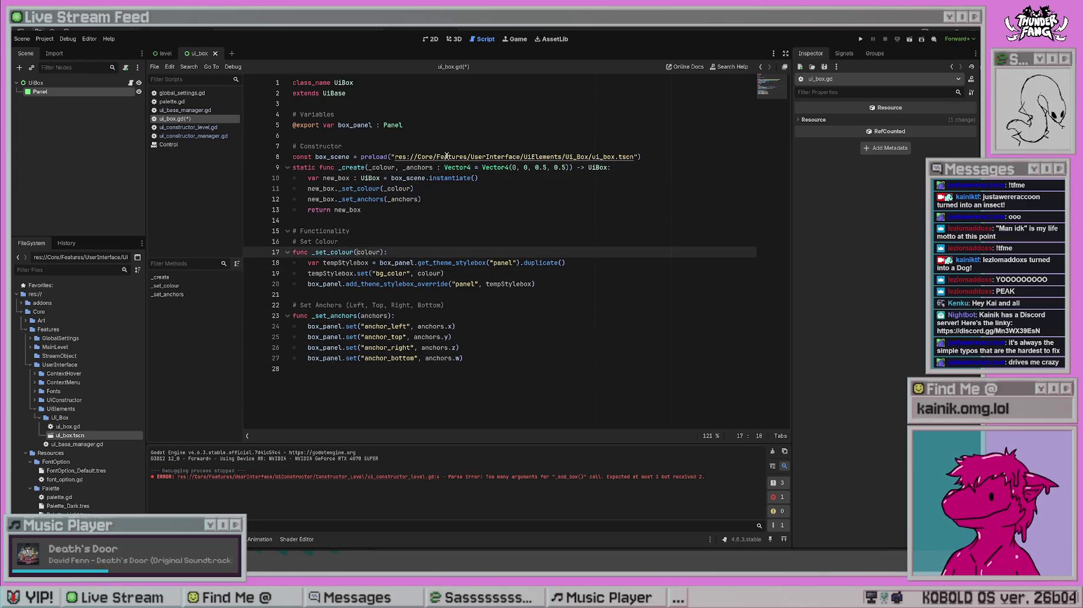
key(ctrl+z)
key(ctrl+z)
key(ctrl+z)
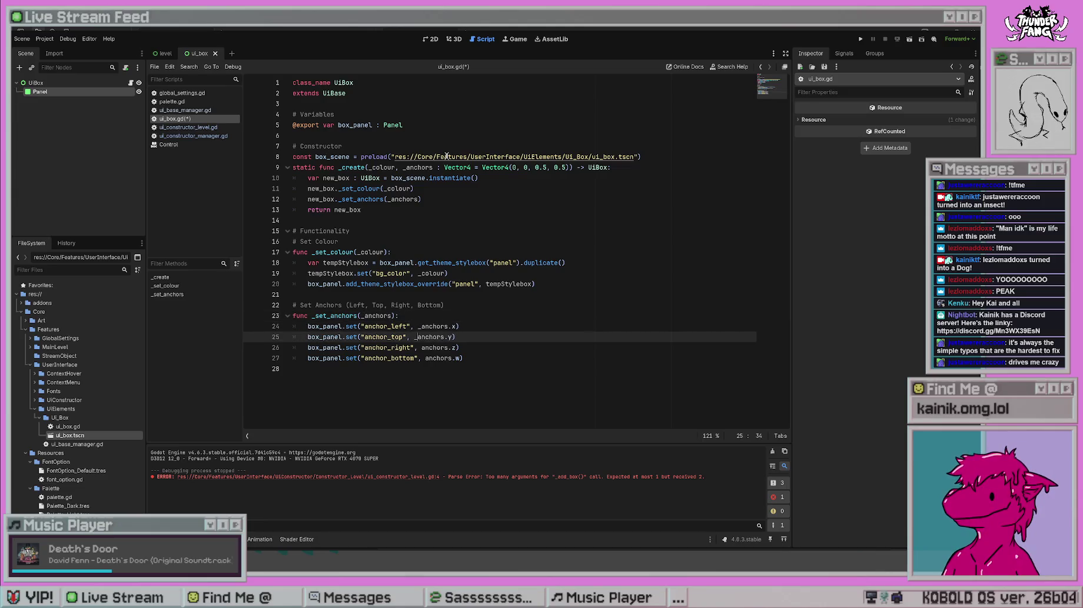
key(ctrl+y)
key(ctrl+y)
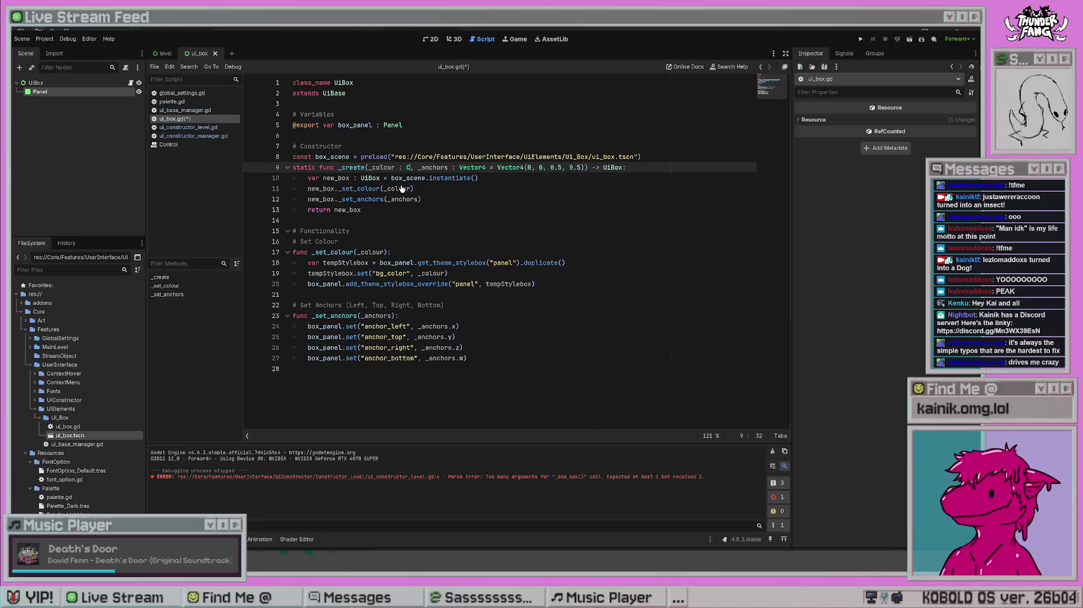
text(olor)
click(516, 115)
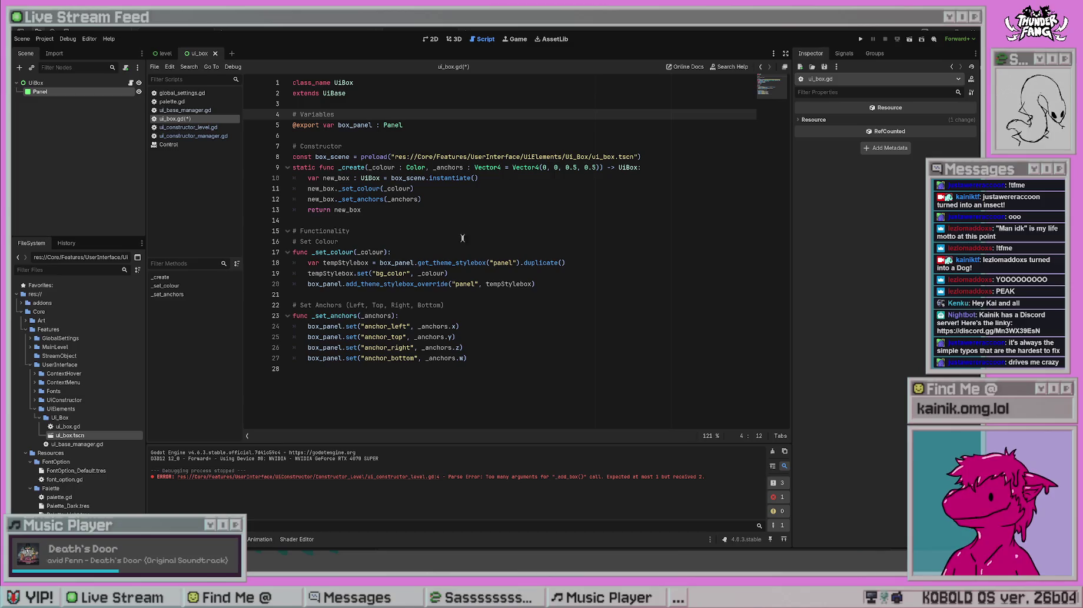
- Type _set_anchors's _anchors as Vector4 and _set_colour's _colour as Color, then save
click(393, 316)
text(: Vector)
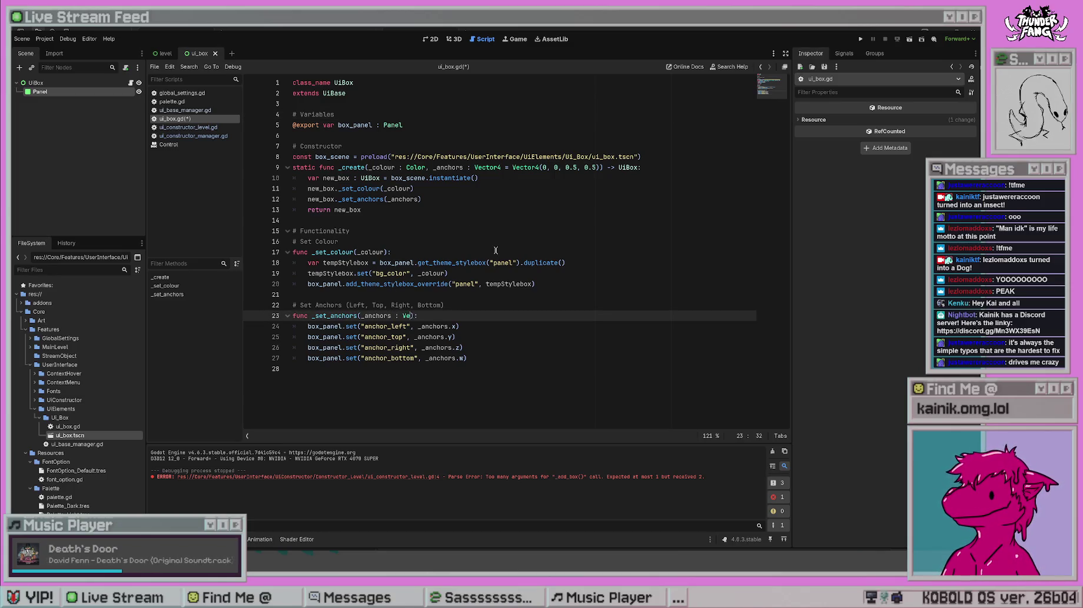
text(4)
click(385, 252)
text(: Color)
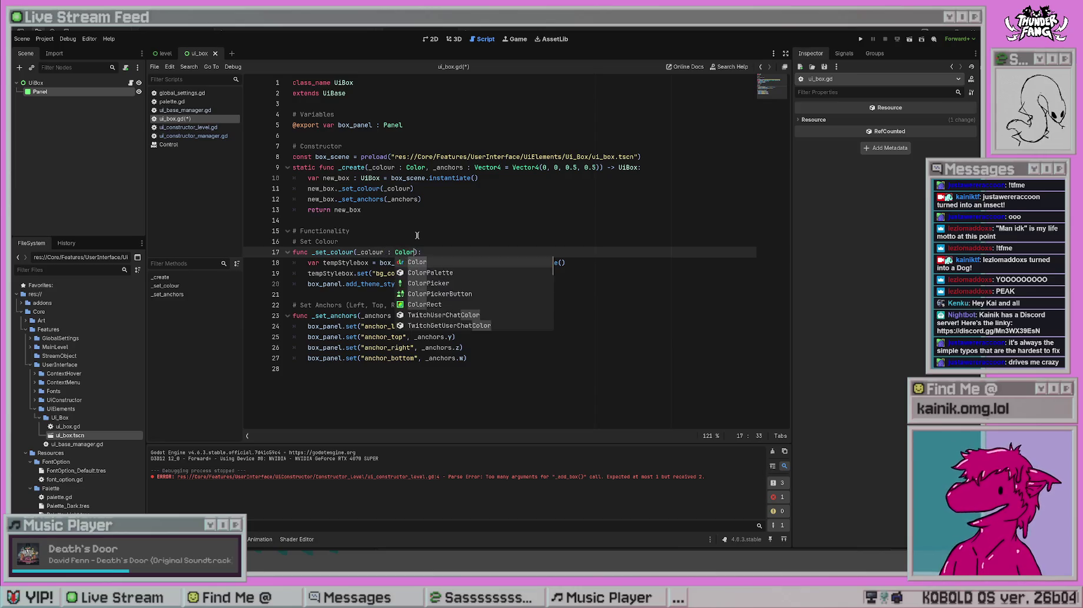
click(519, 203)
key(ctrl+s)
- Delete the Vector4 default for _anchors in _create and switch to ui_constructor_manager.gd
drag(504, 167, 603, 168)
key(BackSpace)
key(BackSpace)
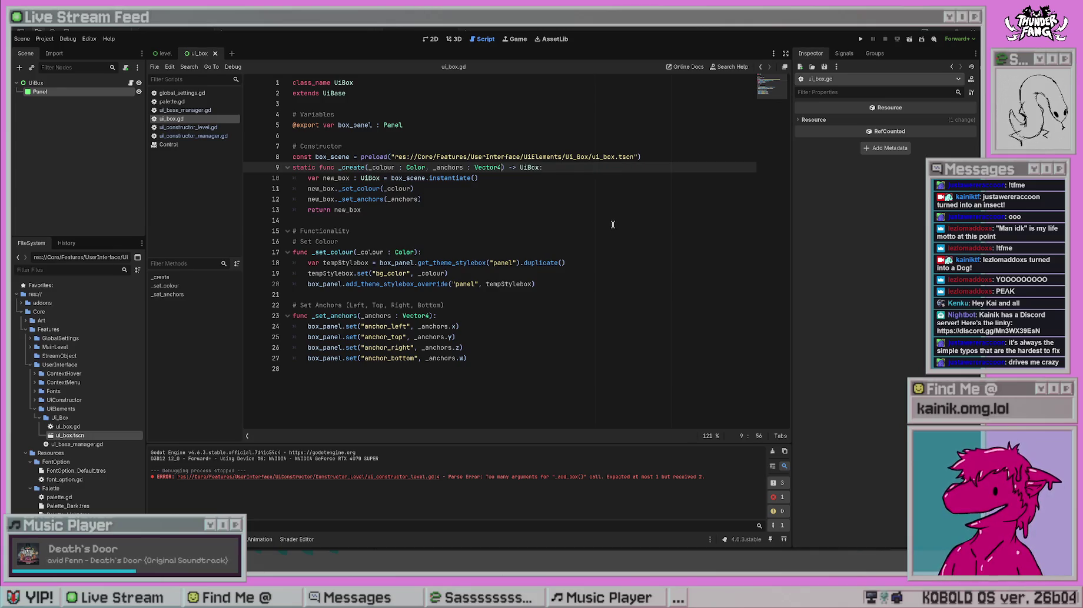
click(612, 225)
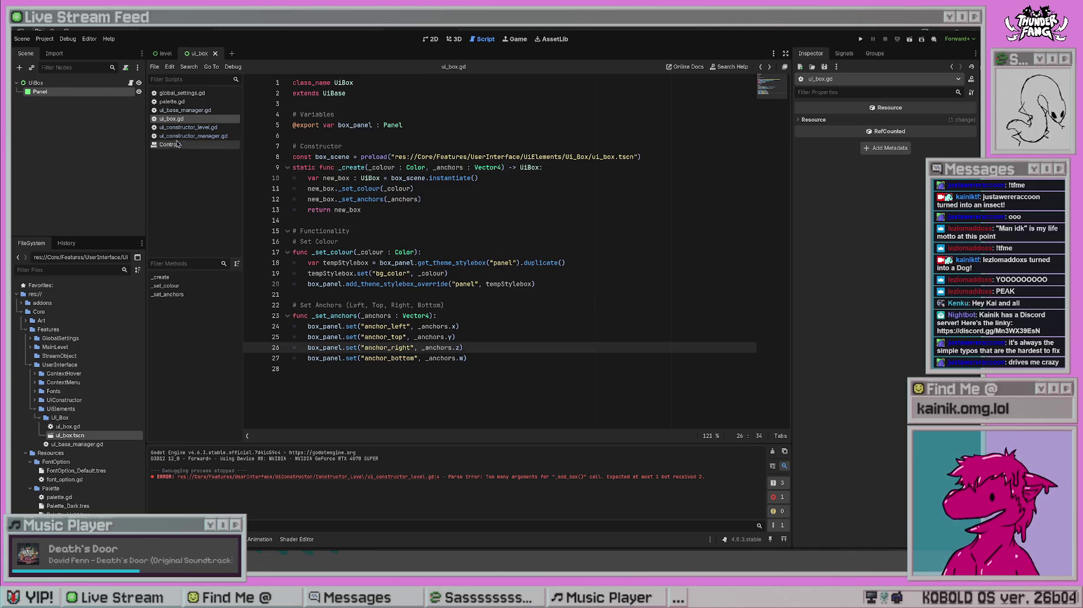
click(188, 127)
click(191, 136)
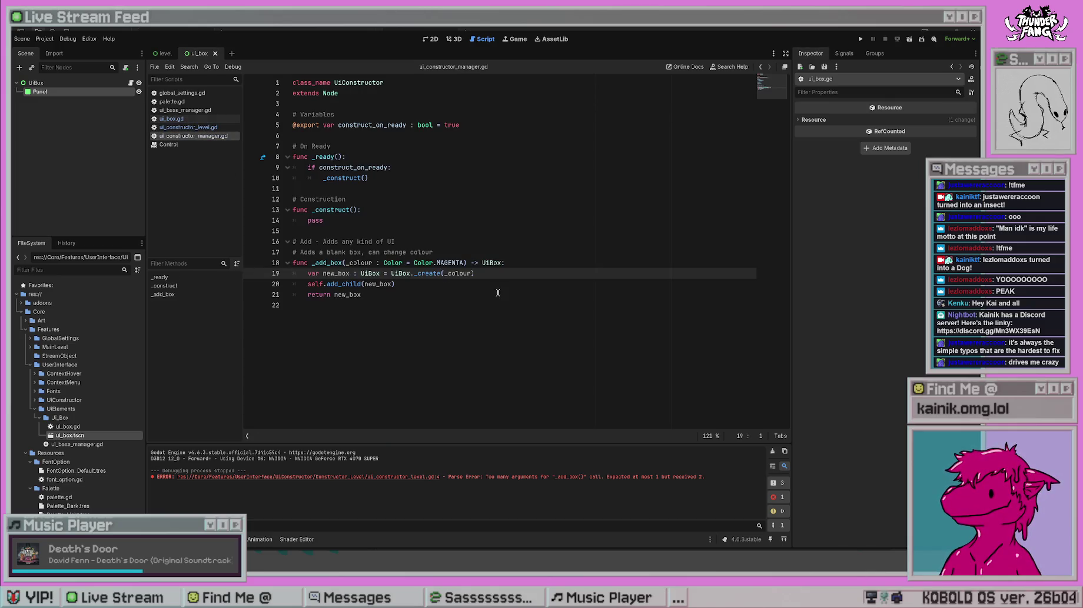
- Pass _anchors to UiBox._create inside the _add_box body
click(498, 294)
click(471, 276)
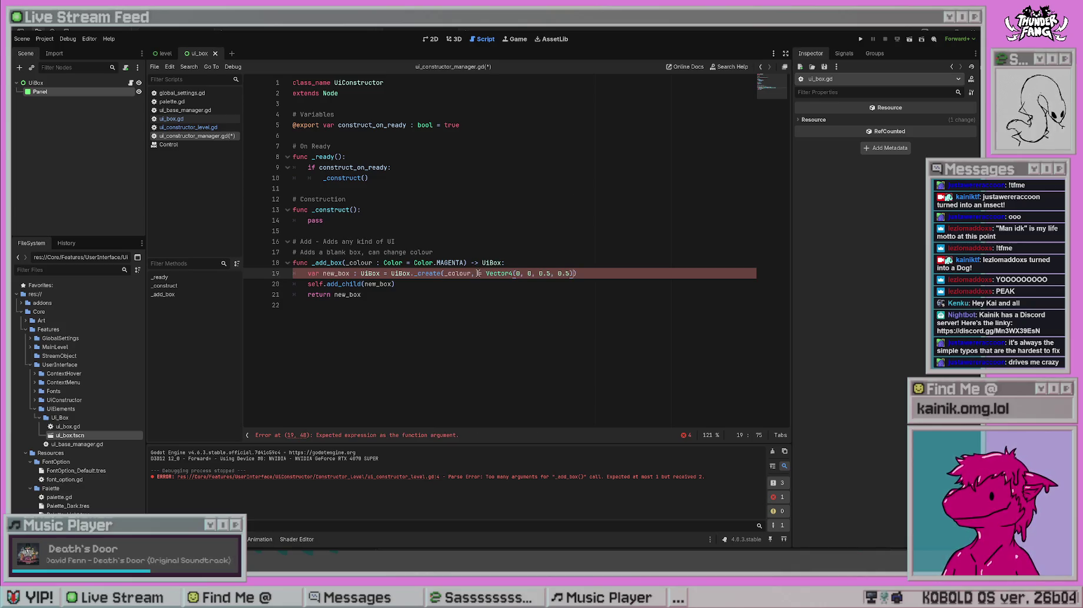
text(_anch)
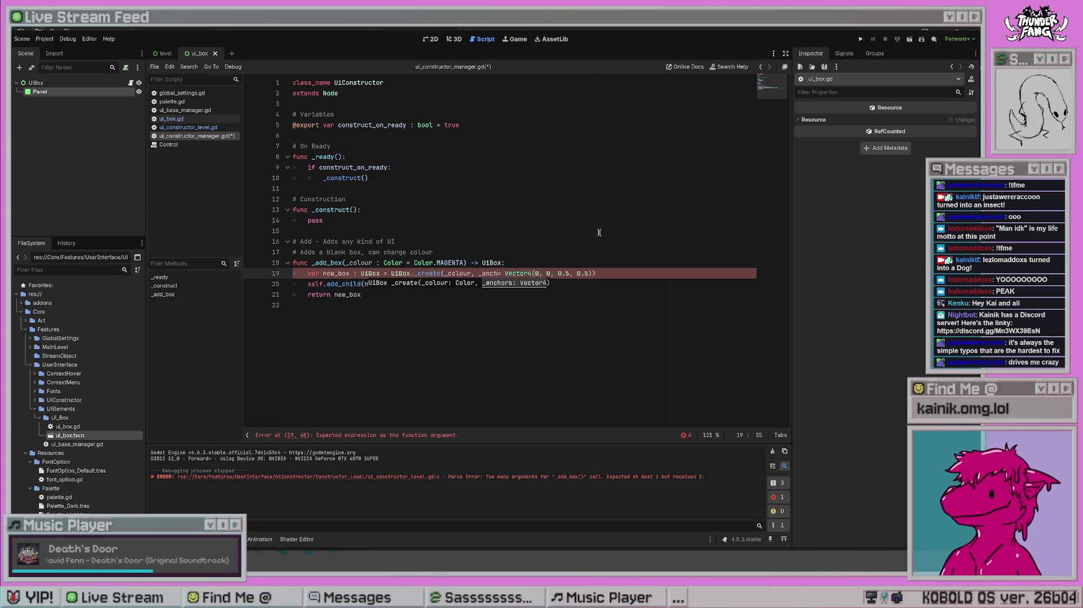
text(ors)
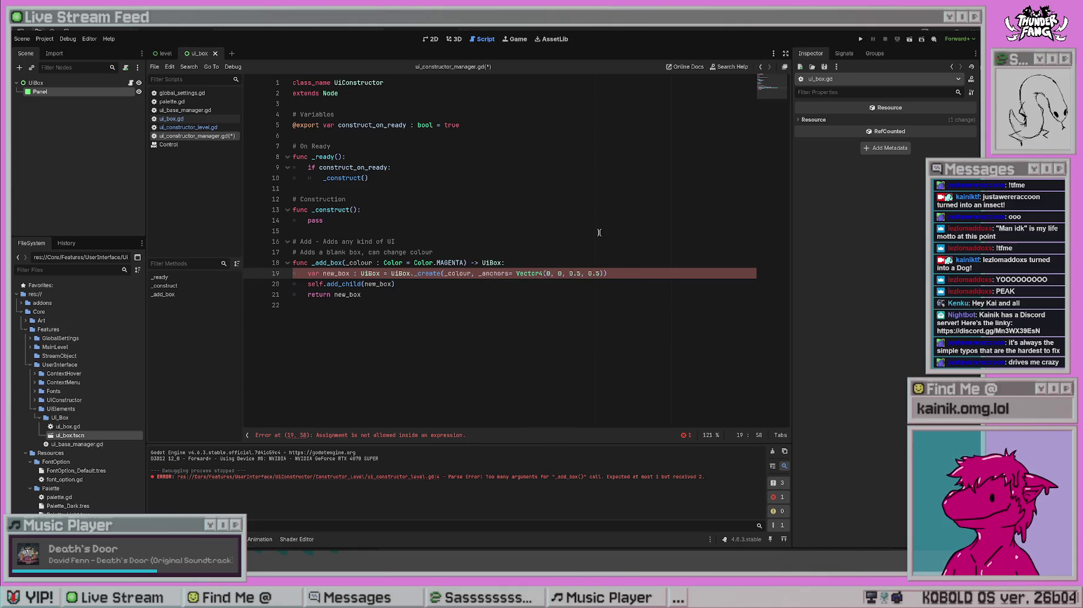
text( :)
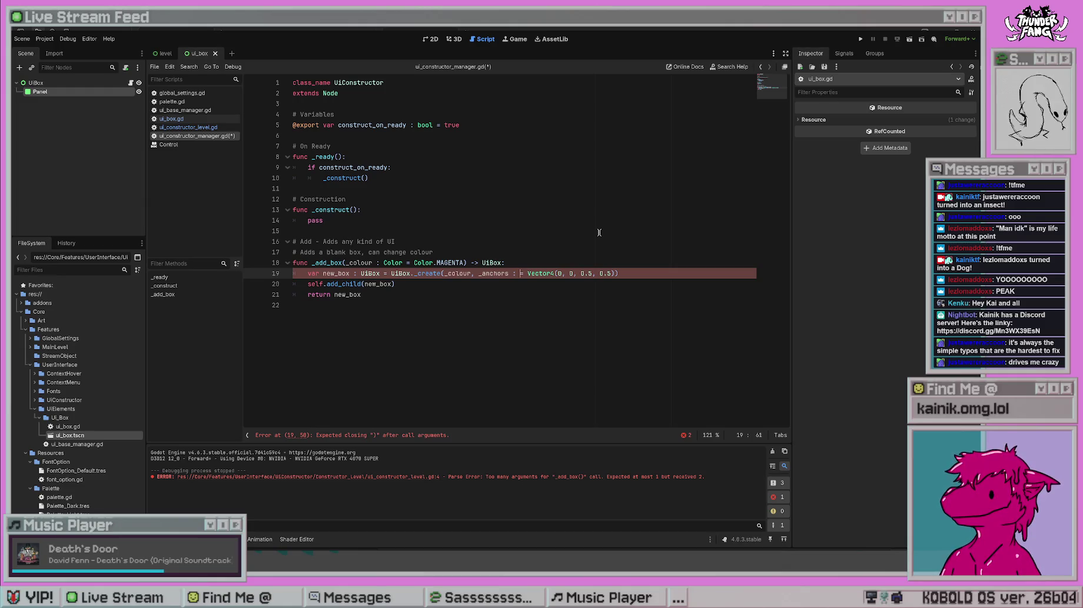
key(BackSpace)
key(BackSpace)
key(BackSpace)
text(anchors)
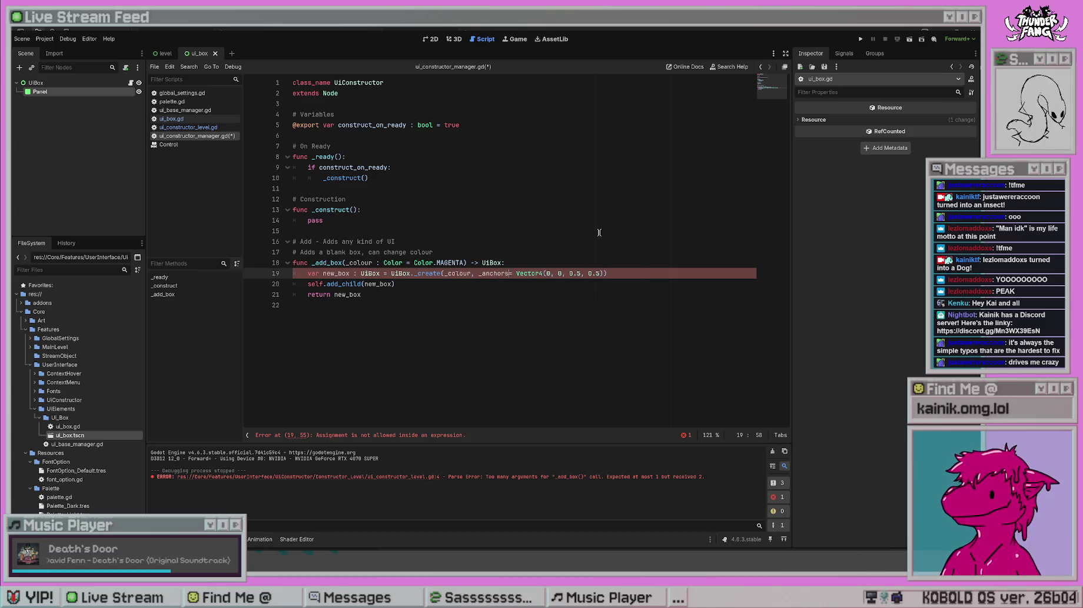
key(shift+Right)
key(shift+Right)
key(shift+Right)
key(Delete)
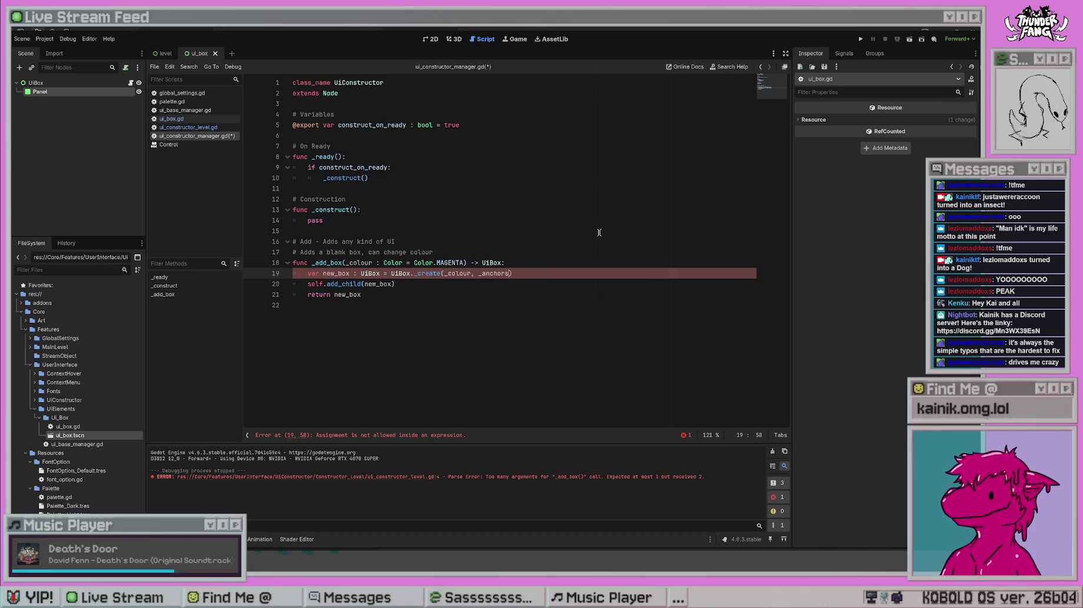
- Add an _anchors : Vector4 = Vector4(0, 0, 0.5, 0.5) parameter to _add_box and save
key(Up)
key(Left)
key(Left)
key(Left)
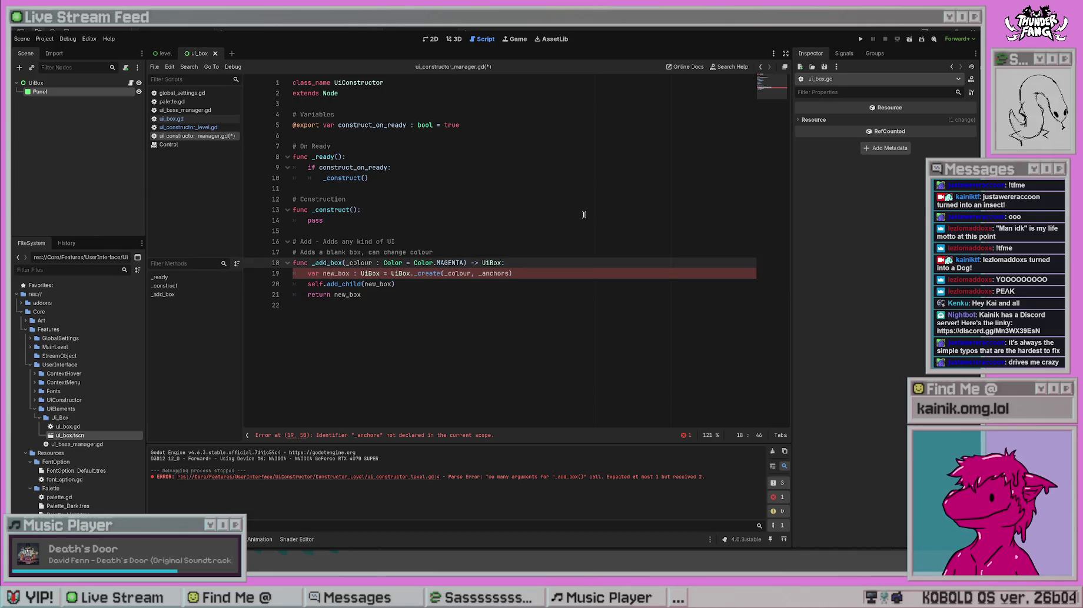
text(, )
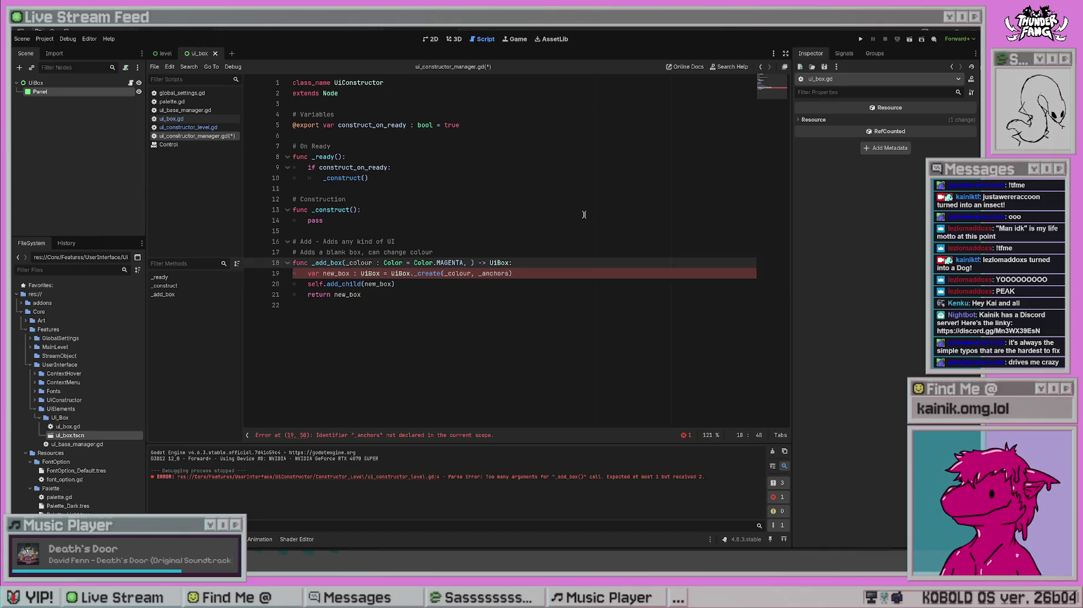
text(_anchors : )
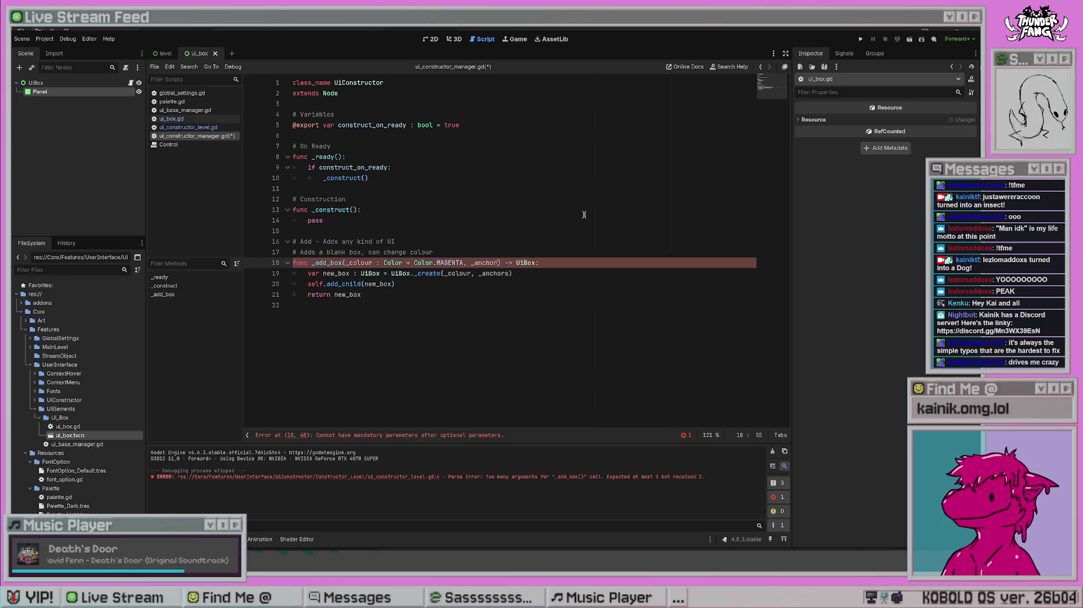
text(Vector4 =)
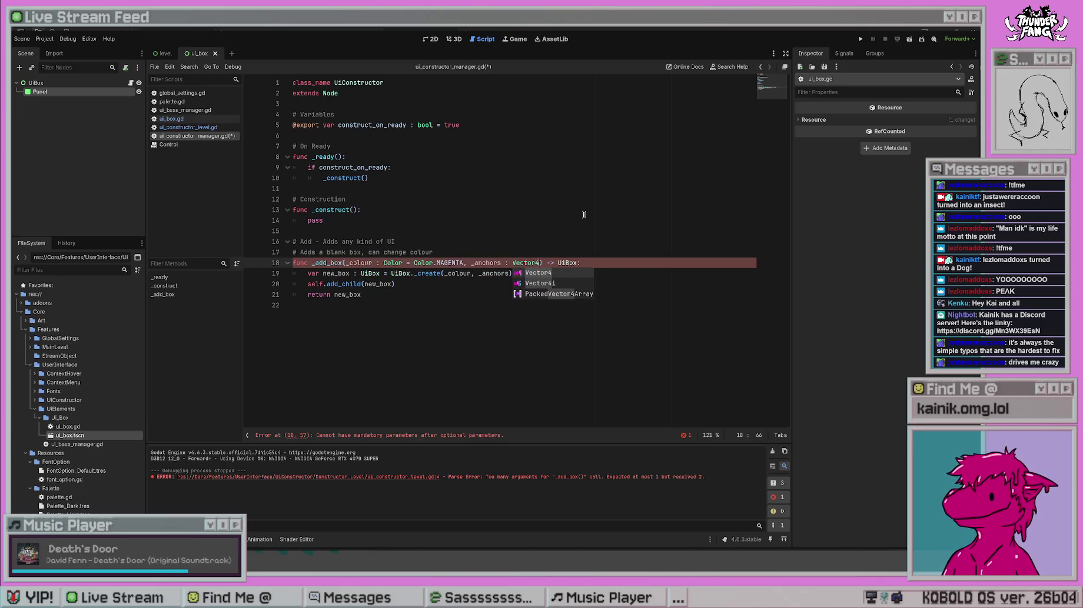
text(= Vector4(0, 0, 0.5, 0.5))
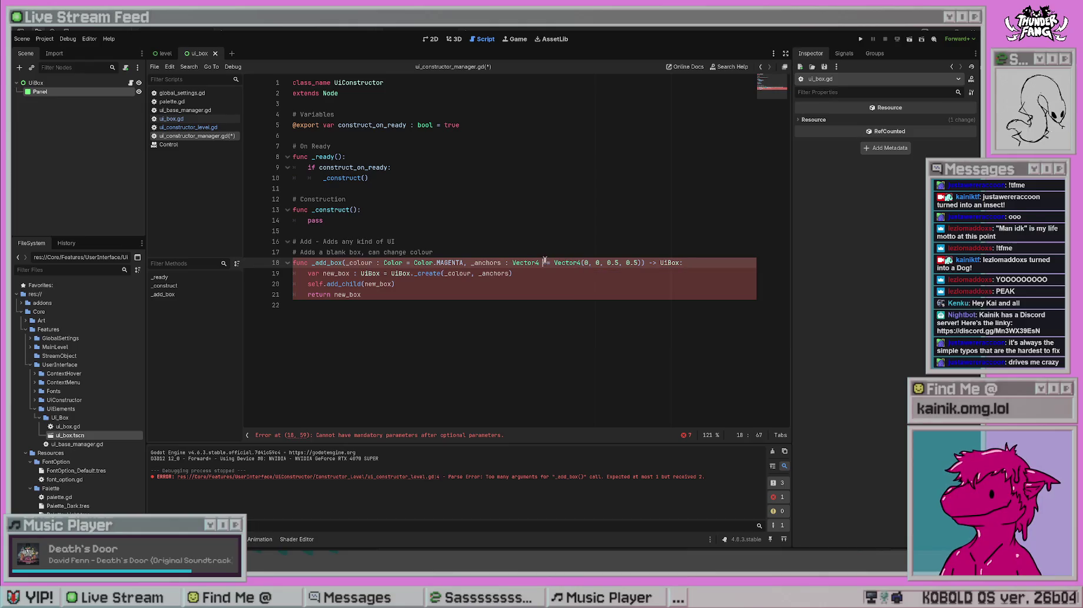
click(546, 262)
key(BackSpace)
click(573, 304)
key(ctrl+s)
- Append ', anchors' to the line-17 comment and jump to UiBox's _create definition
click(533, 282)
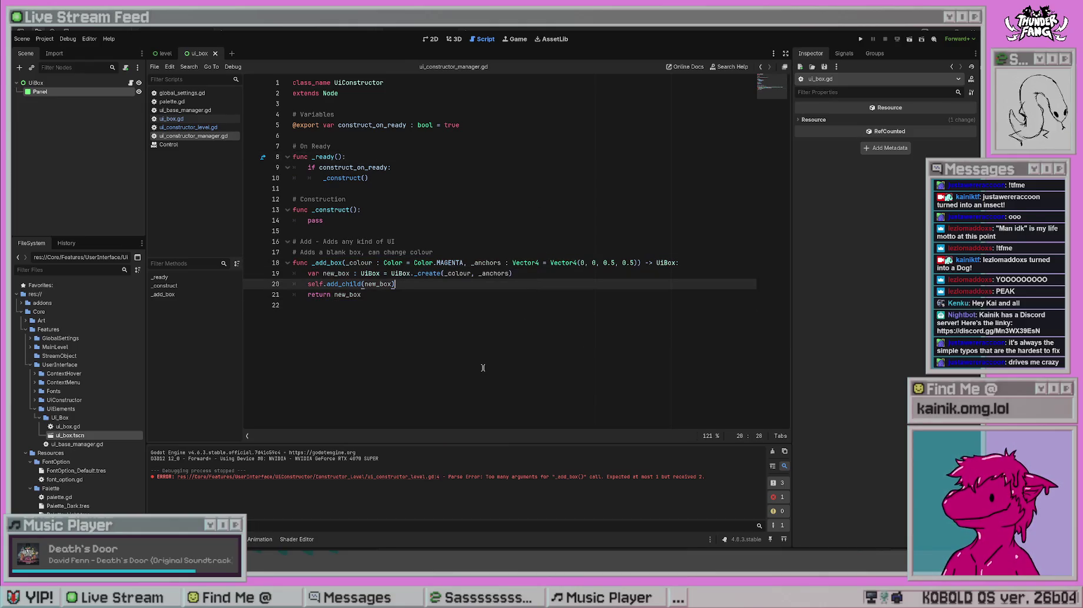
click(525, 345)
click(395, 242)
click(453, 252)
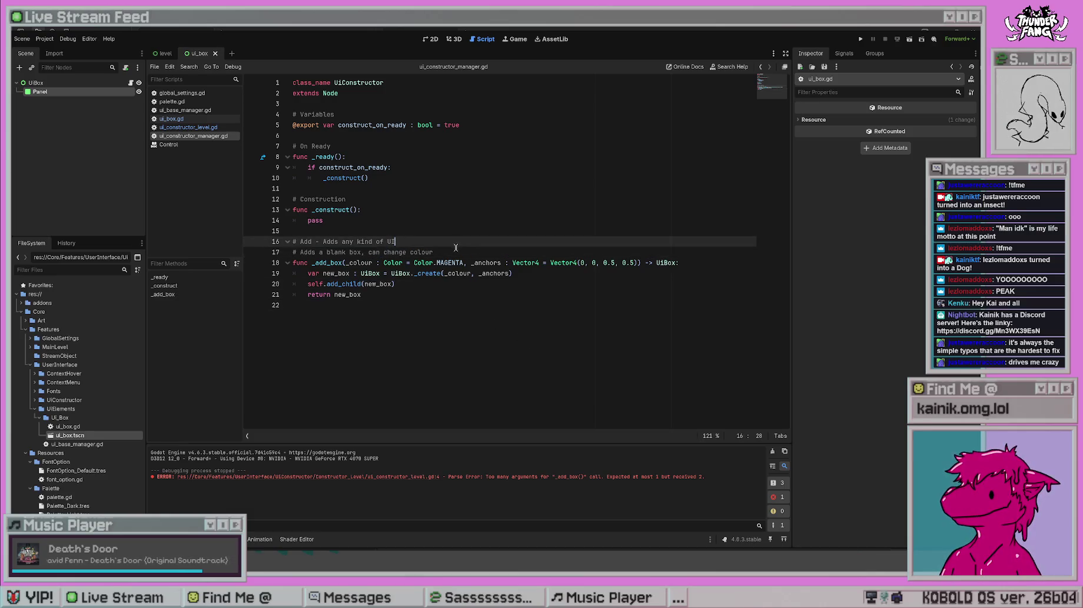
text(, anchors)
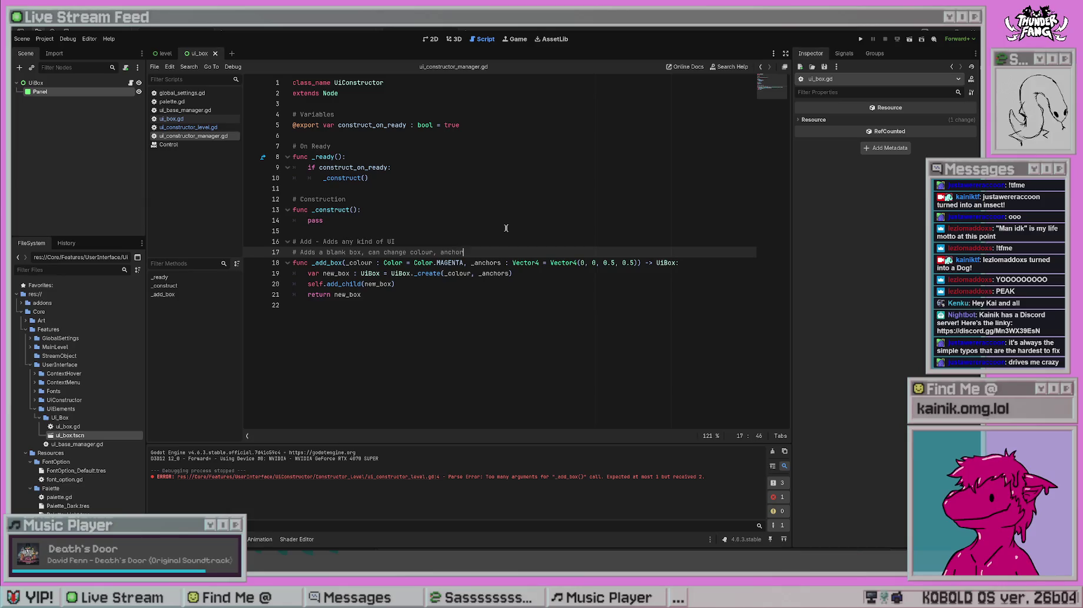
click(510, 158)
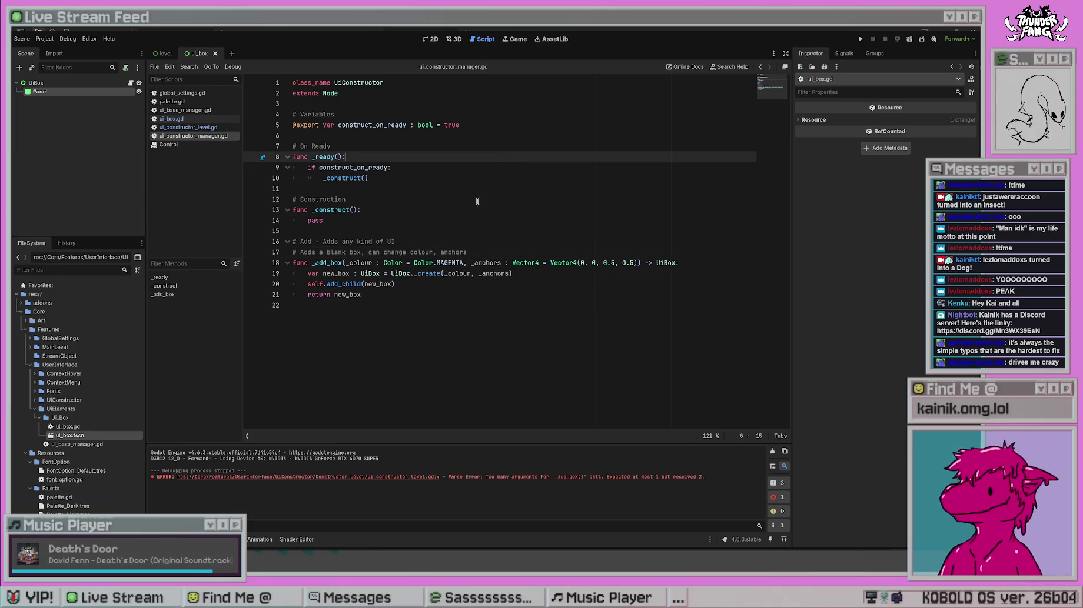
click(435, 307)
ctrl+click(428, 274)
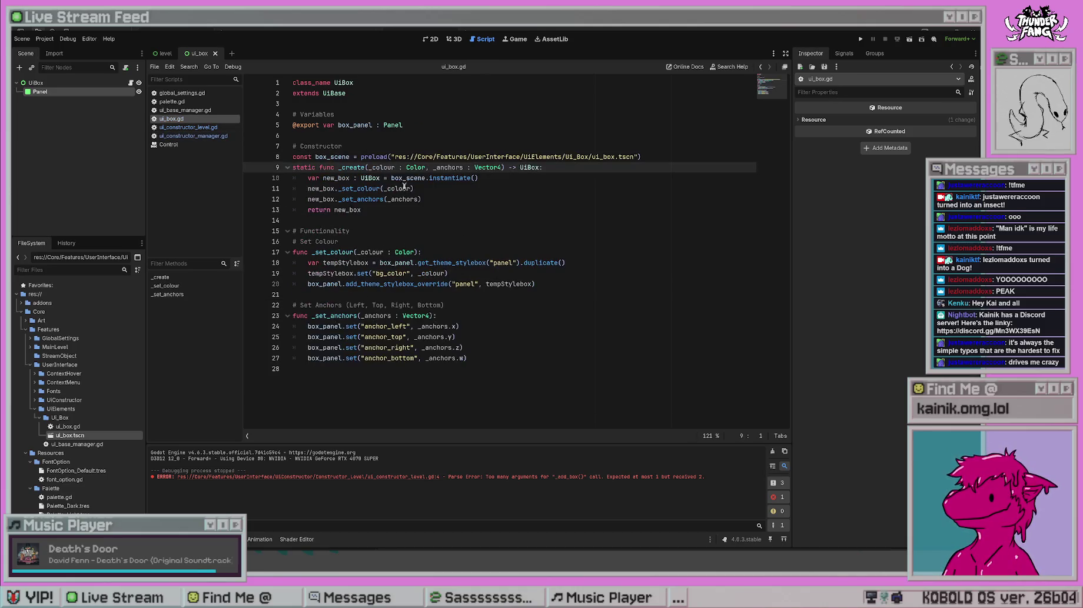
- Test-run the project and stop it
drag(369, 166, 424, 219)
click(414, 189)
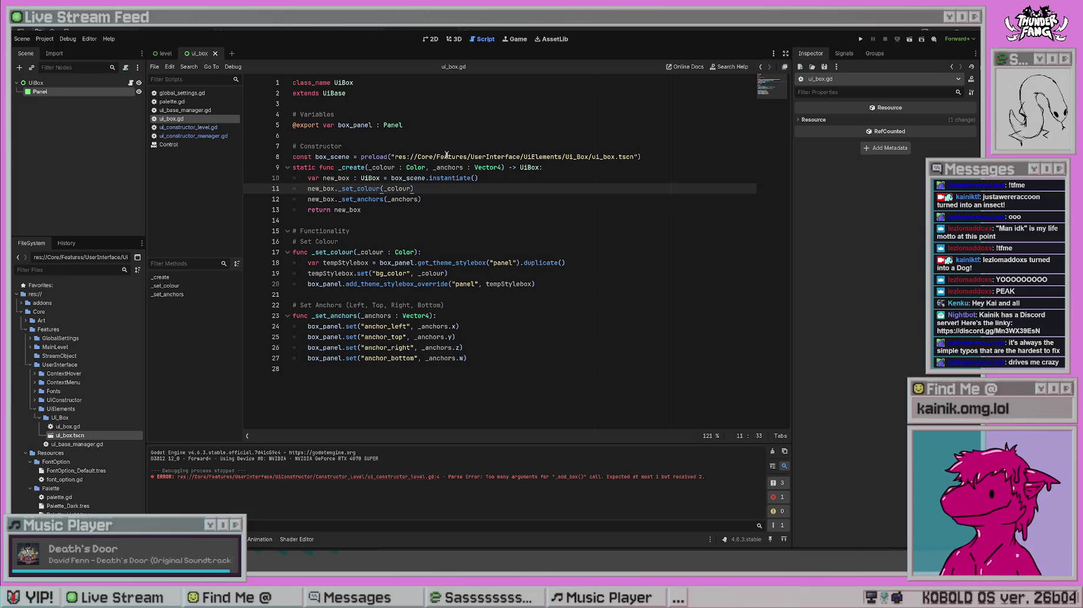
click(860, 39)
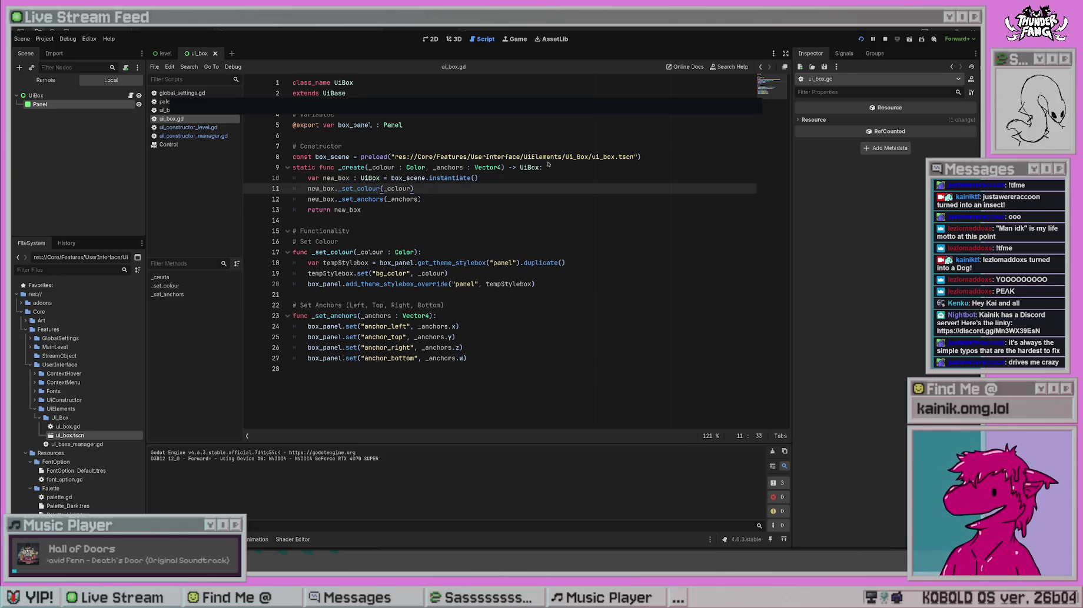
click(477, 272)
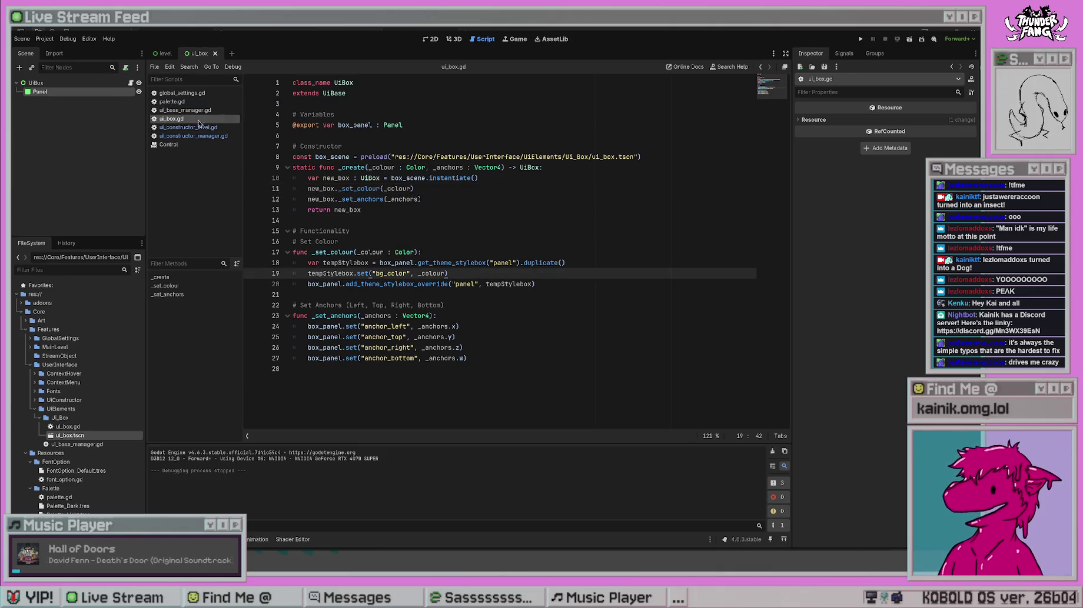
- Switch to ui_constructor_level.gd and place the caret in the _add_box call's last anchor value
click(189, 127)
click(200, 136)
click(188, 127)
click(542, 114)
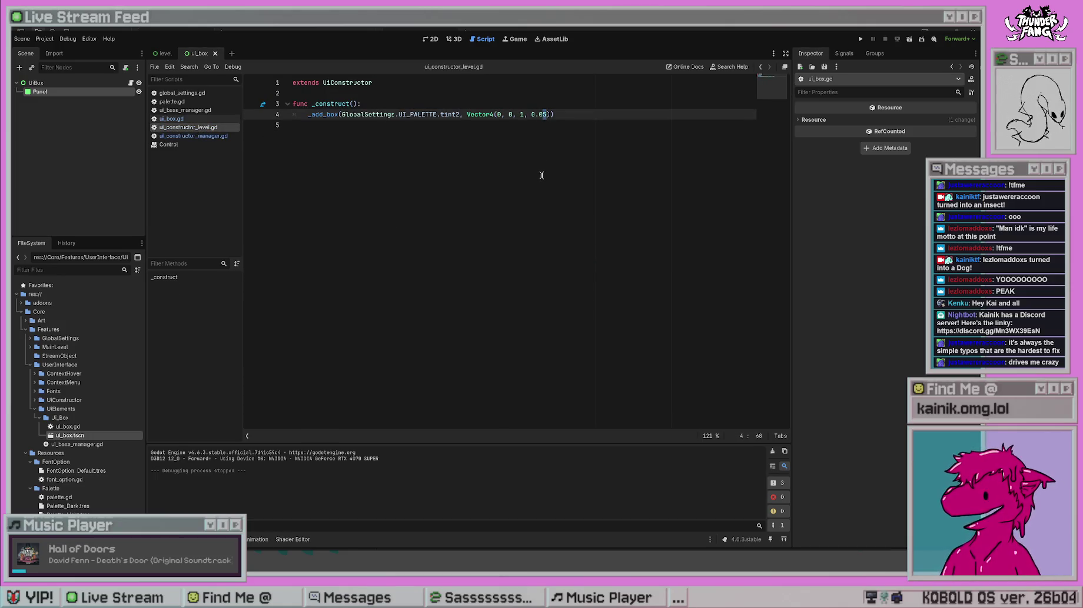
- Change the last anchor value to 0.035 and check it in a test run
click(860, 39)
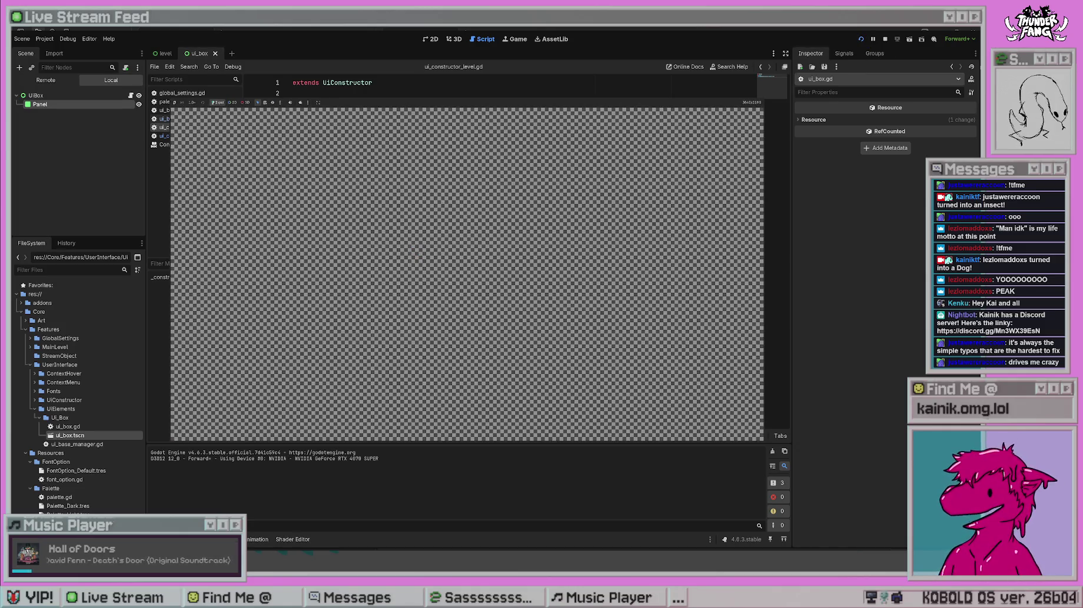
key(F8)
text(35)
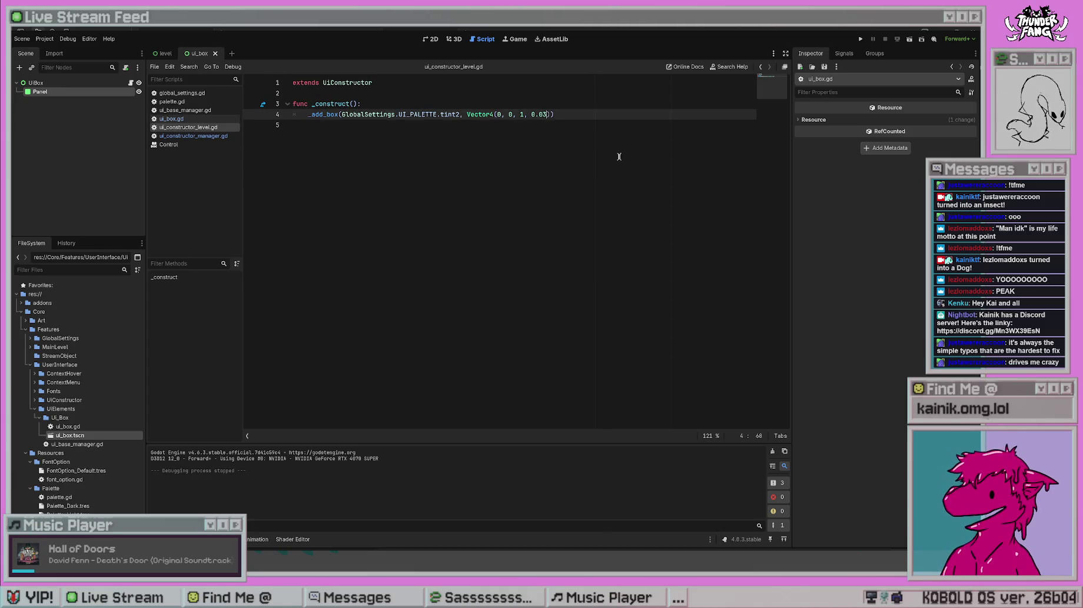
click(858, 40)
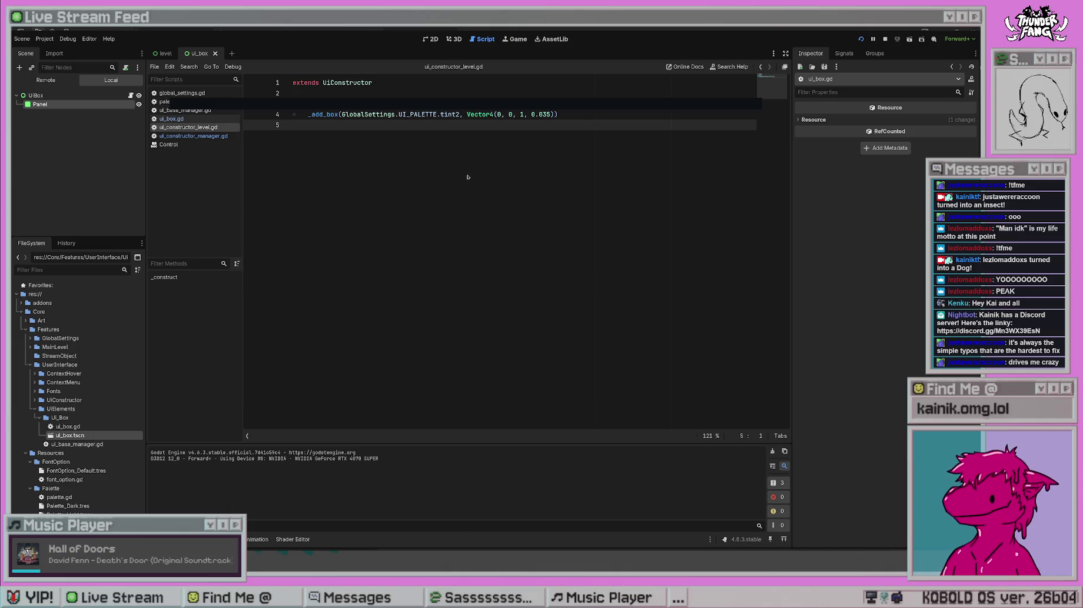
key(F8)
- Change the last anchor value to 0.04 and test-run again
double_click(547, 114)
text(04)
key(Down)
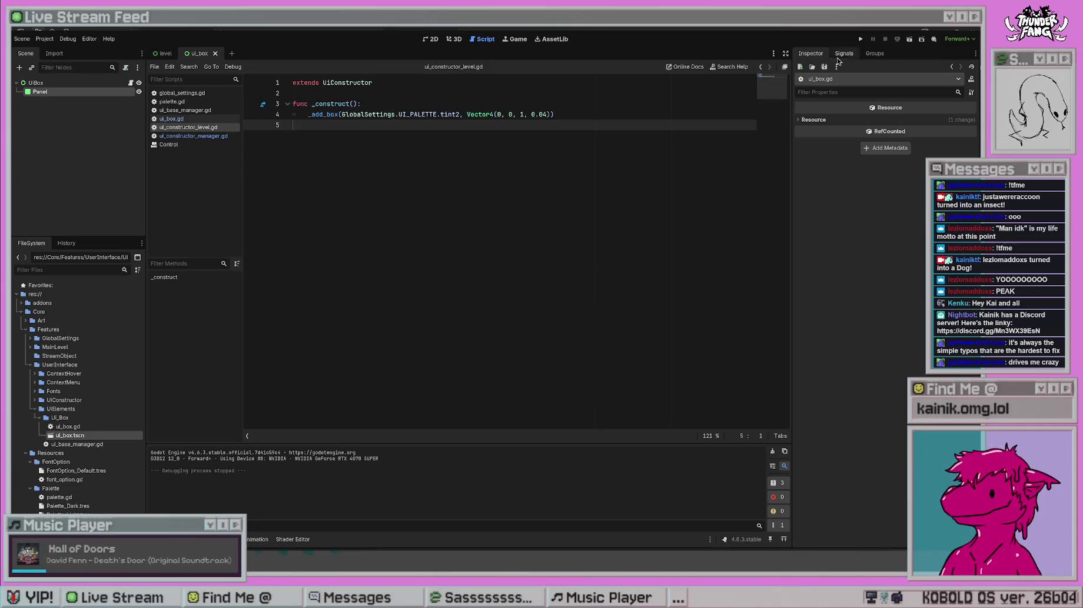
click(860, 39)
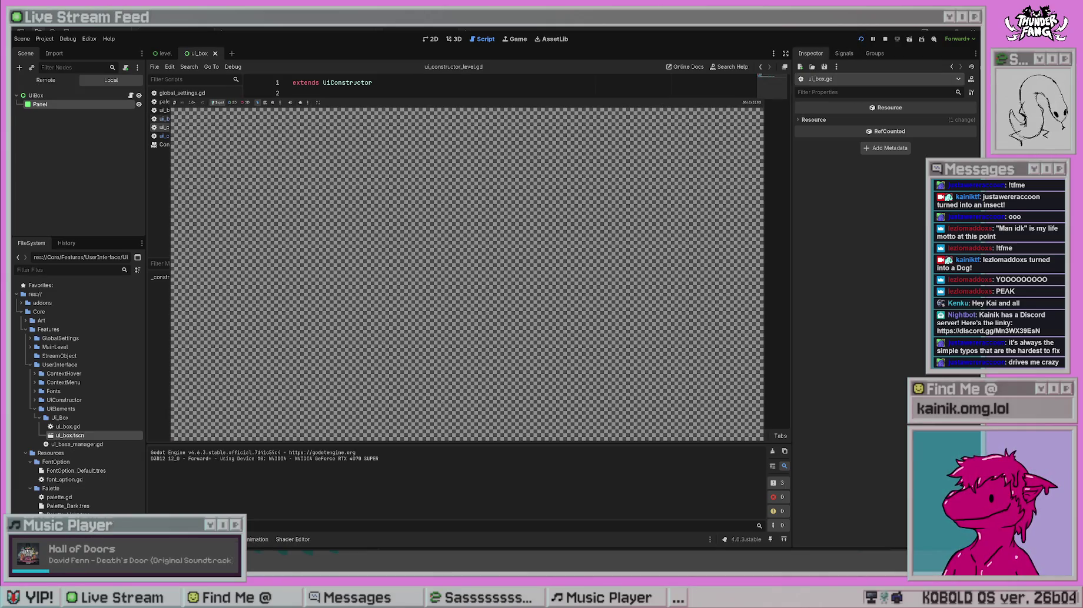
key(F8)
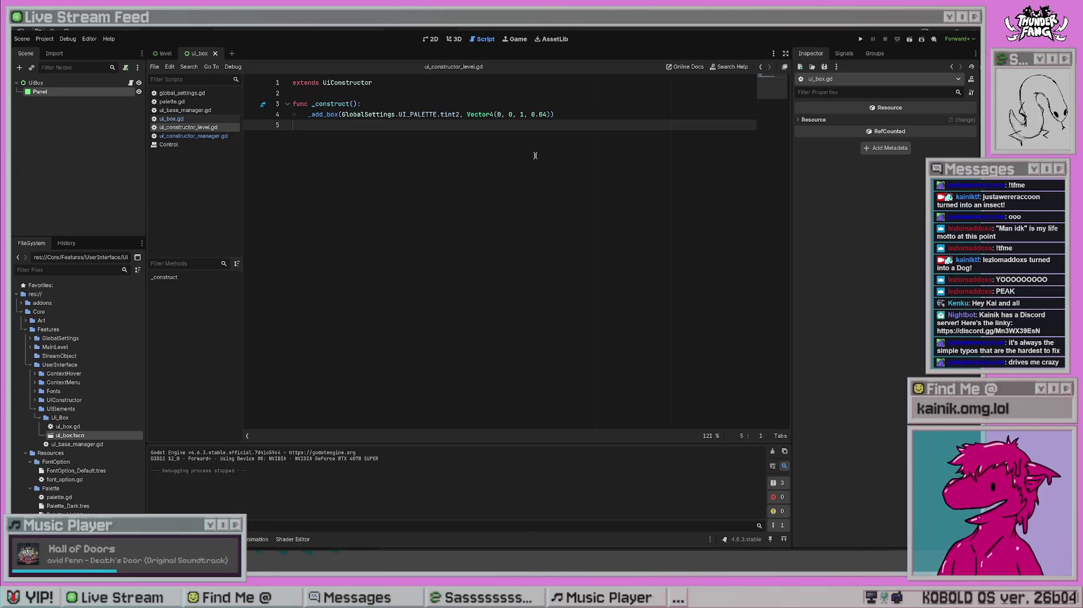
- Insert a '# Add top bar' comment above the _add_box call
click(569, 110)
key(Up)
key(Return)
text(# Add top ba)
- Add a '# Add bottom background' comment below the call and save the script
click(562, 126)
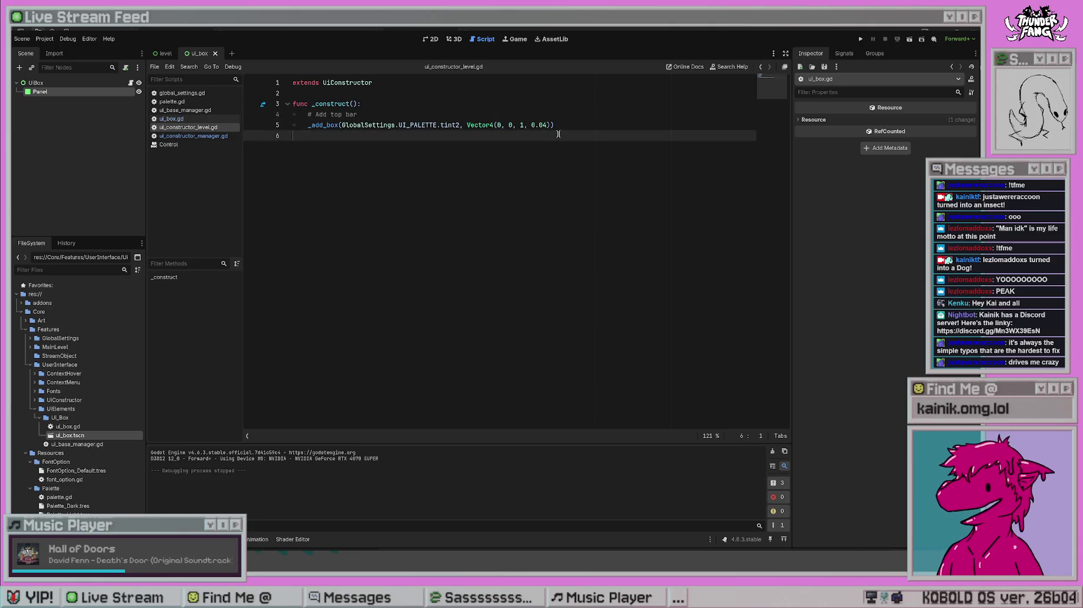
key(Return)
key(Return)
text(#Ad)
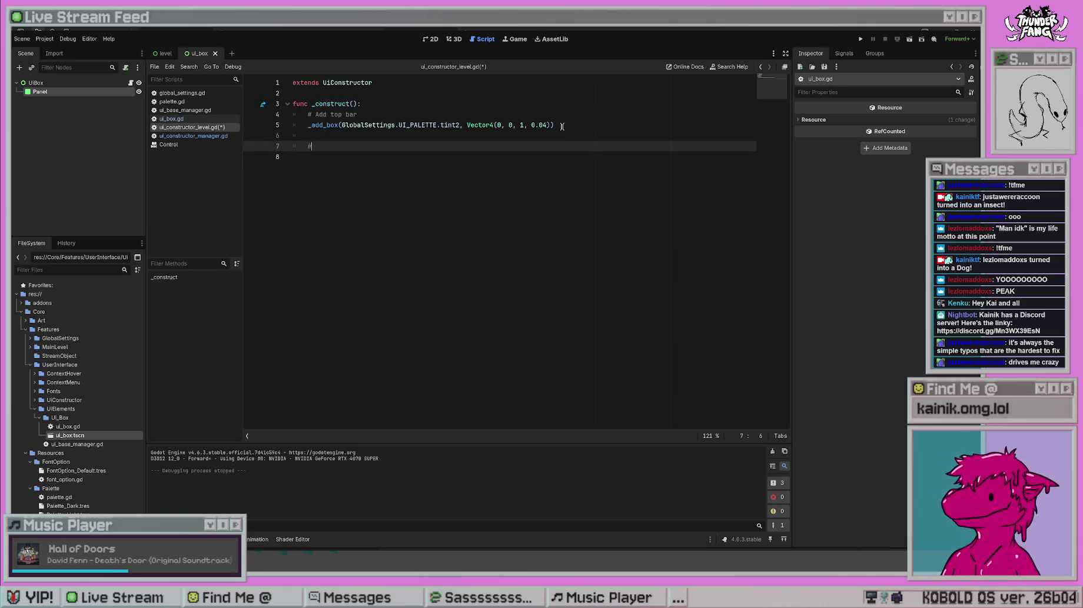
key(BackSpace)
key(BackSpace)
key(BackSpace)
text(Add )
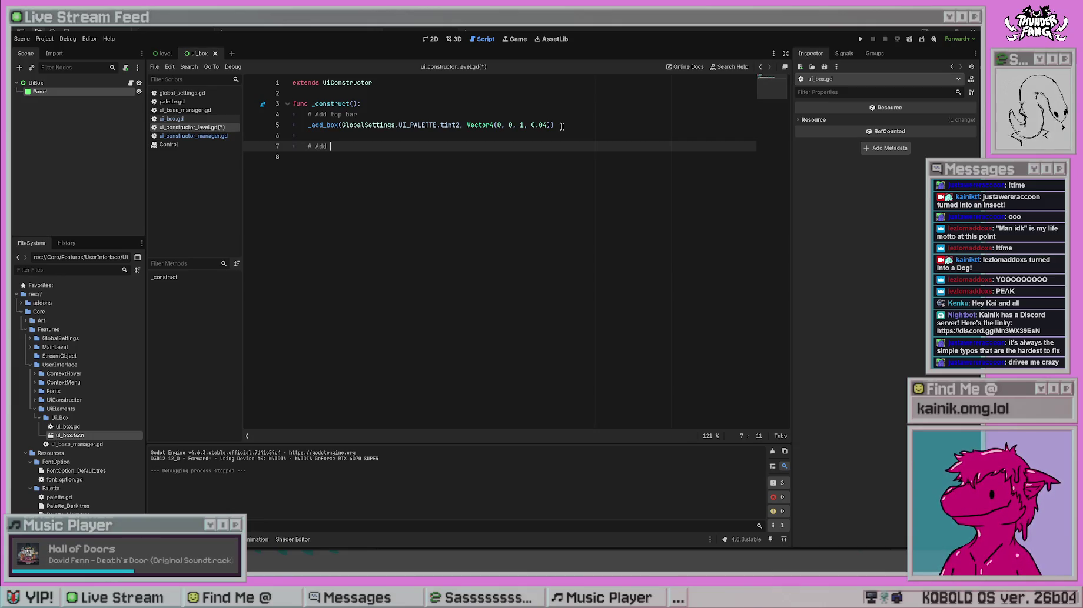
text(background)
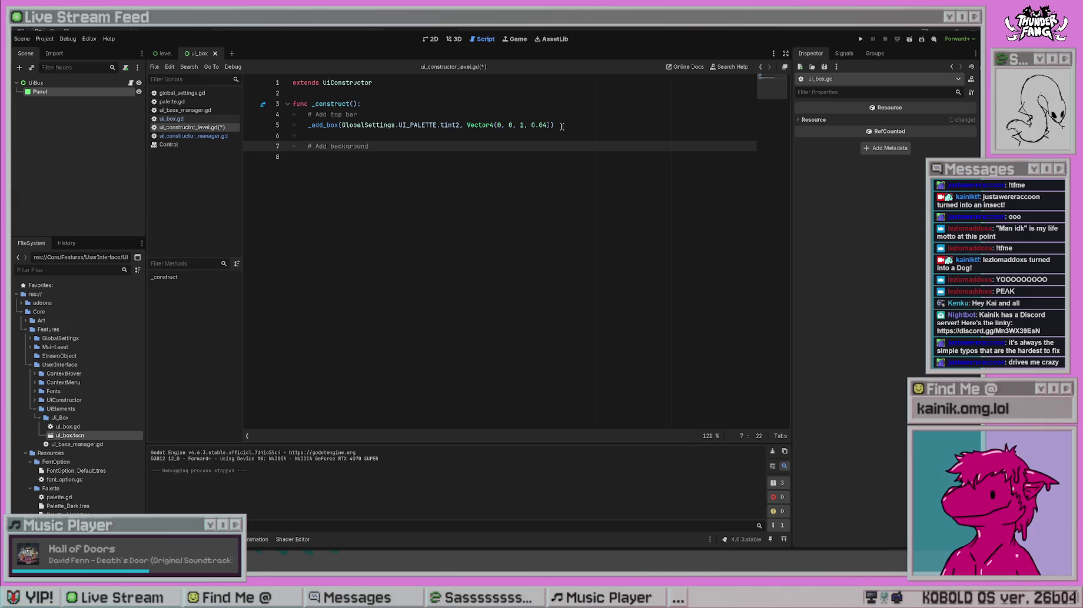
key(BackSpace)
key(BackSpace)
key(BackSpace)
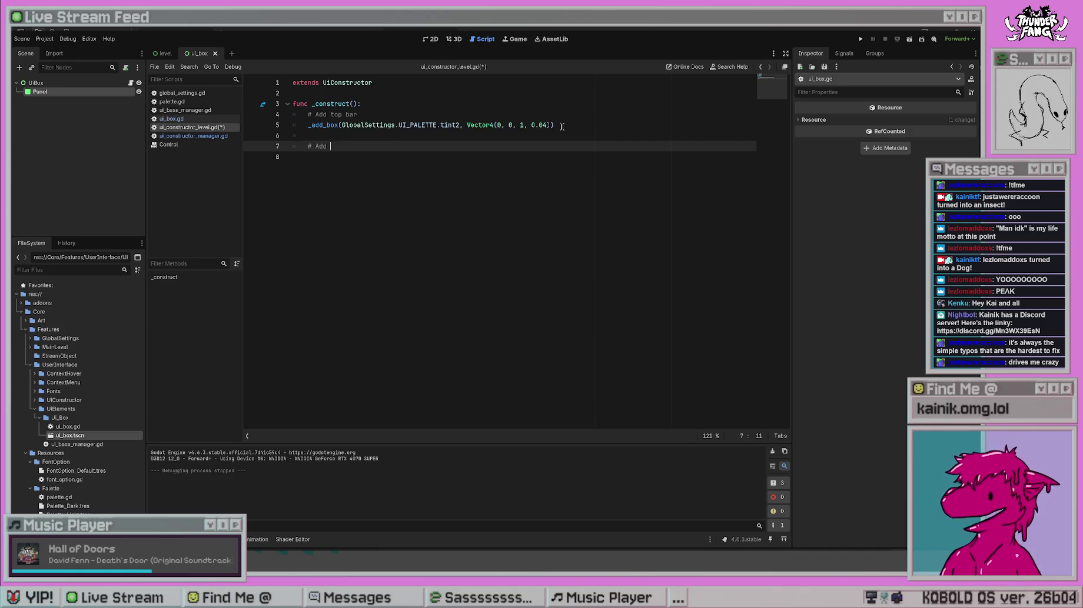
text(bottom background)
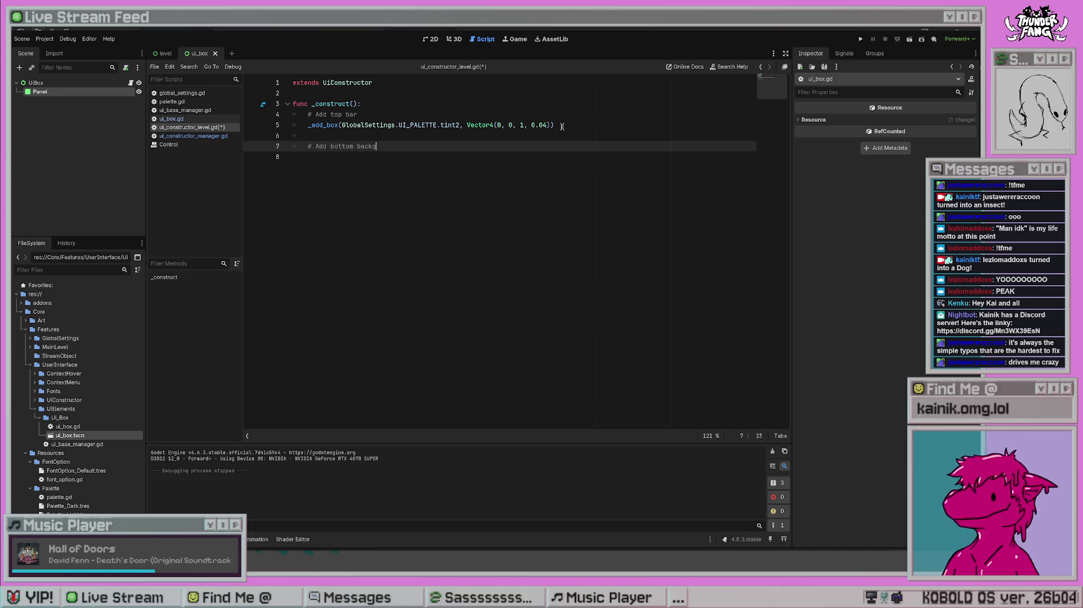
click(562, 126)
click(474, 194)
key(ctrl+s)
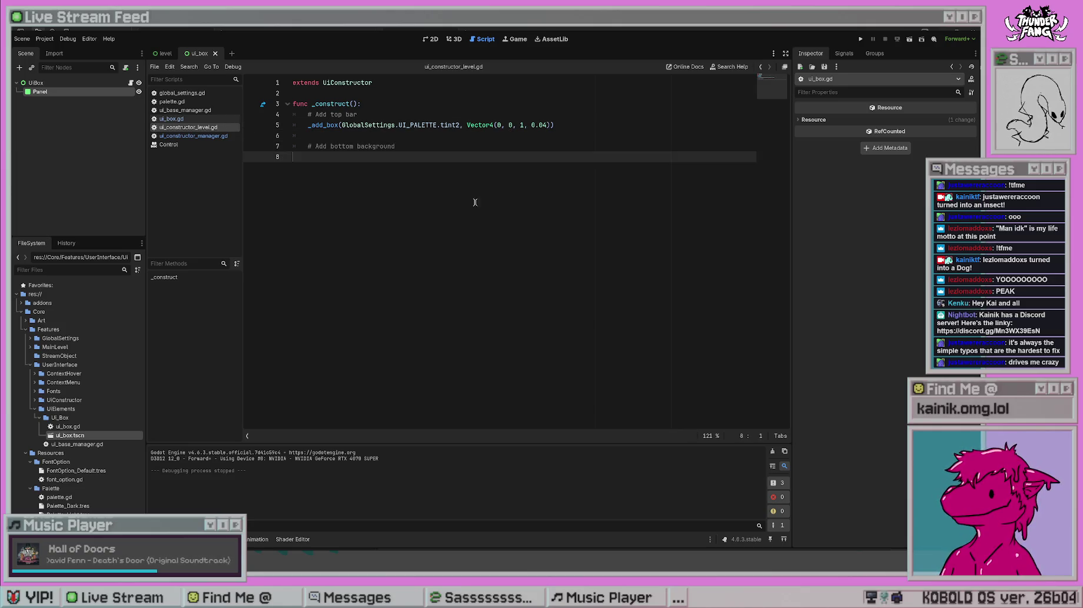
click(418, 148)
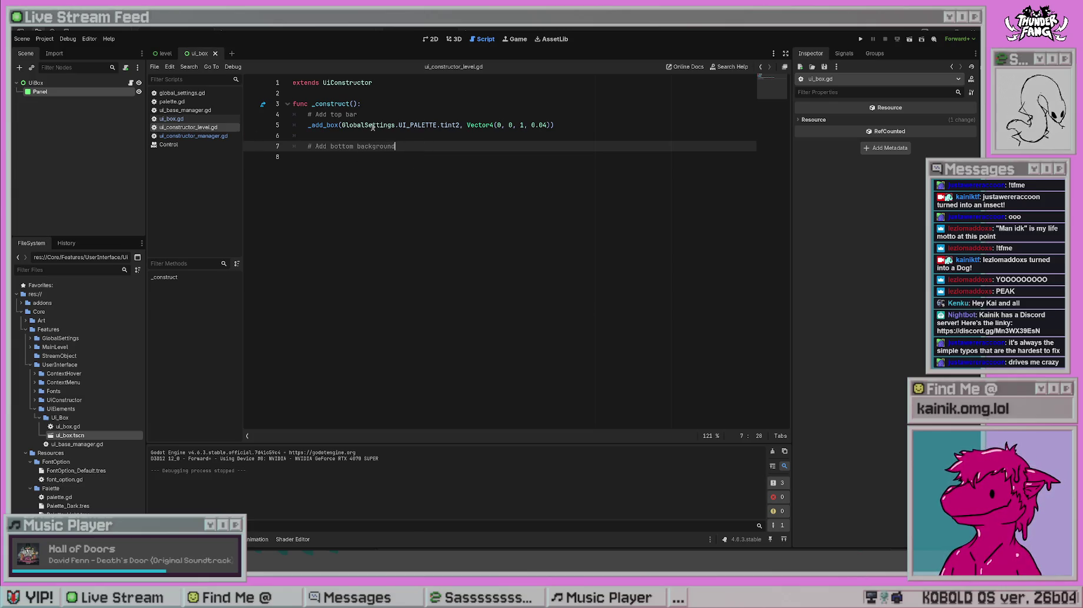
ctrl+click(372, 126)
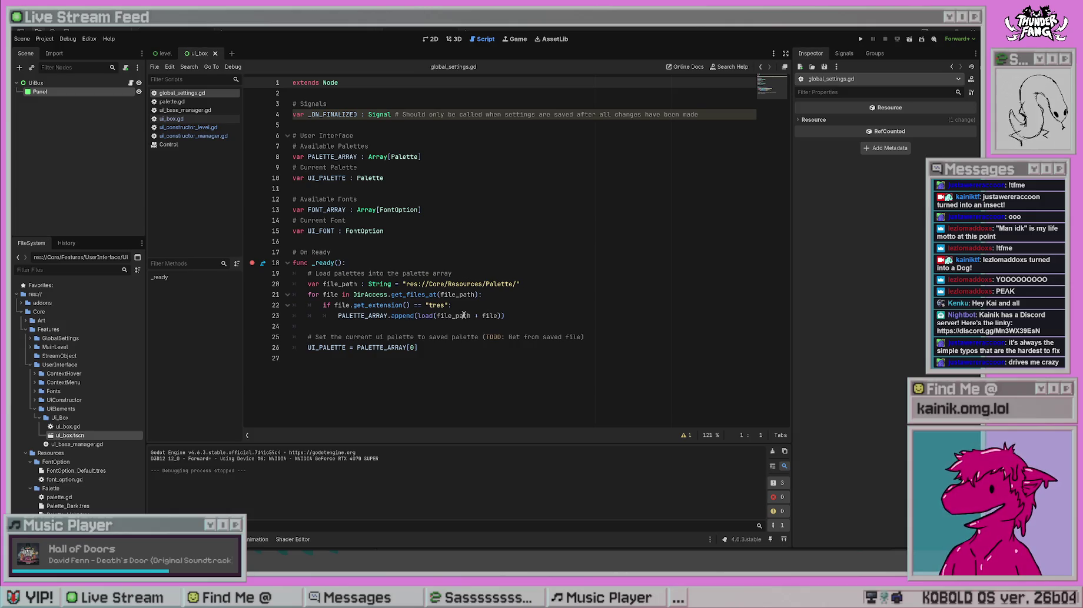
- Start a new _add_box call on line 8 under the bottom background comment
key(alt+Left)
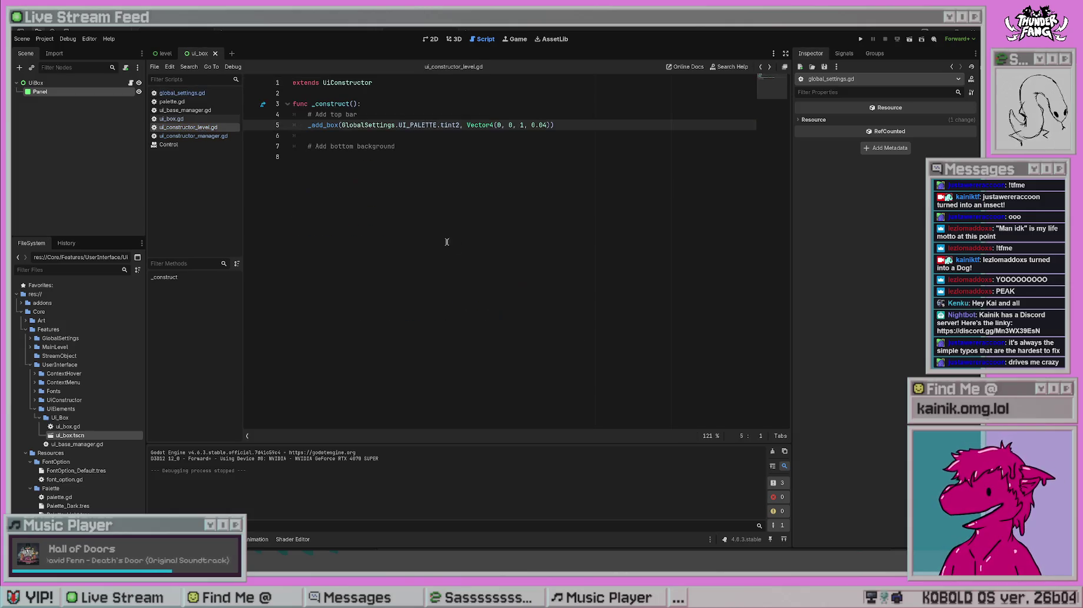
click(411, 154)
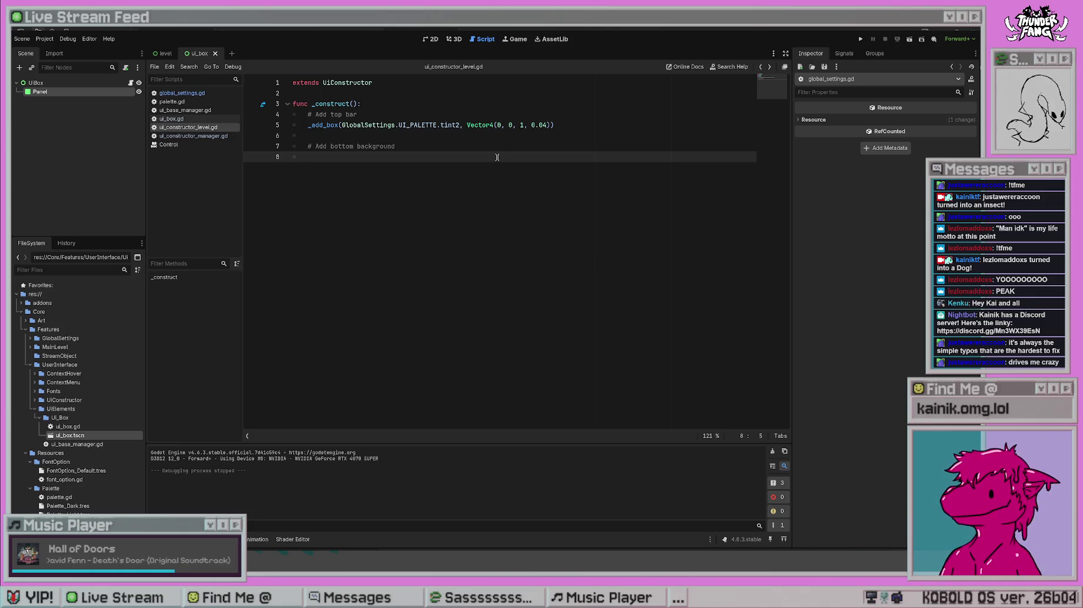
text(_a)
key(Tab)
text(_add-b)
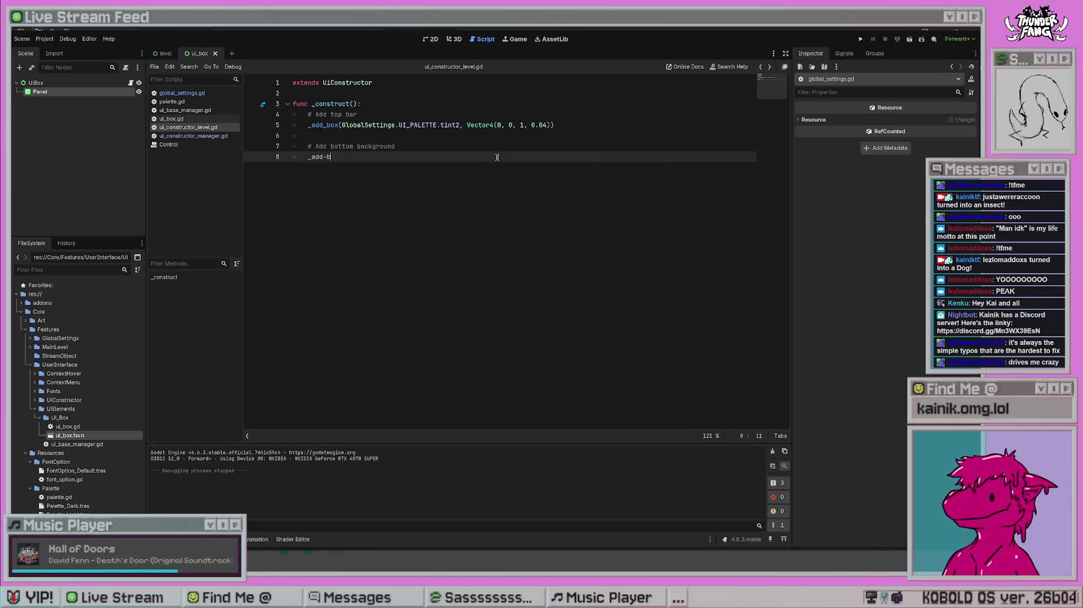
key(BackSpace)
key(BackSpace)
text(_box)
key(Return)
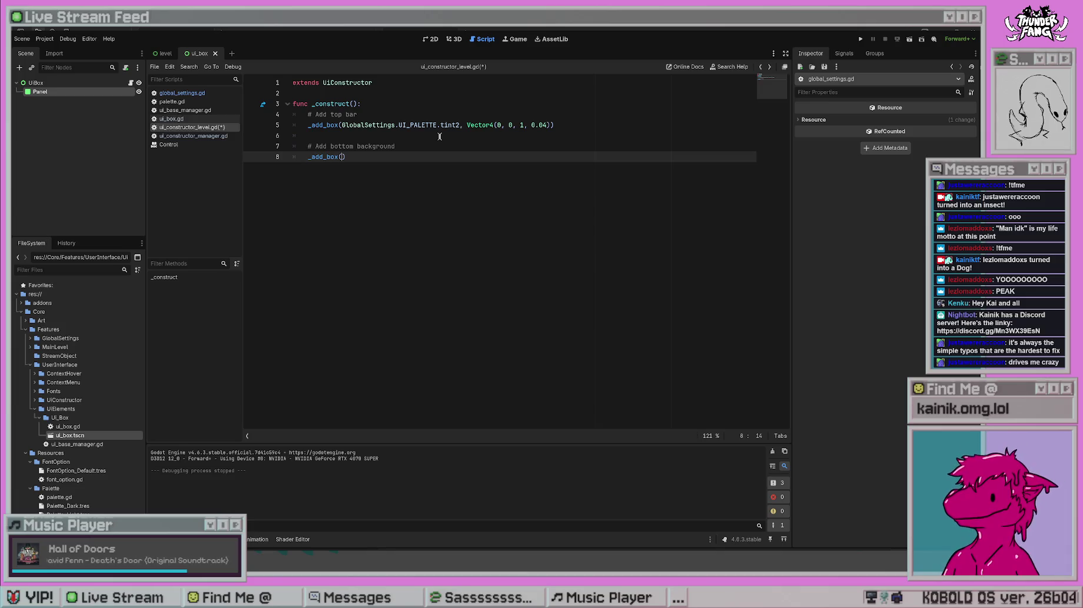
- Pass color as its argument, then review the _add_box and UiBox._create signatures
text(Color)
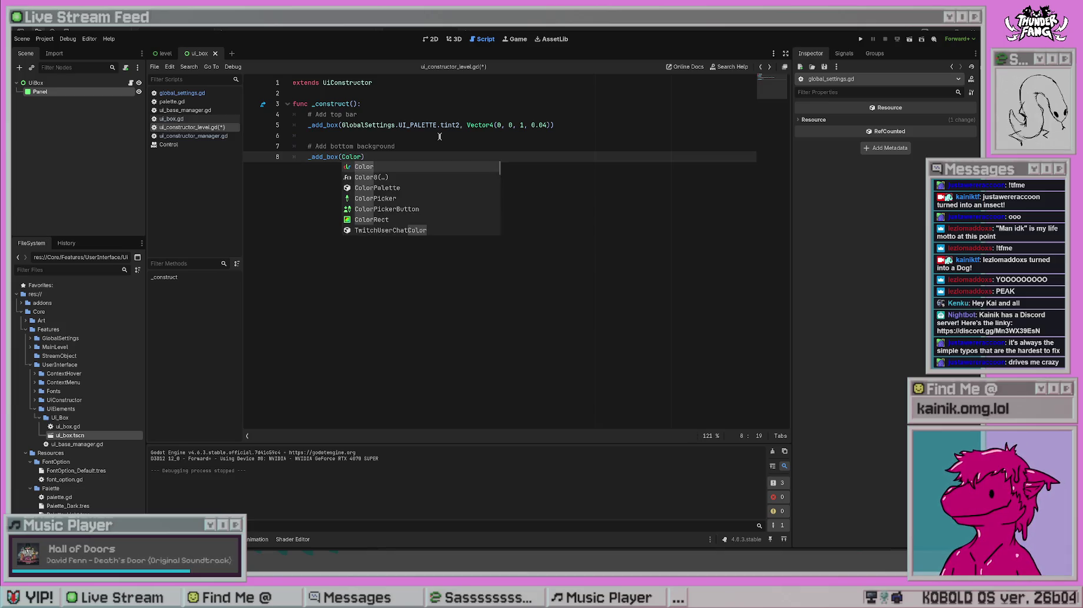
key(BackSpace)
key(BackSpace)
text(colo)
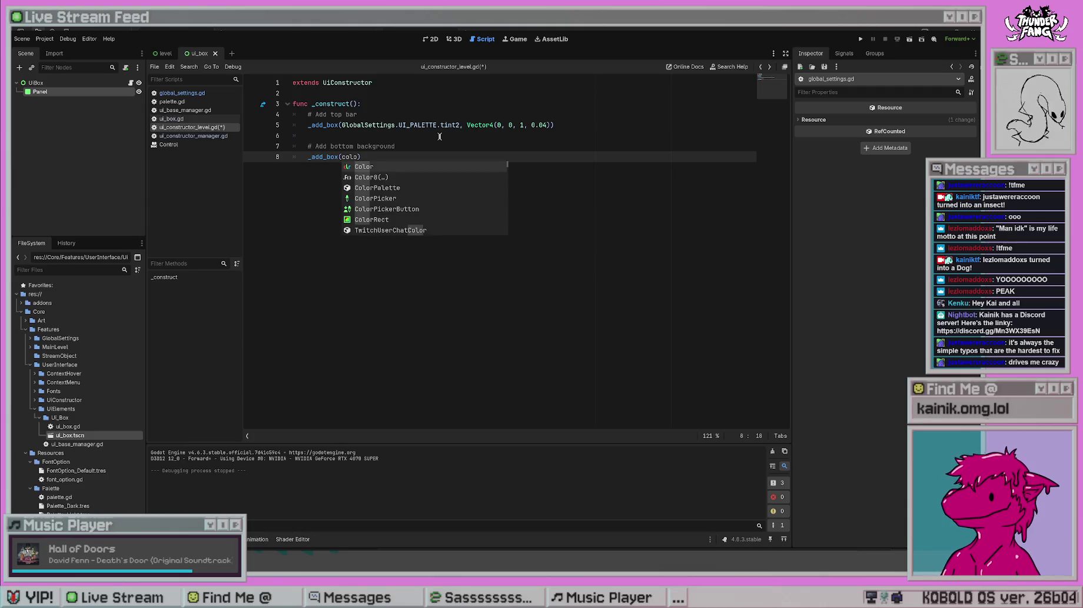
text(r)
ctrl+click(414, 126)
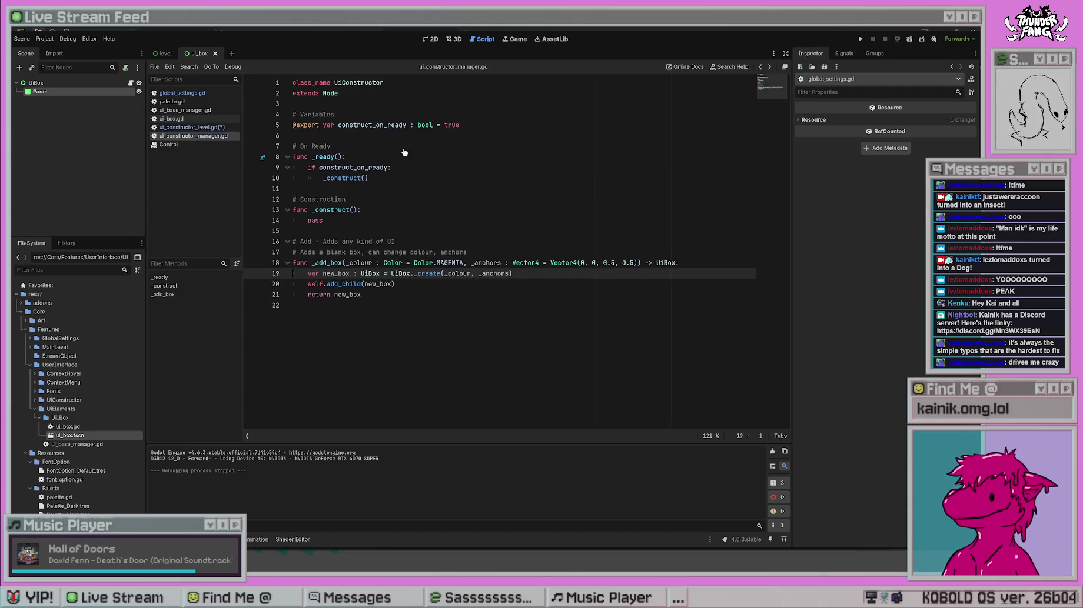
key(alt+Left)
key(alt+Right)
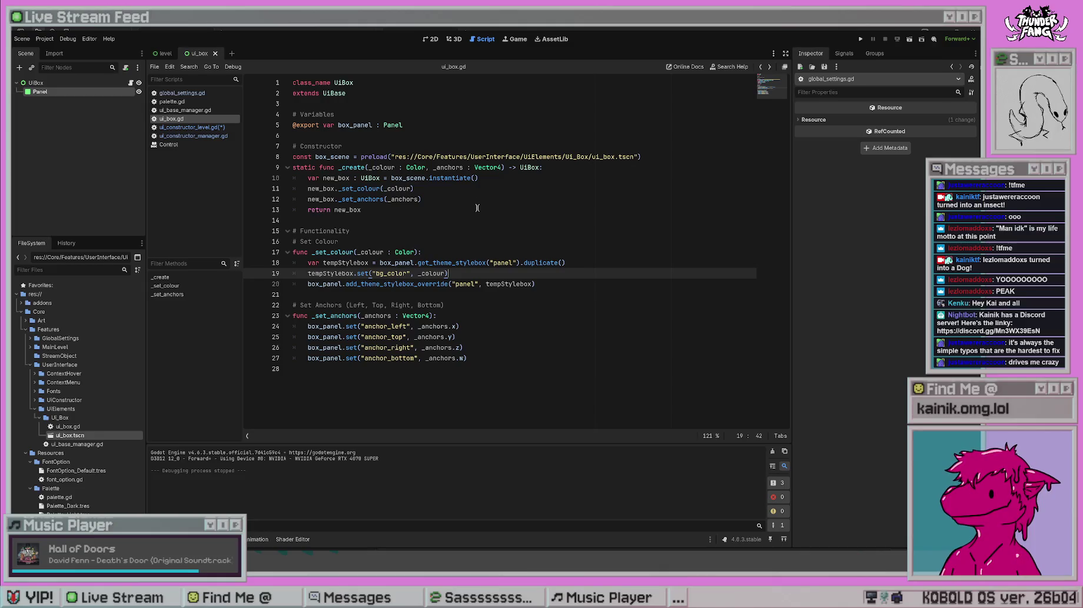
key(alt+Left)
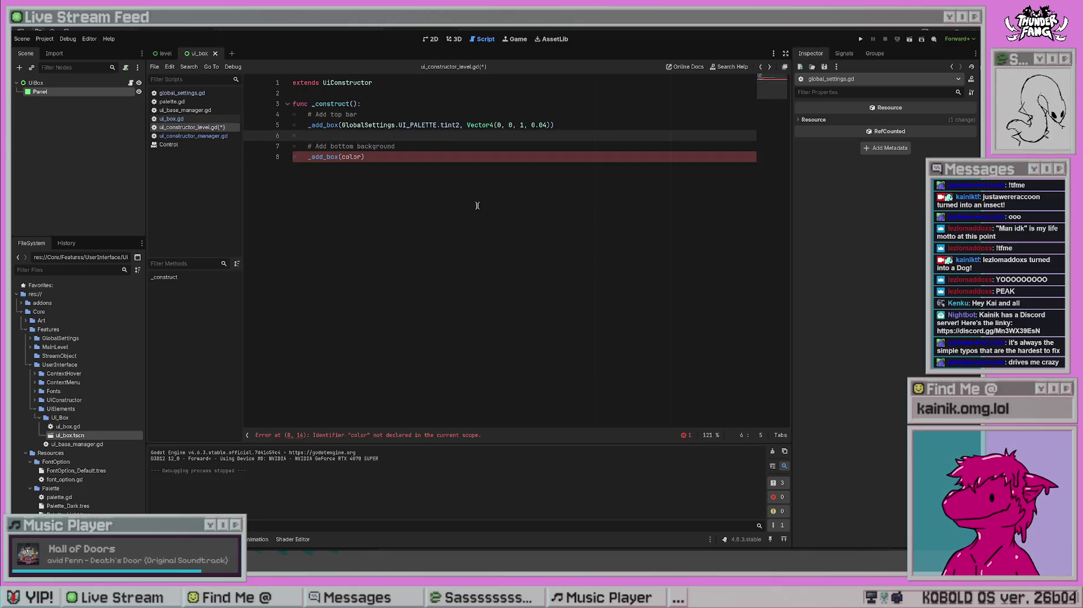
- Replace the color argument on line 8 with Color.TRANSPARENT
double_click(353, 157)
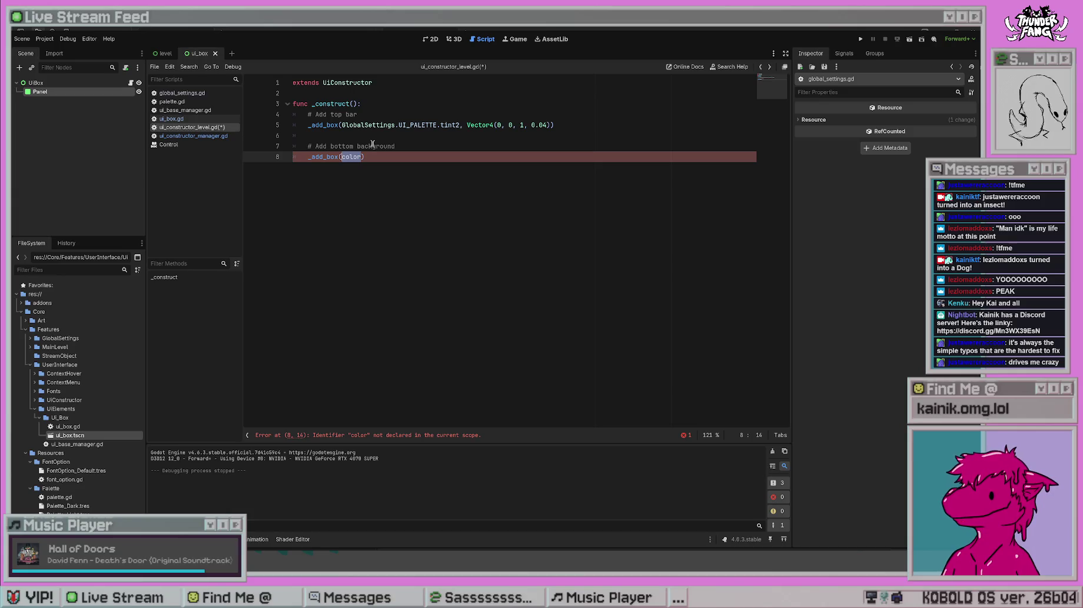
text(Color.cle)
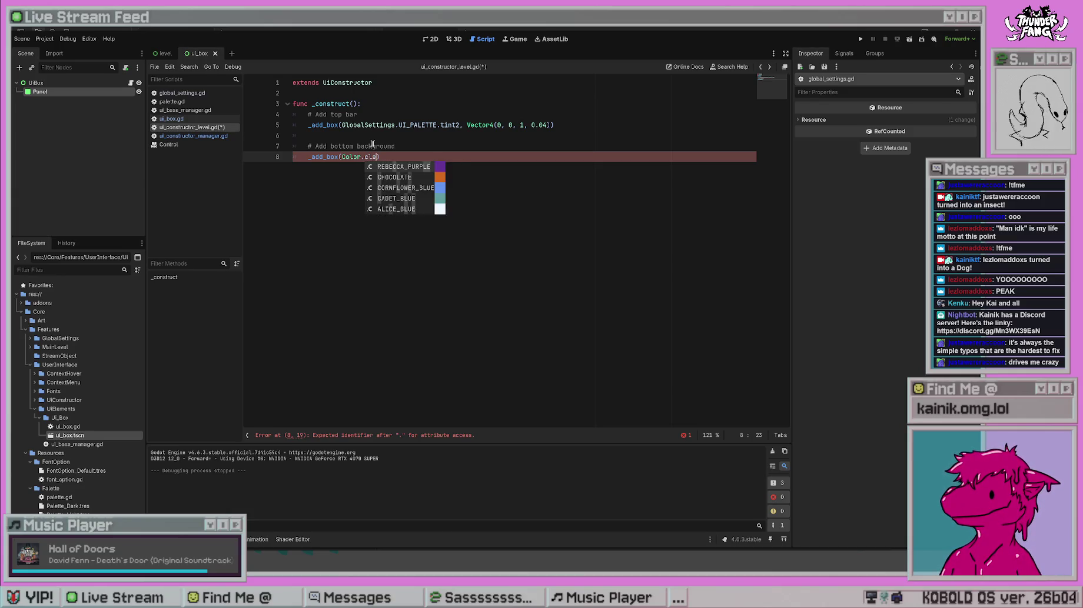
key(Escape)
key(BackSpace)
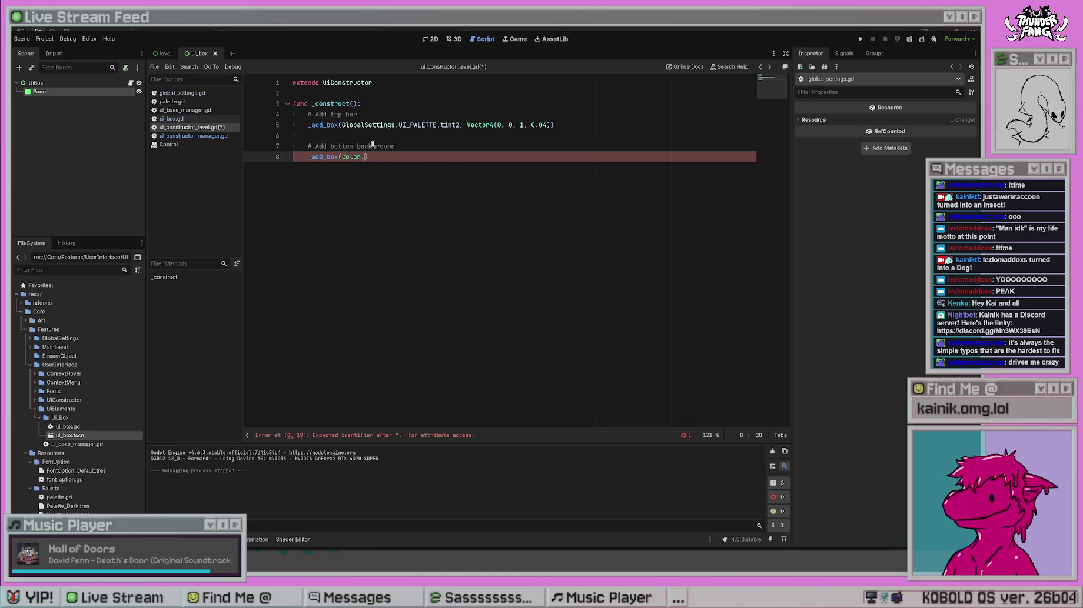
text(tra)
key(Return)
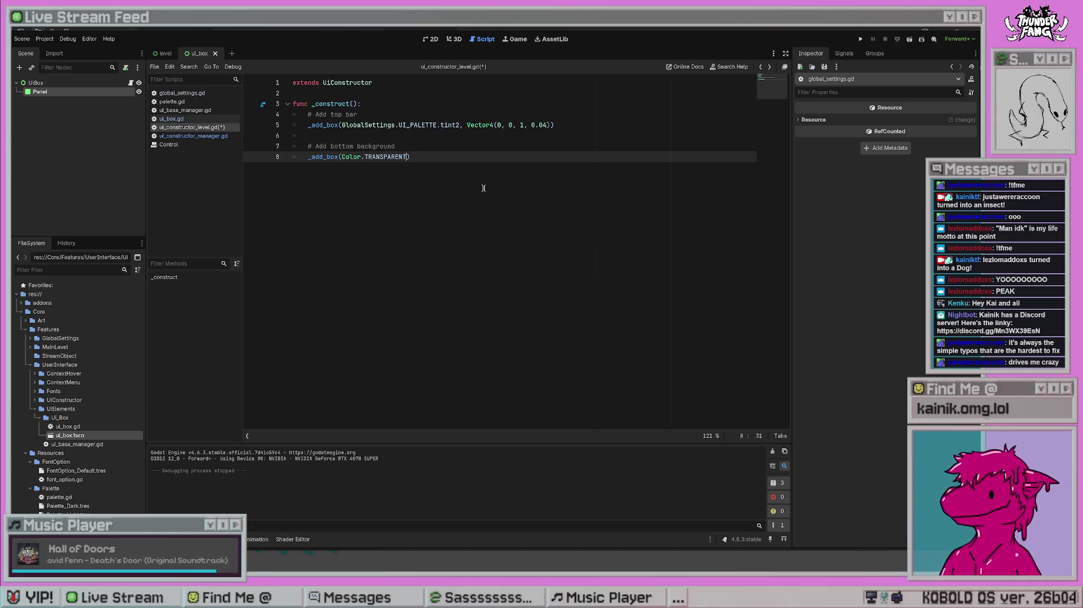
- Add Vector4(0, 0.04, 1, 1) as the second argument and save the script
text(,)
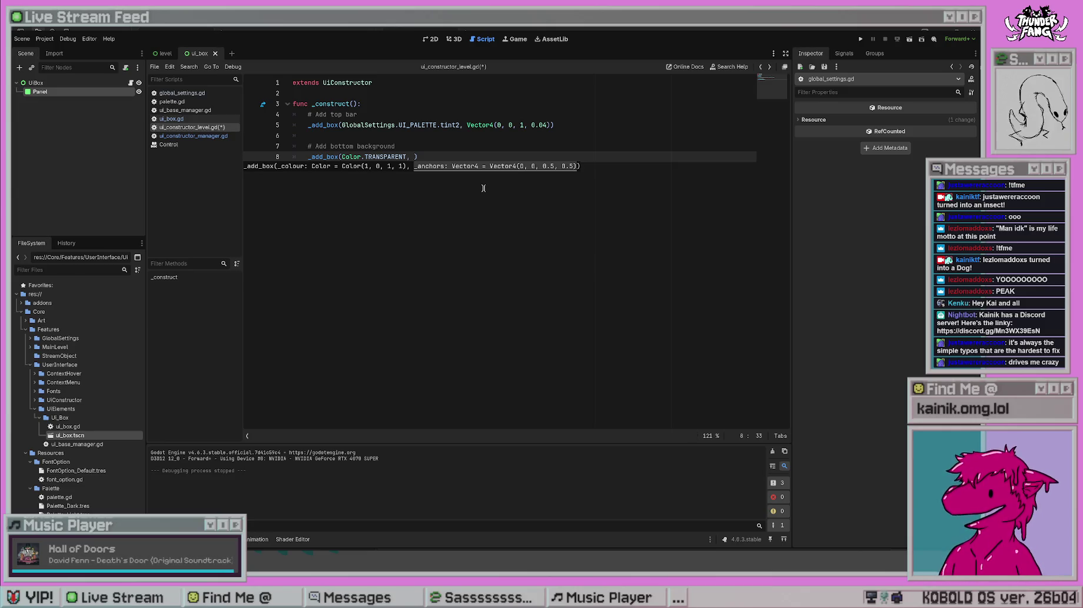
text(, 0)
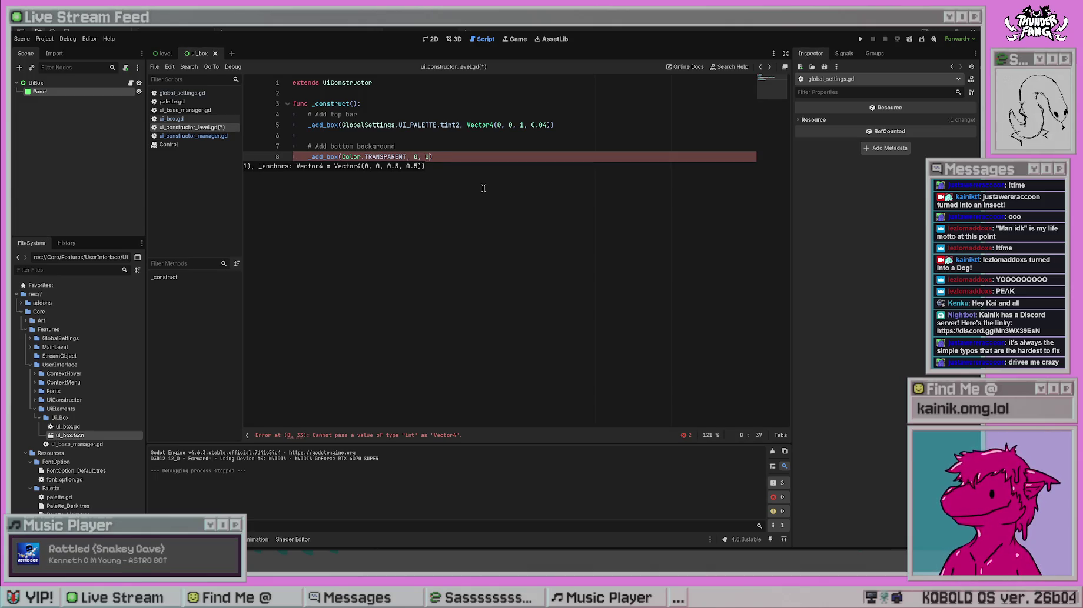
text(.04)
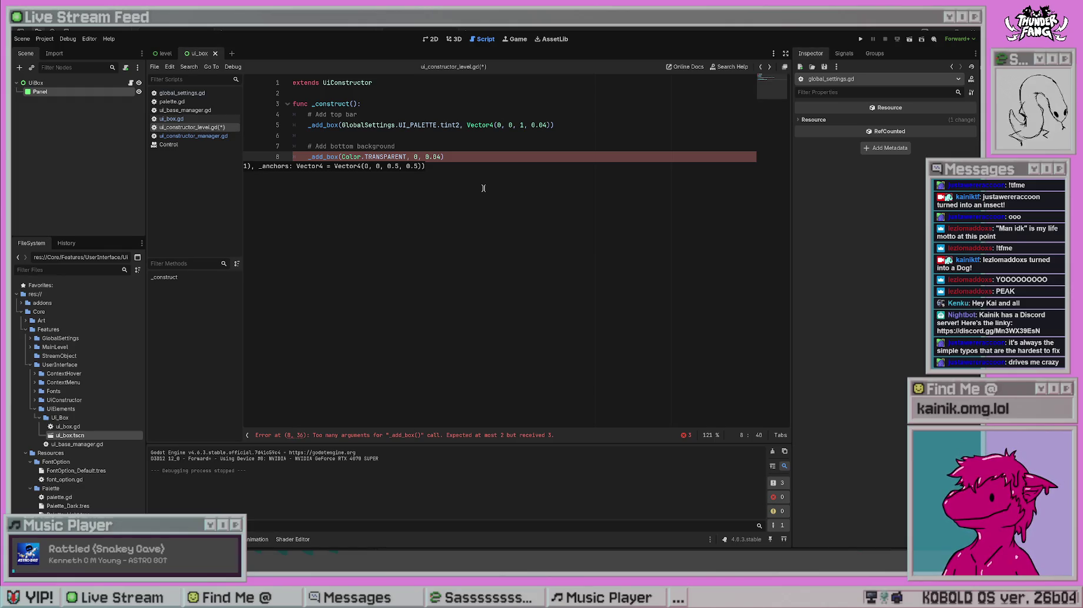
text(, )
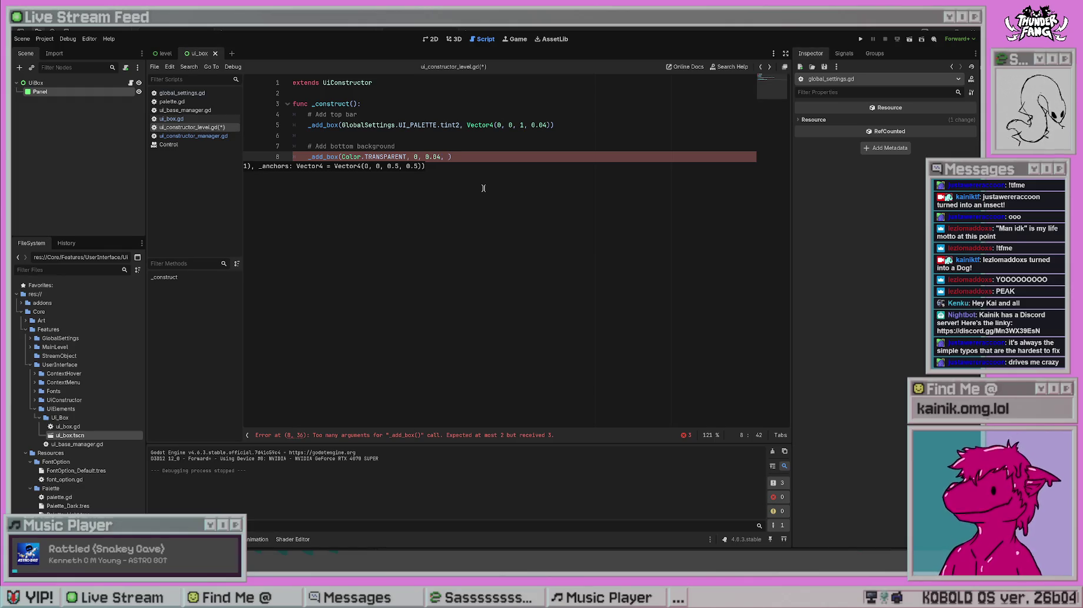
text(, 1)
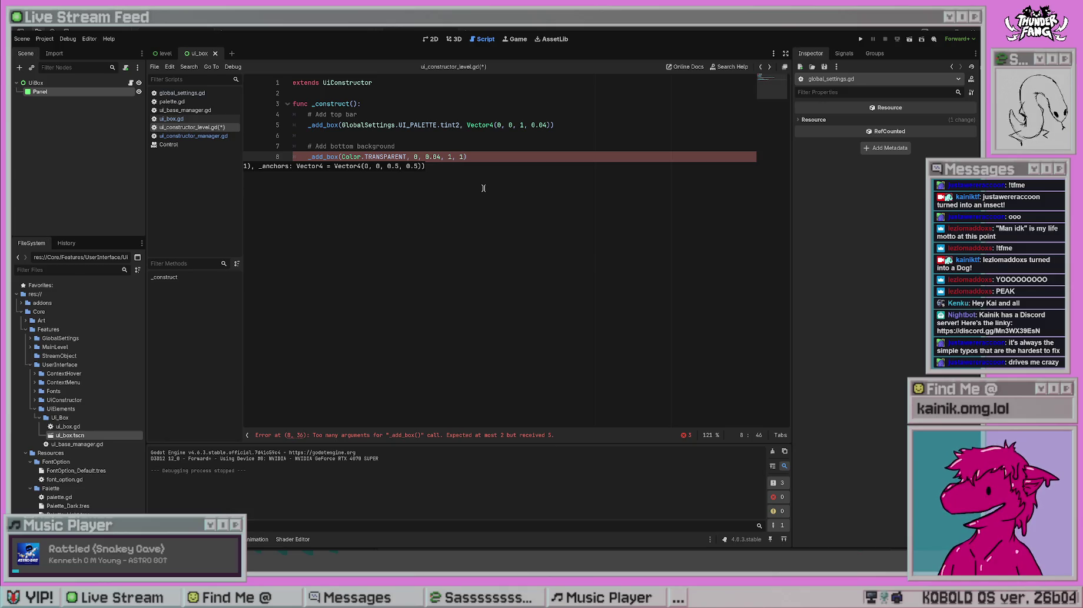
text())
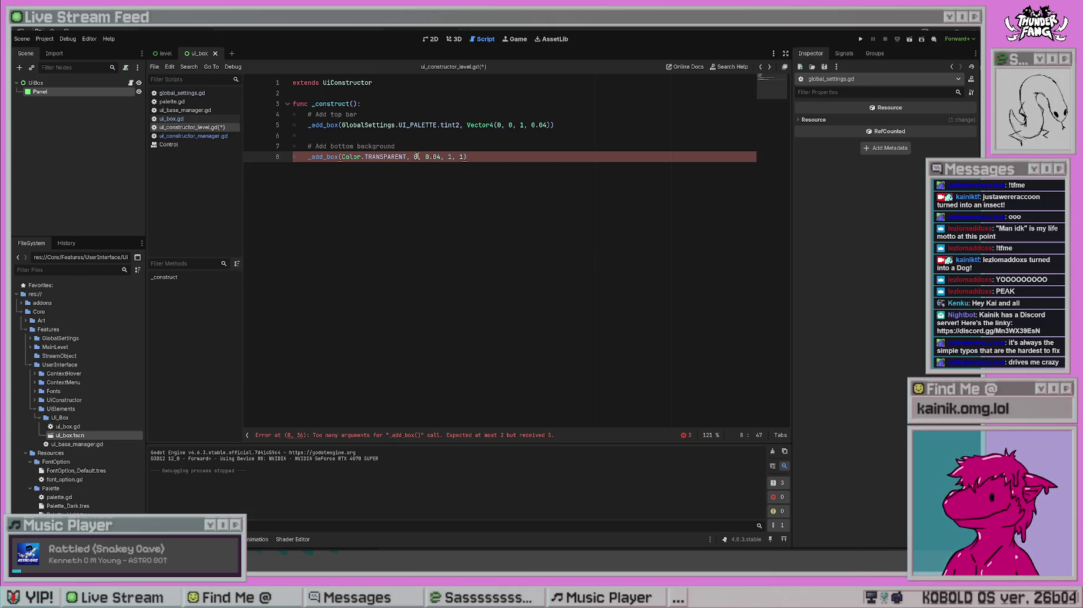
text(Vector4)
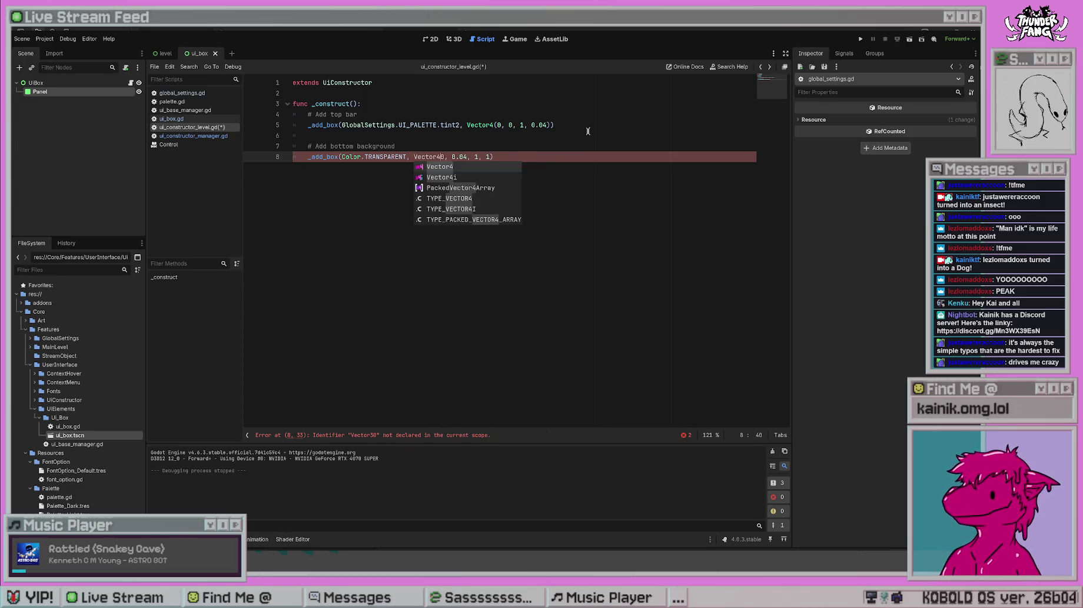
text(()
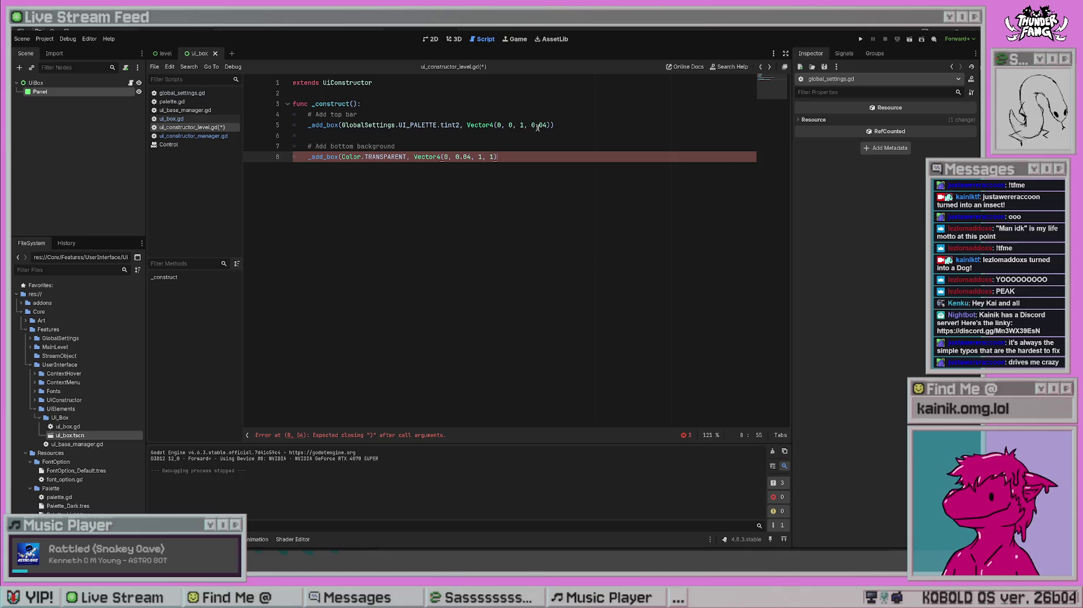
text())
key(Return)
key(ctrl+s)
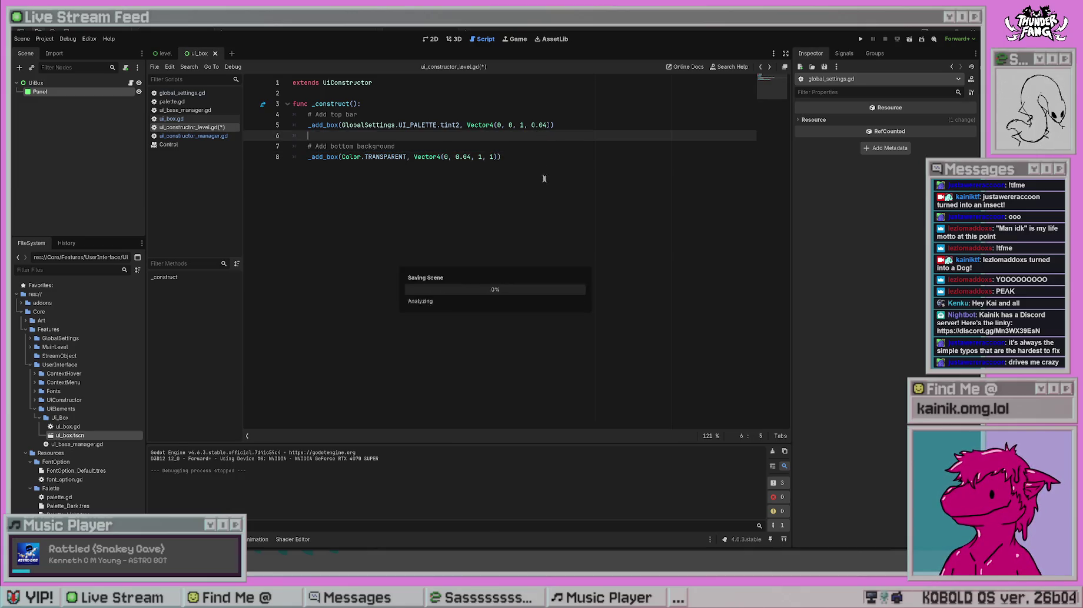
click(369, 105)
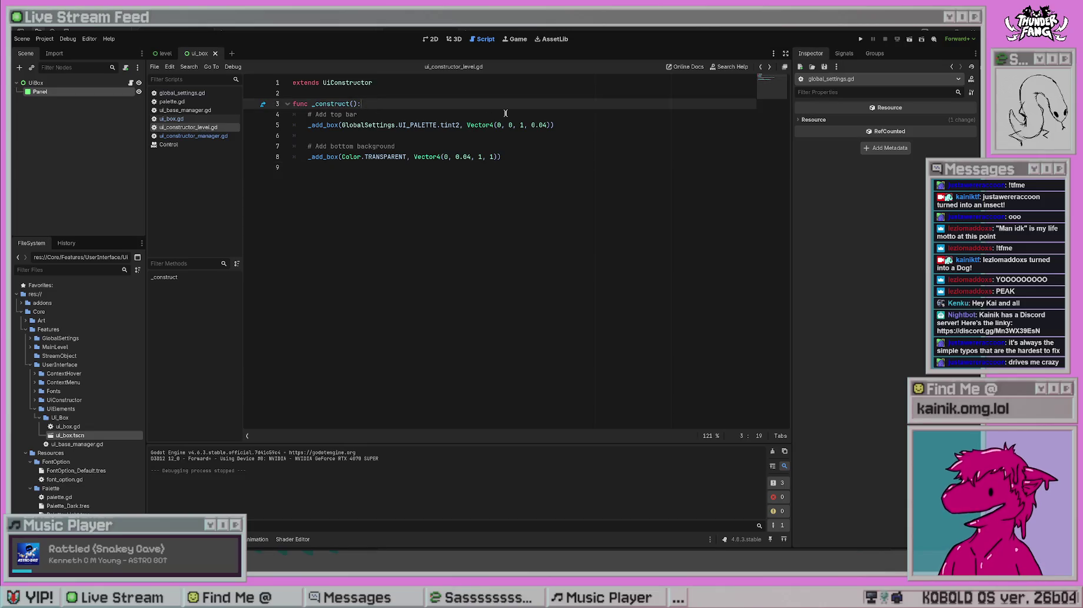
- Add a local variable top_bar_height = 0.04 inside _construct and save the script
key(Return)
key(Return)
key(Up)
text(var top_bar_)
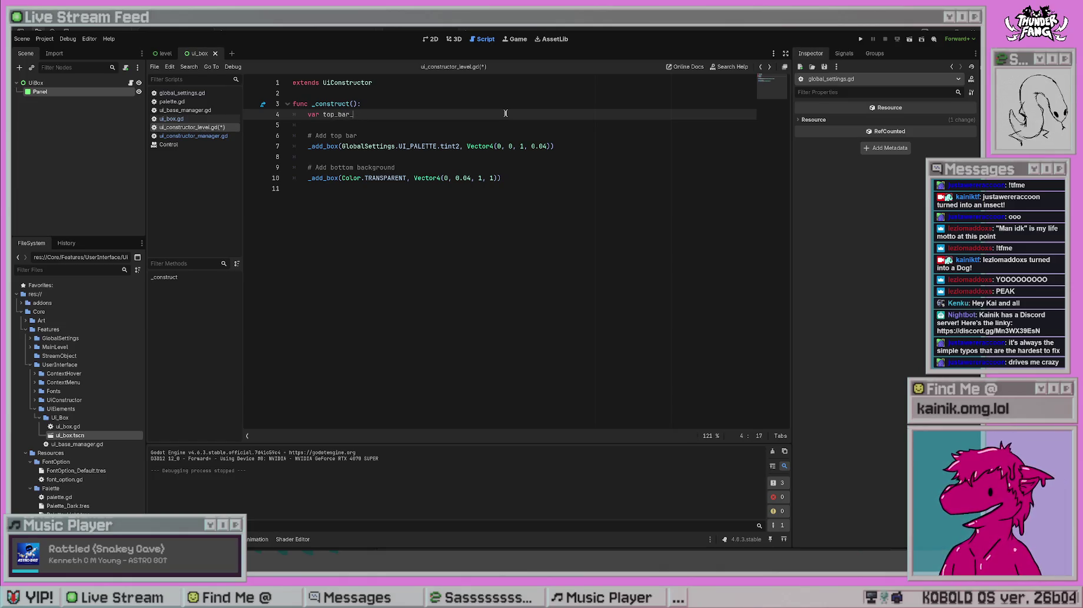
text(height)
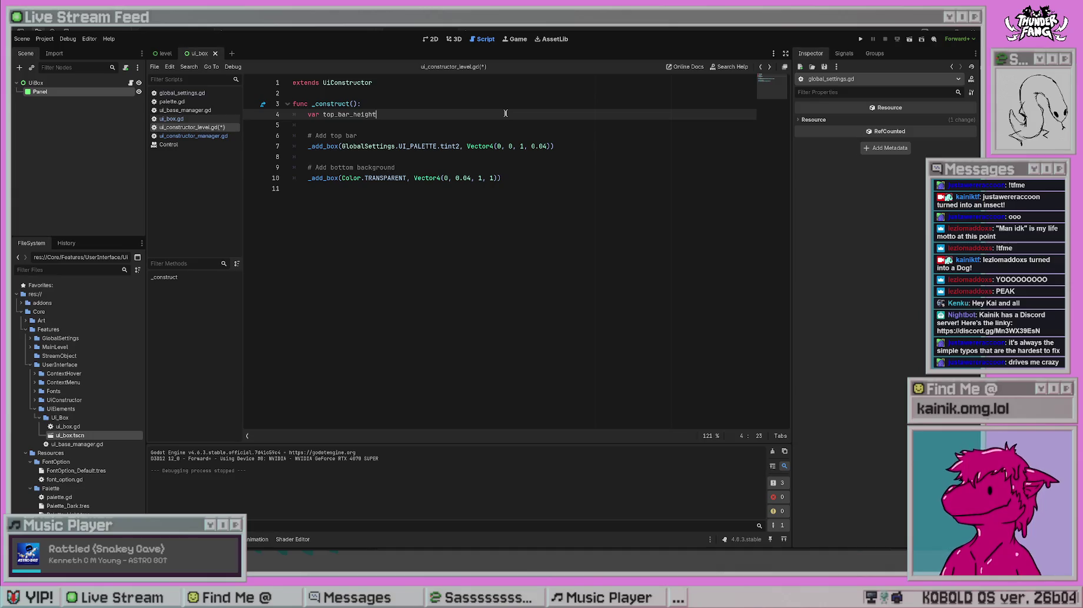
text( = 0.04)
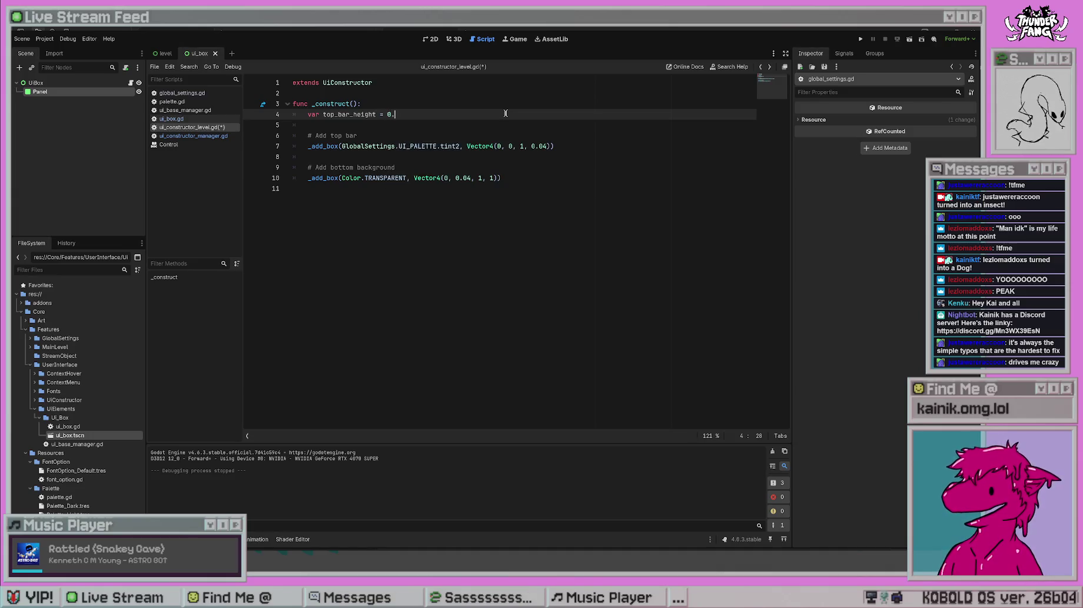
click(530, 156)
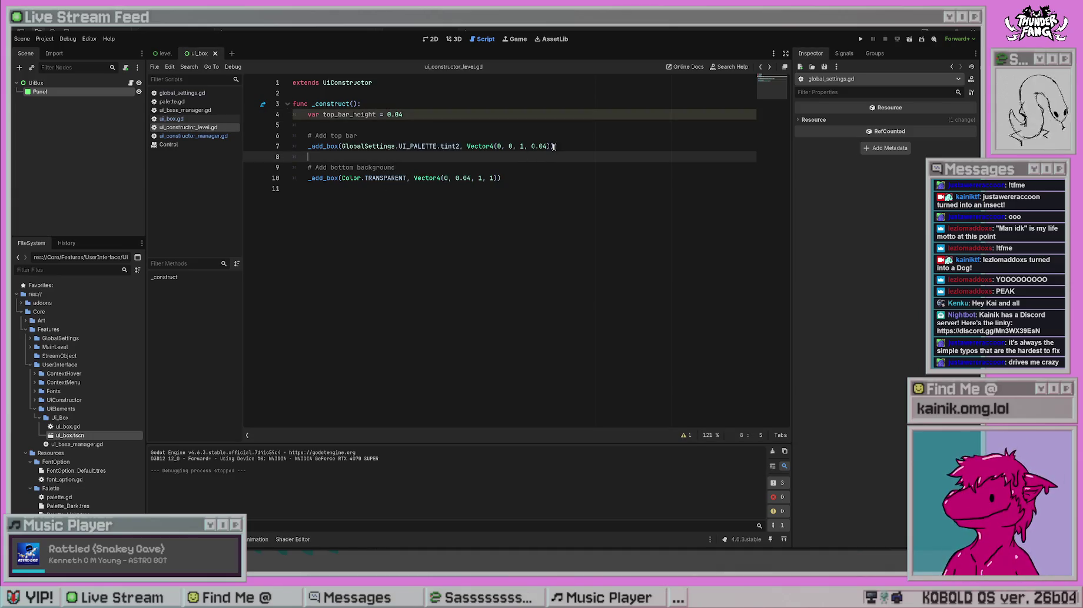
key(ctrl+s)
- Replace the 0.04 height values on lines 7 and 10 with top_bar_height
double_click(351, 114)
key(ctrl+c)
double_click(540, 146)
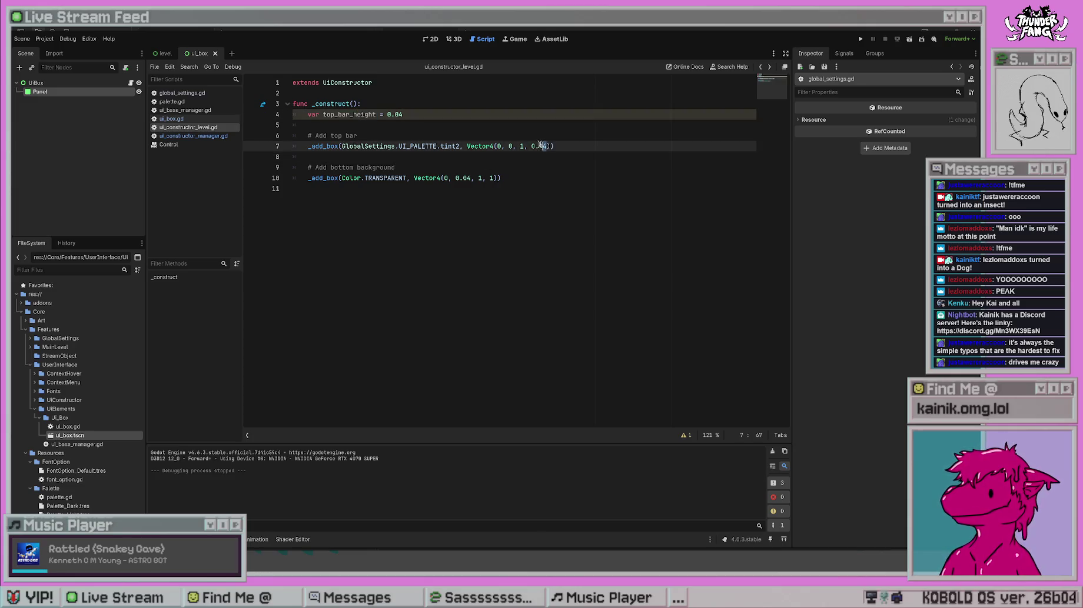
key(ctrl+v)
double_click(464, 178)
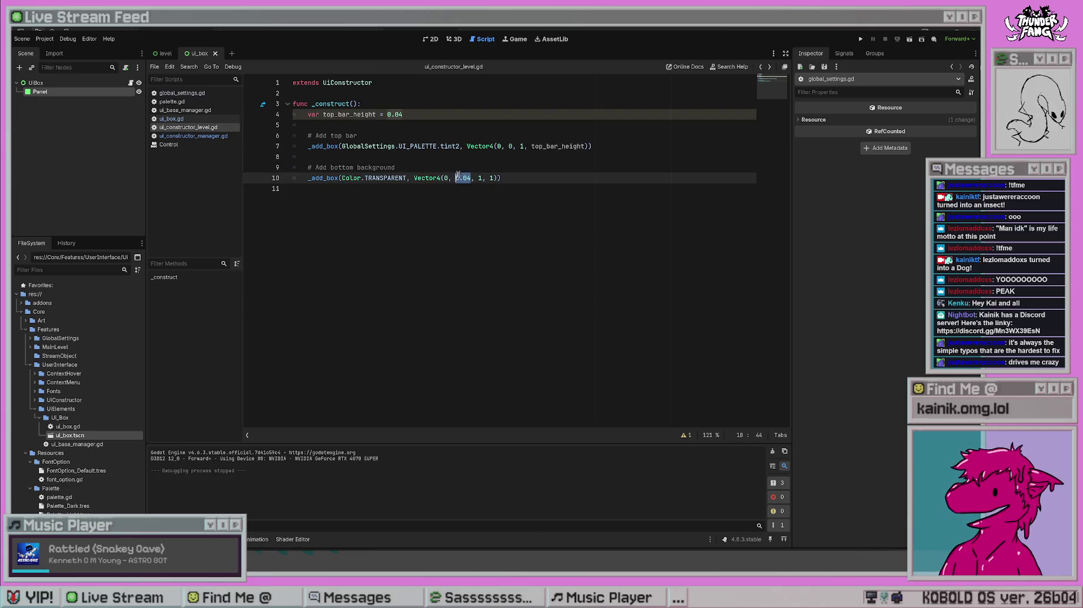
key(ctrl+v)
click(480, 245)
click(435, 120)
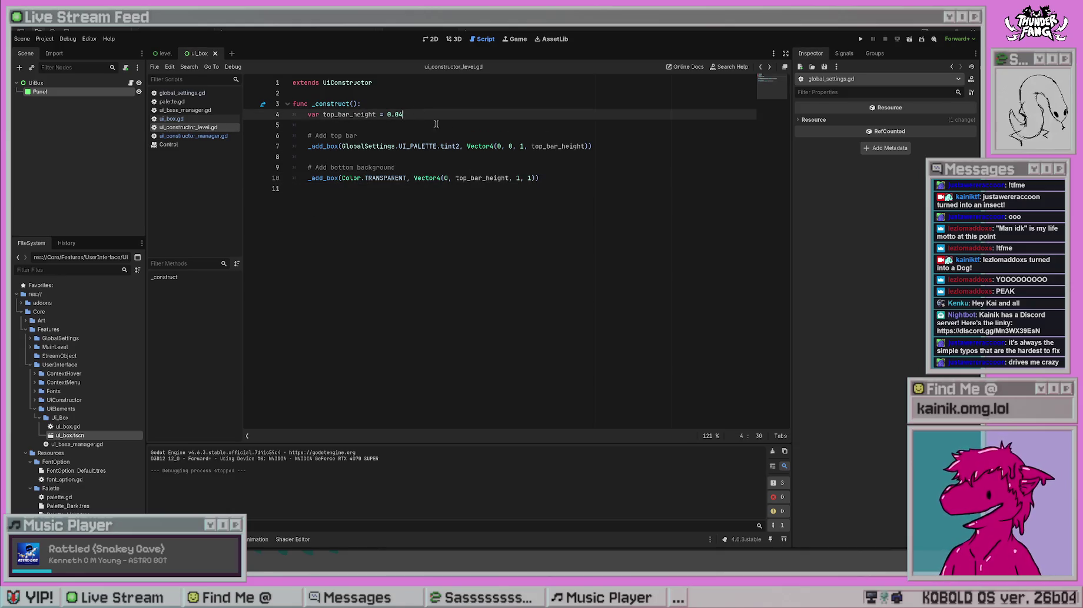
click(434, 345)
- Declare top_bar_height as an exported float below the extends line and save
click(459, 93)
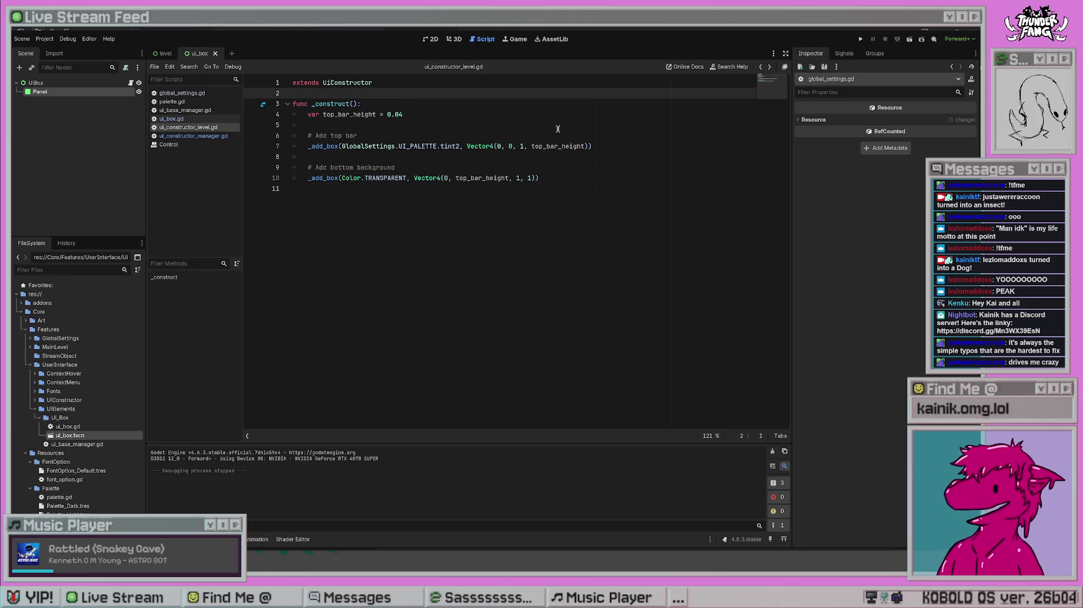
key(Return)
key(Return)
key(Up)
text(@export var )
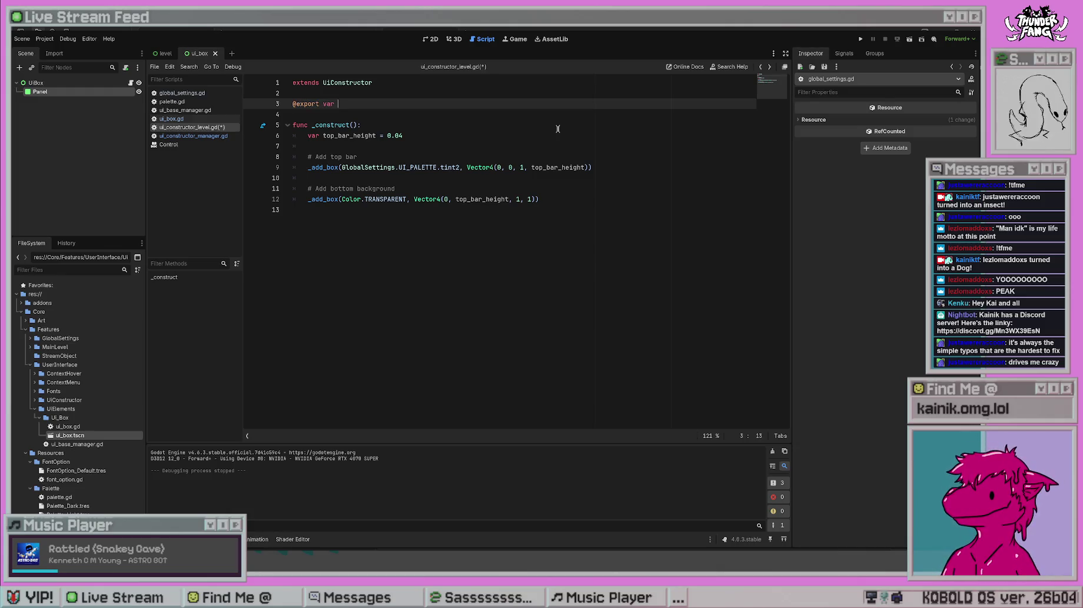
text(fl)
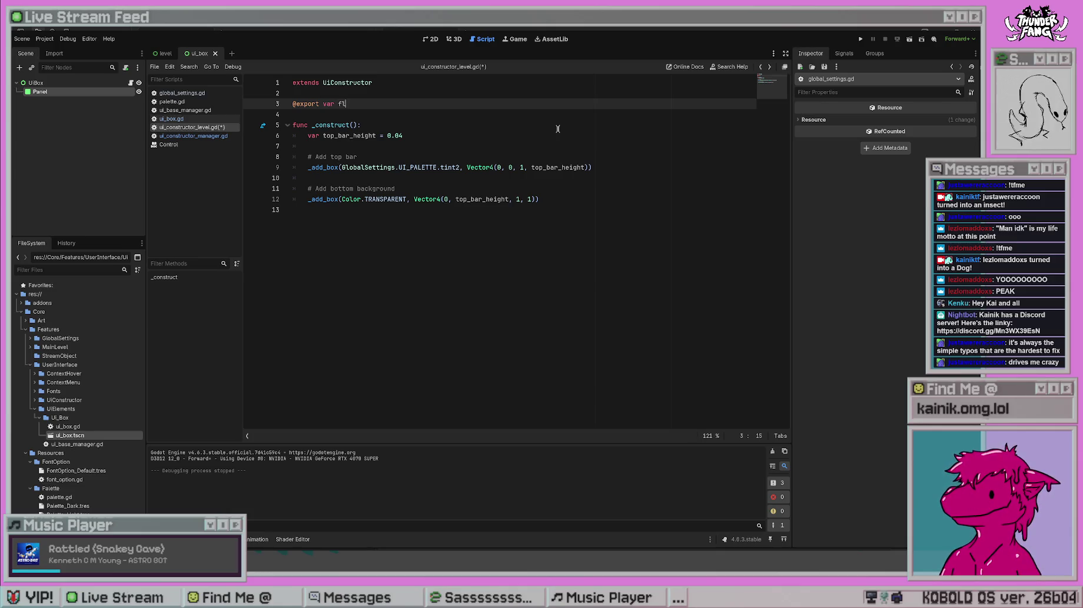
key(BackSpace)
key(BackSpace)
text(to)
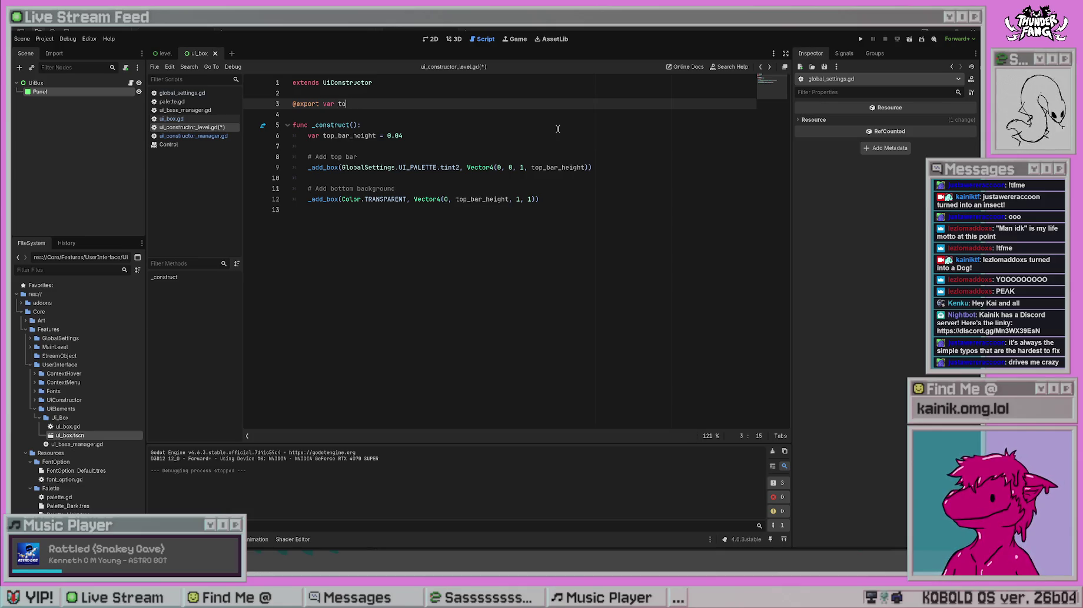
text(p_bar_height)
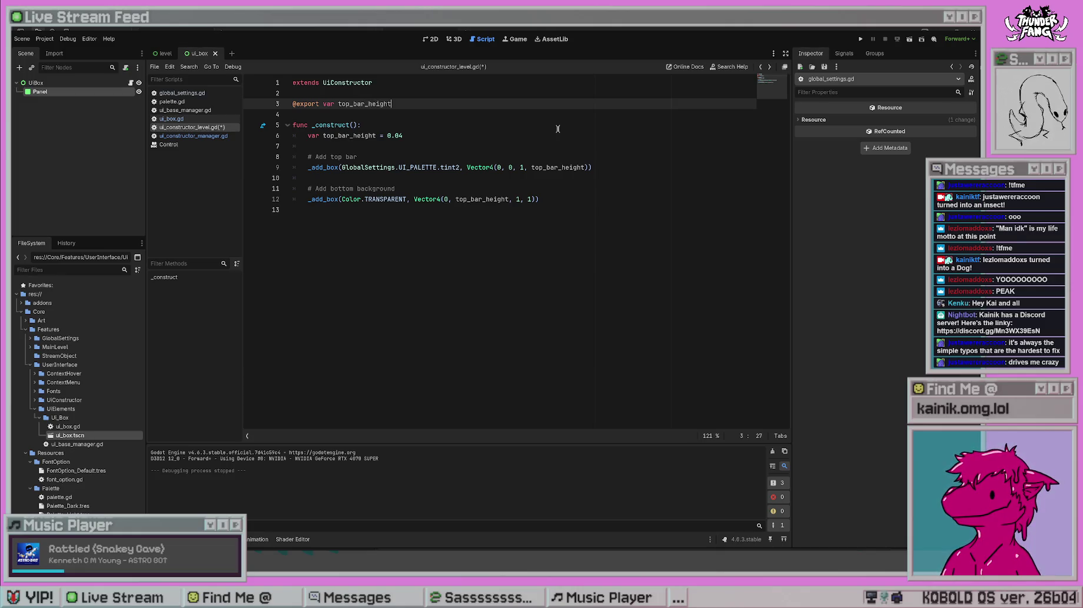
text( : float = 0.05)
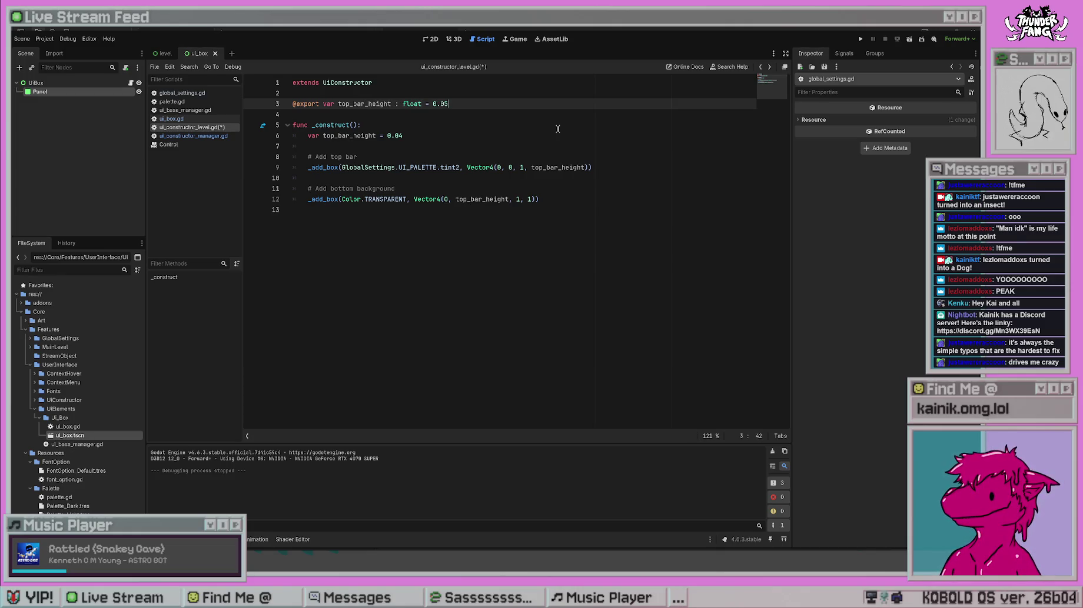
text(4)
click(557, 128)
key(ctrl+s)
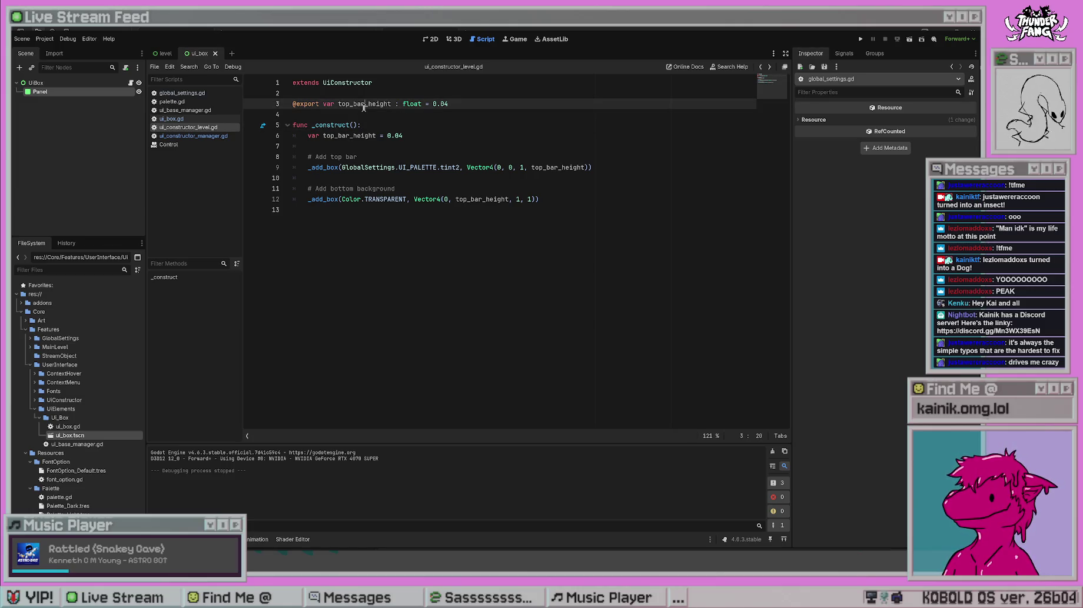
- Delete the local top_bar_height line and switch to the level scene
drag(406, 136, 254, 141)
key(BackSpace)
key(BackSpace)
key(Delete)
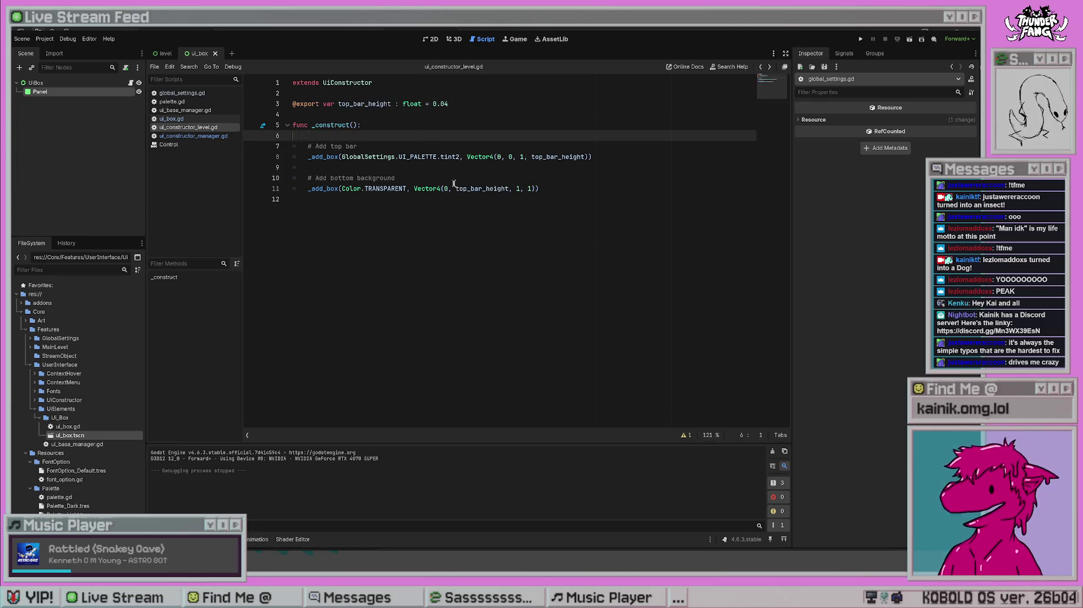
click(536, 224)
click(613, 159)
click(610, 185)
click(169, 53)
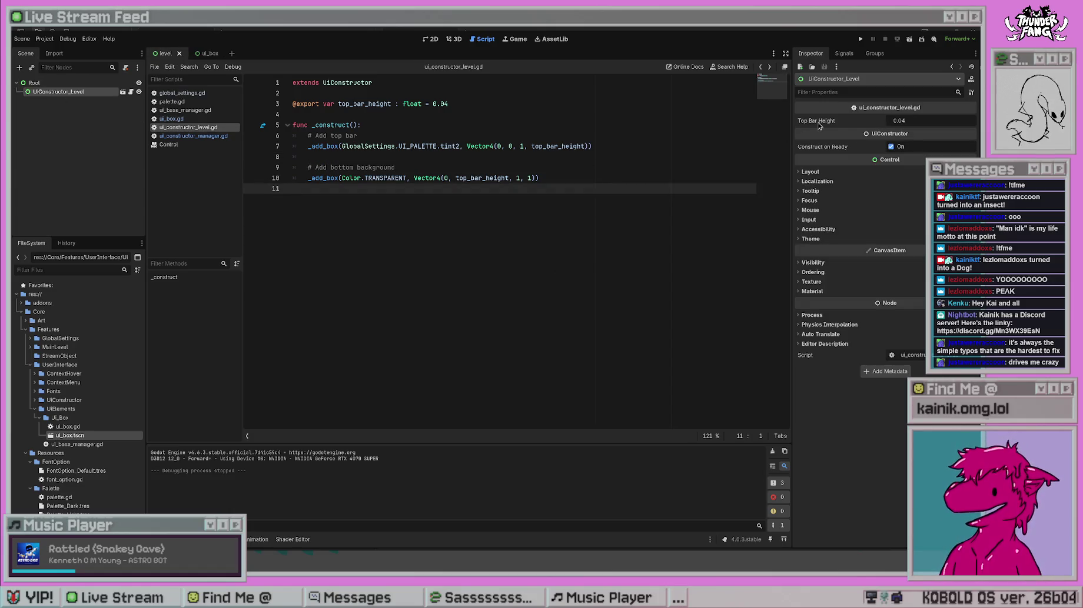
click(456, 83)
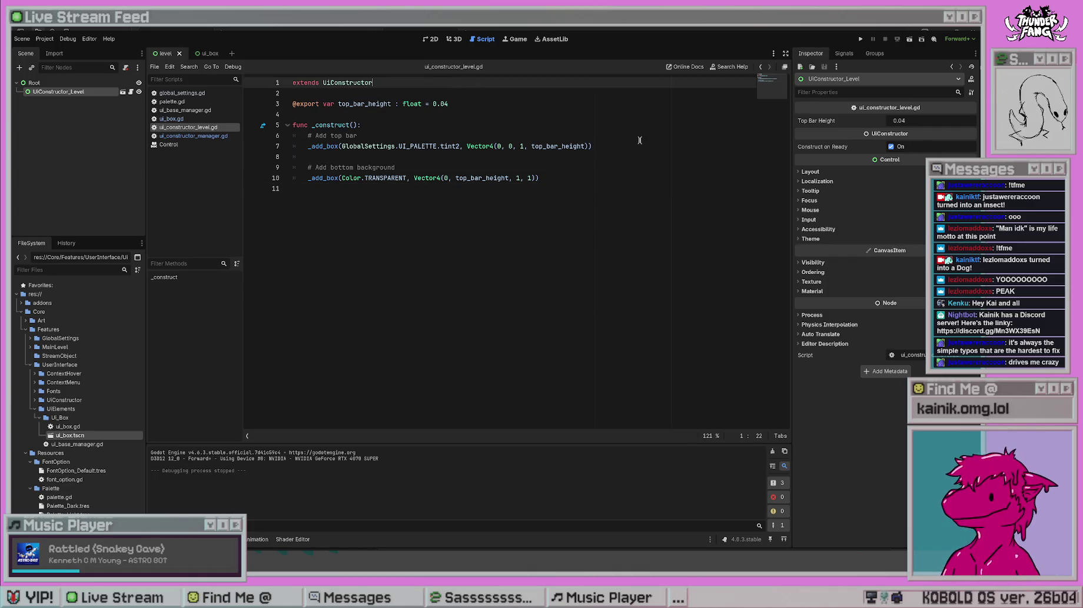
- Change the bottom background colour to Color.MAGENTA and test-run the project
double_click(385, 178)
text(Man)
key(BackSpace)
key(BackSpace)
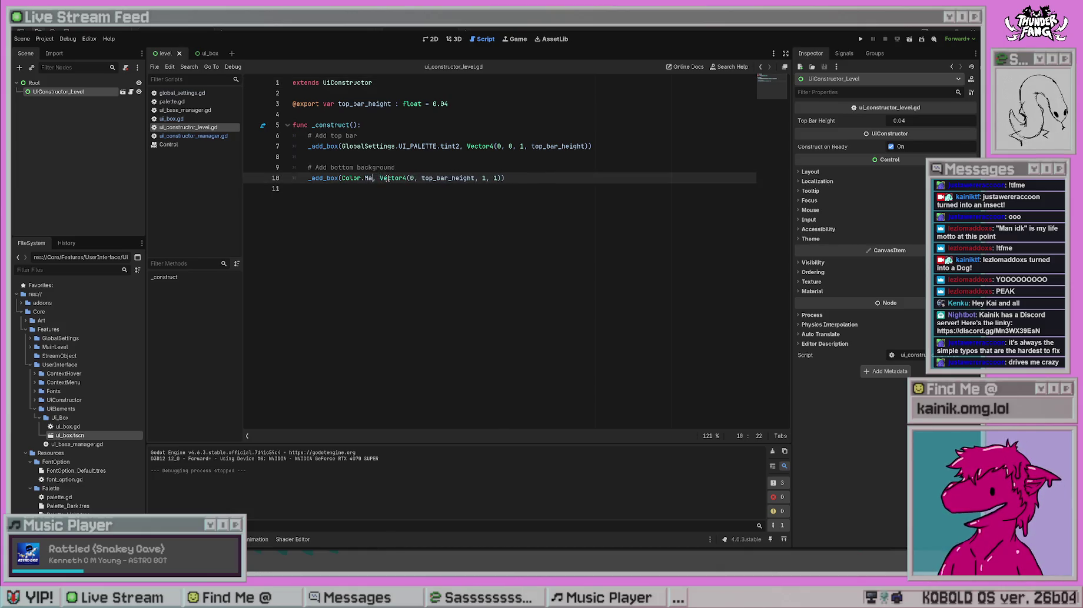
key(Return)
key(F5)
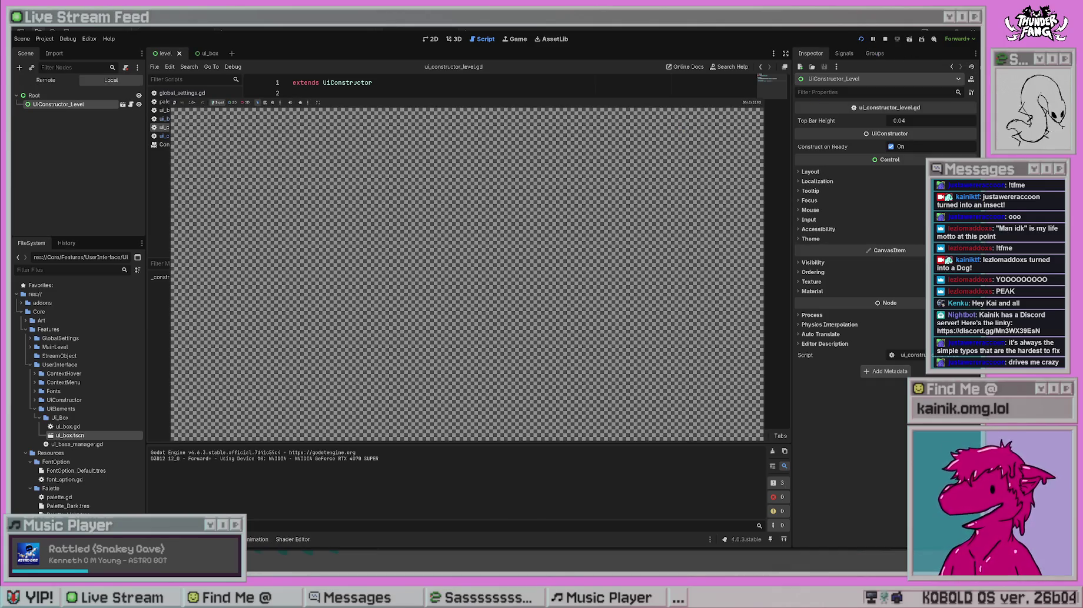
key(F8)
- Revert the bottom background to Color.TRANSPARENT and run the project again
double_click(374, 178)
text(Trans)
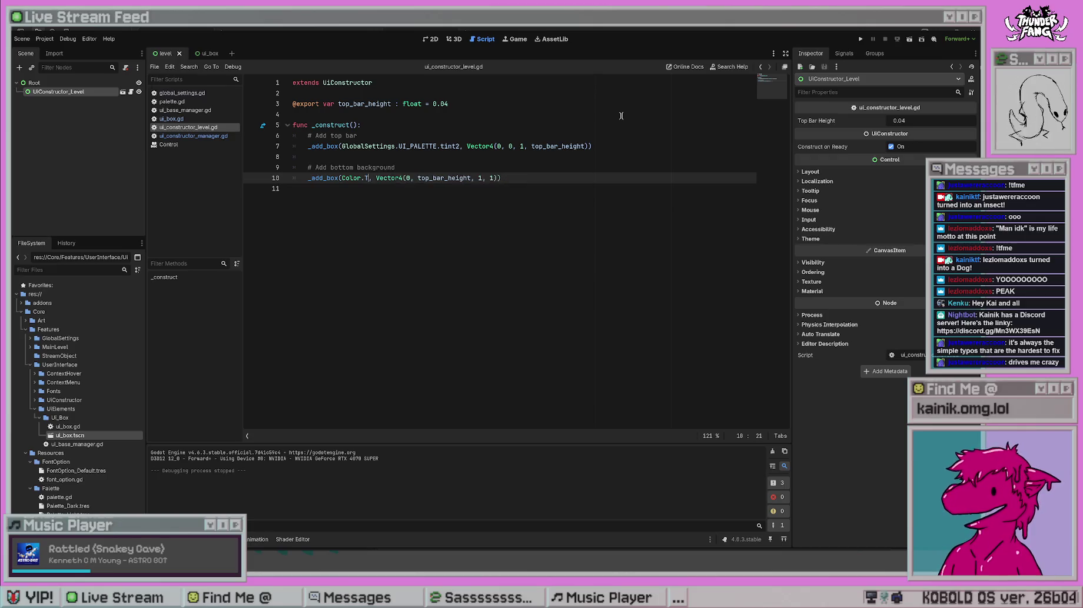
key(Return)
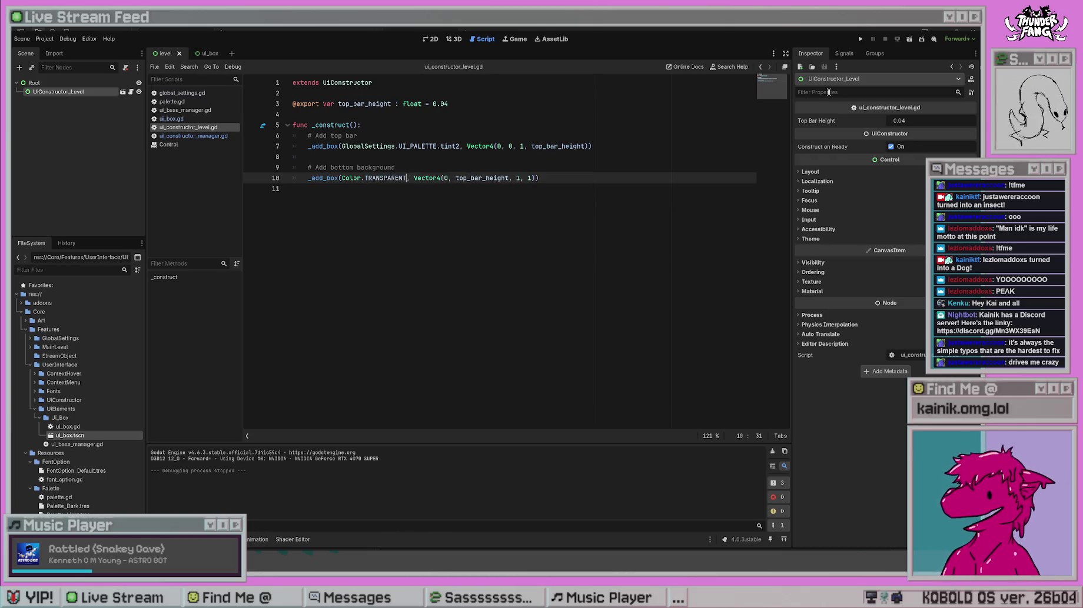
click(861, 40)
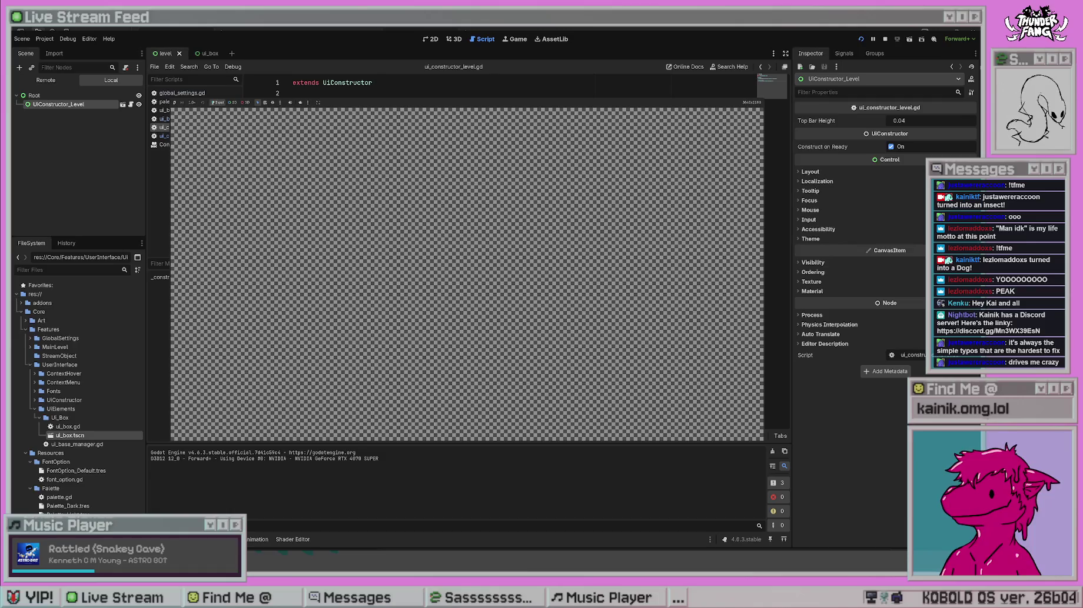
key(F8)
click(382, 232)
triple_click(354, 178)
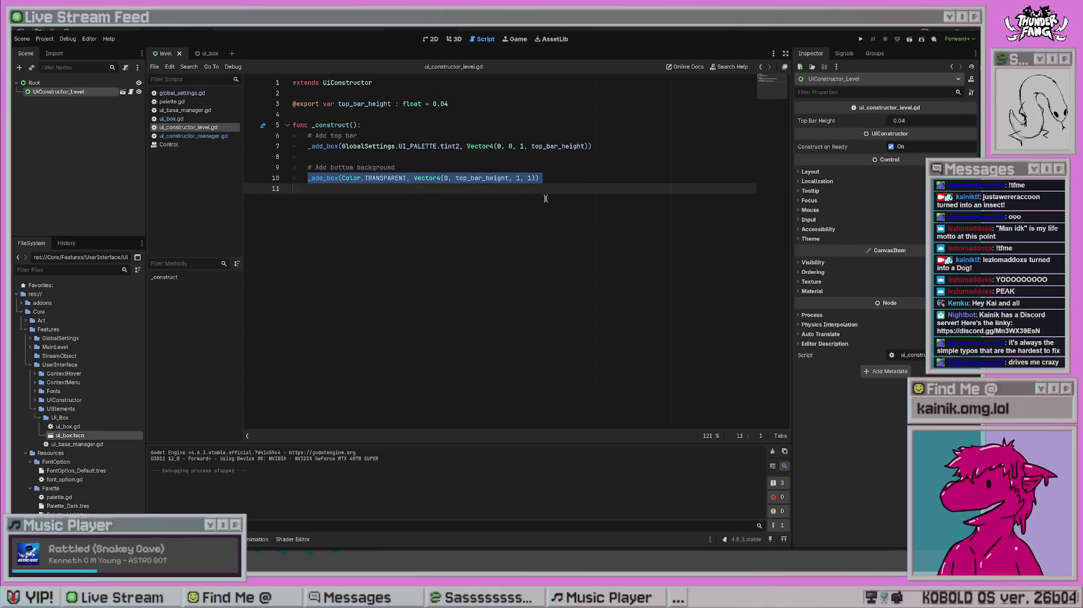
key(Up)
key(Up)
key(Up)
click(517, 315)
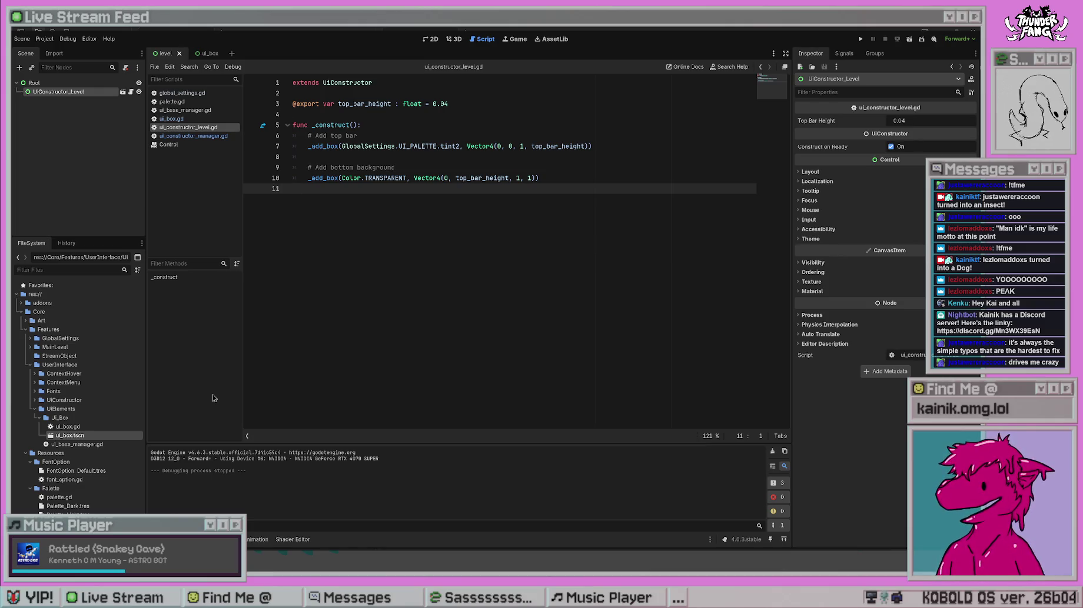
drag(318, 178, 467, 178)
click(471, 214)
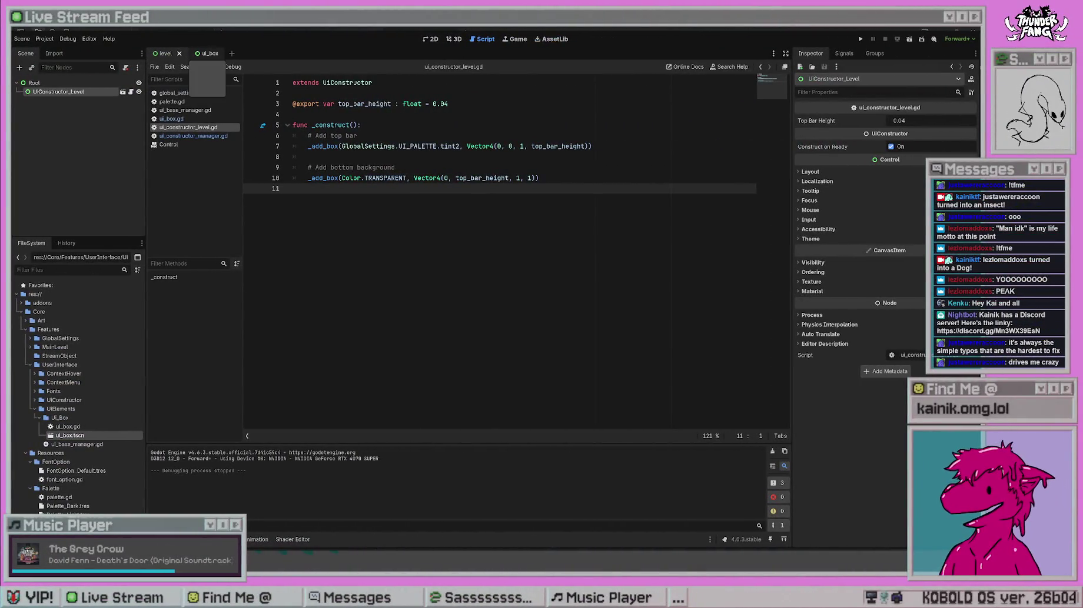
- Switch to the ui_box scene and review ui_base_manager.gd's exports and anchor TODO line
click(207, 54)
click(186, 120)
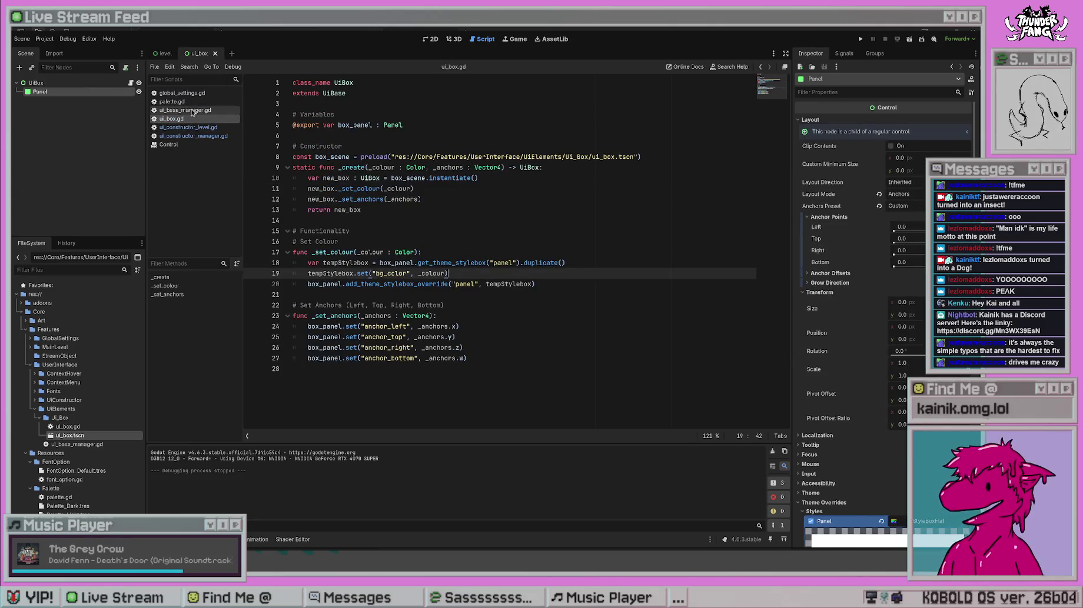
click(192, 112)
drag(505, 170, 318, 118)
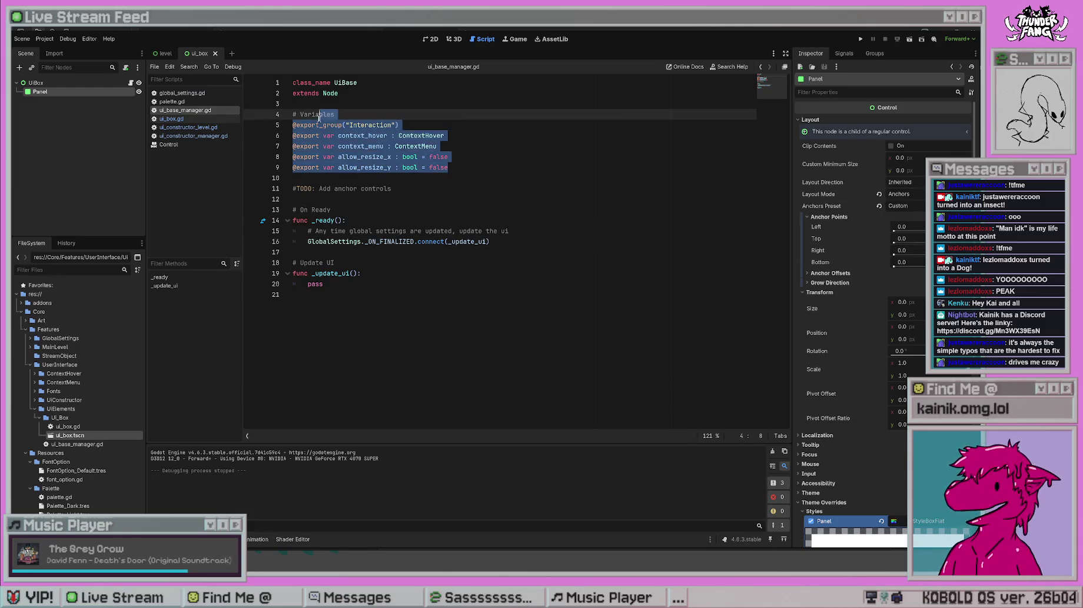
click(404, 200)
drag(404, 189, 275, 186)
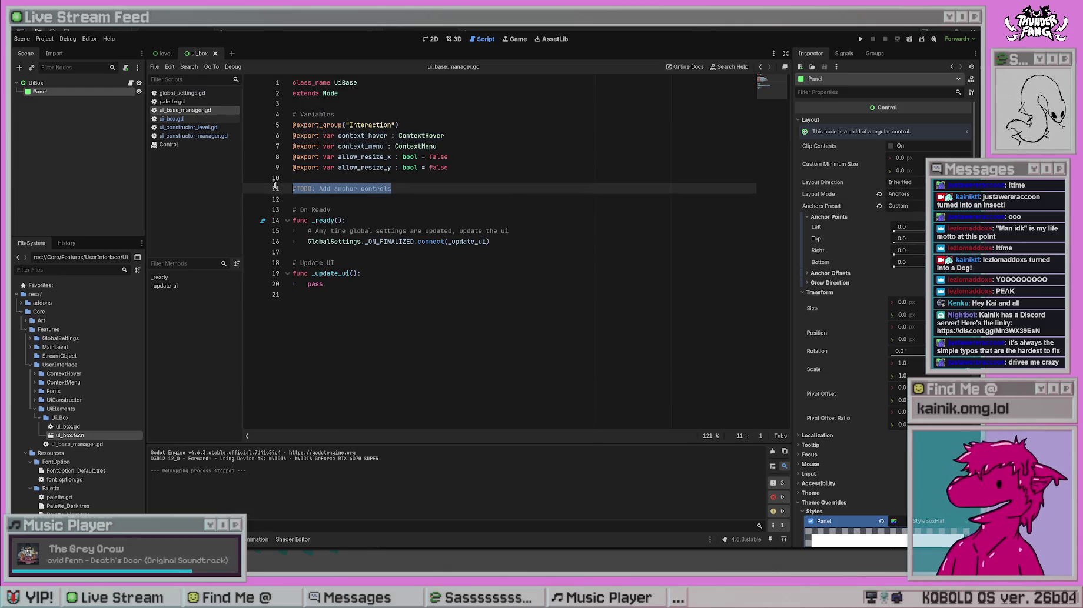
- Select the UiBox root node and inspect its Layout properties in the Inspector
click(57, 88)
click(801, 170)
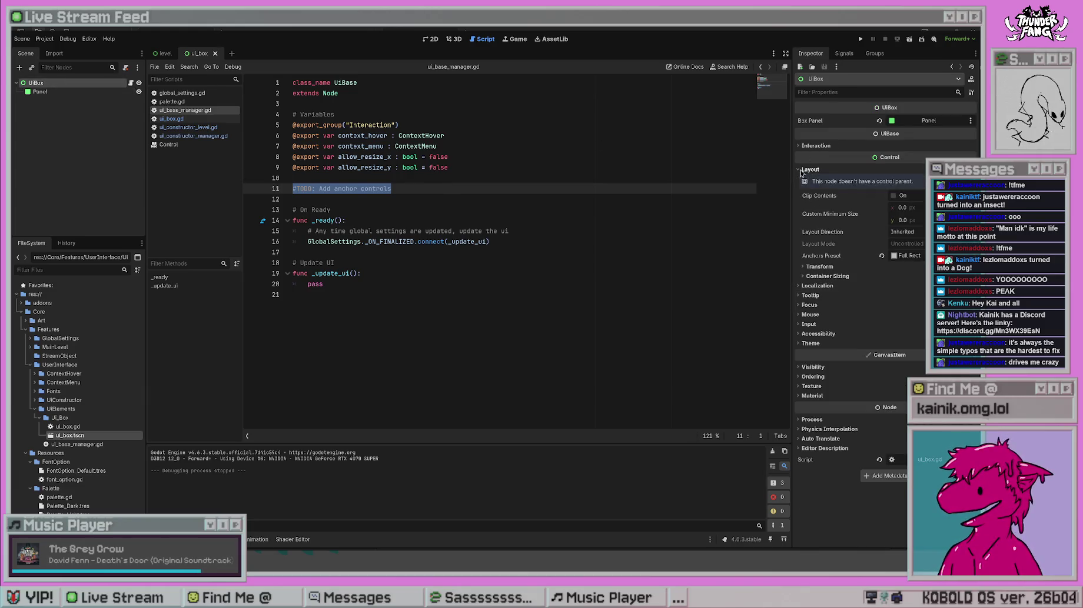
click(801, 170)
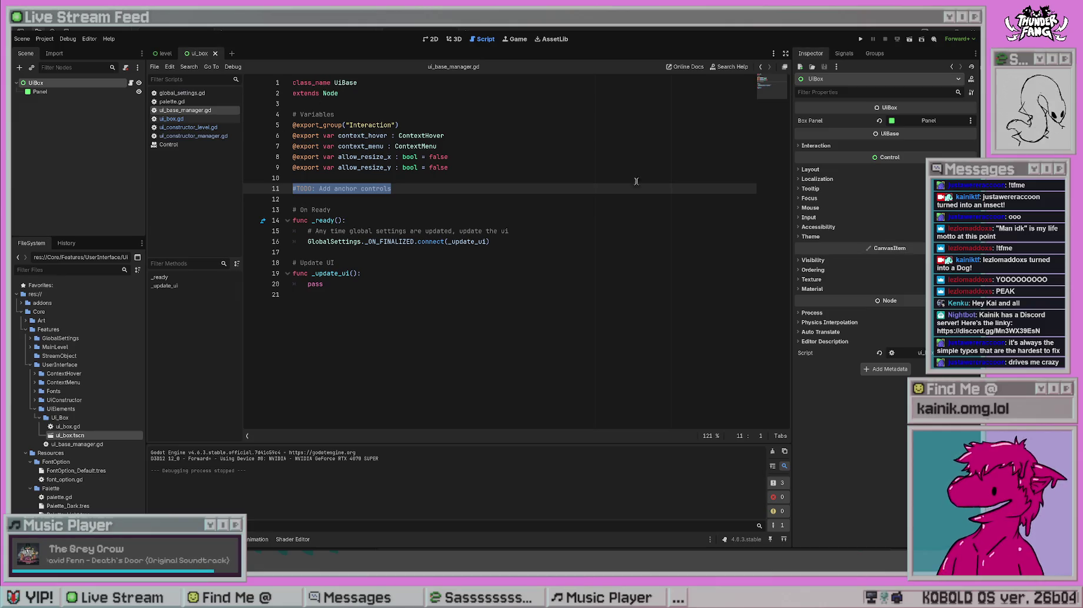
click(799, 171)
click(800, 171)
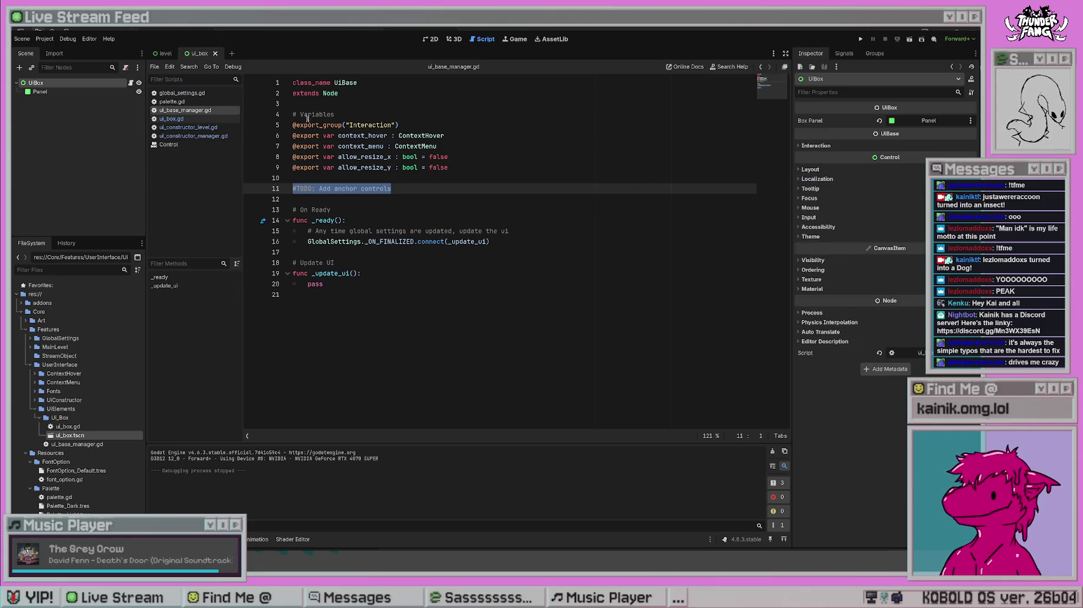
click(490, 199)
click(518, 252)
click(496, 273)
key(Down)
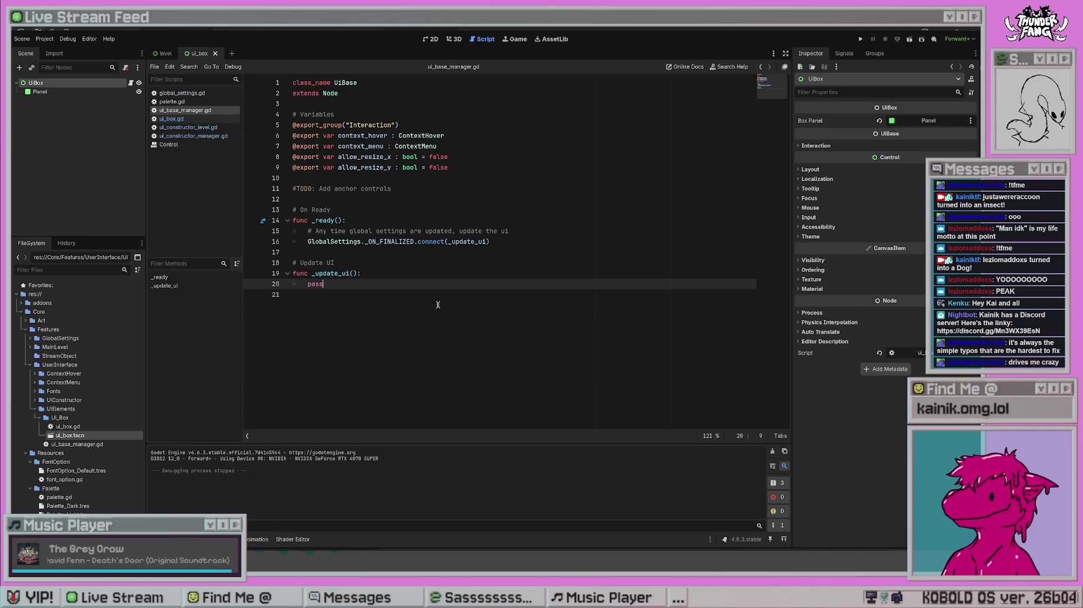
- Cut the Set Anchors comment and _set_anchors function from ui_box.gd, then open ui_base_manager.gd
click(172, 119)
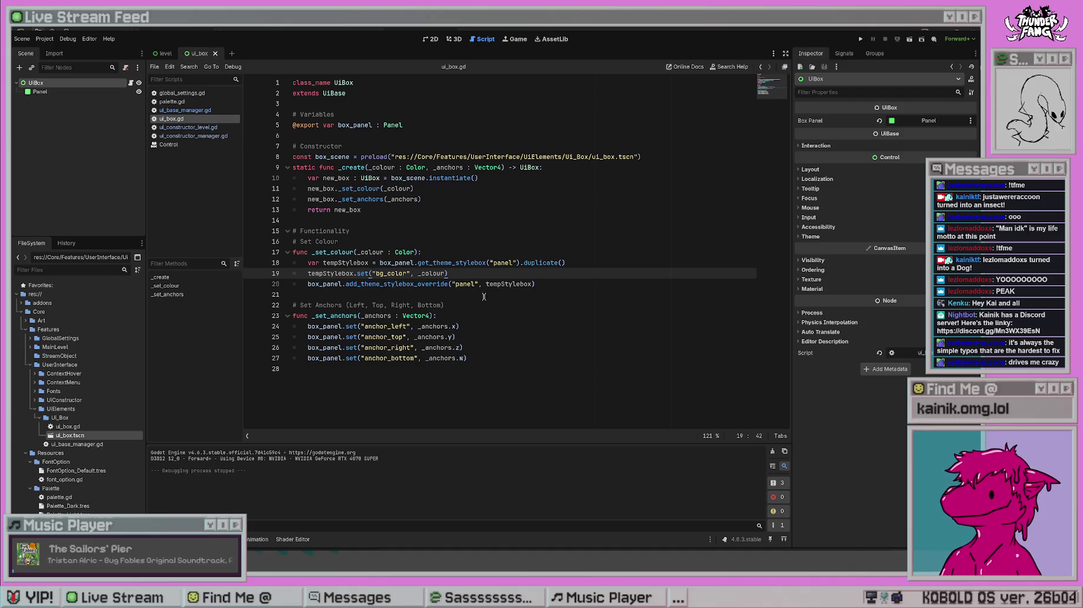
mouse_move(470, 359)
mouse_down()
mouse_move(320, 331)
mouse_move(288, 306)
mouse_up()
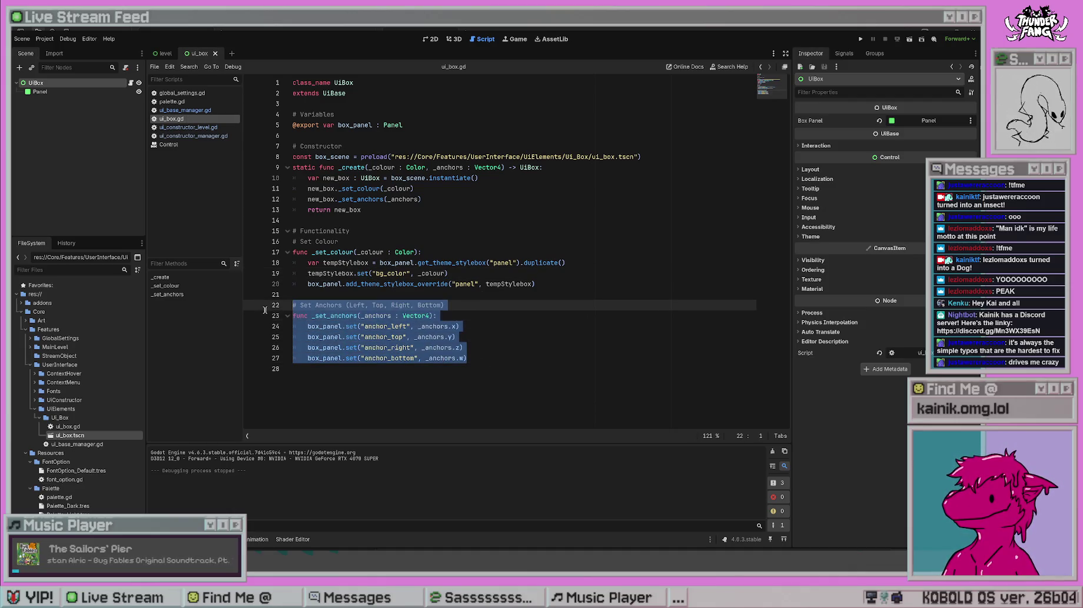
key(BackSpace)
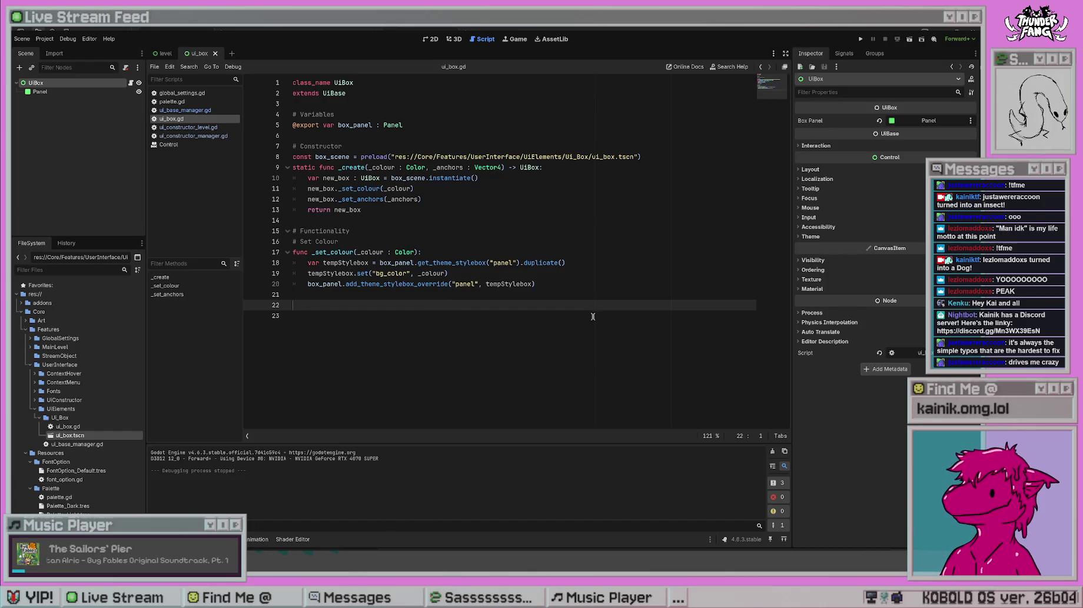
key(BackSpace)
key(BackSpace)
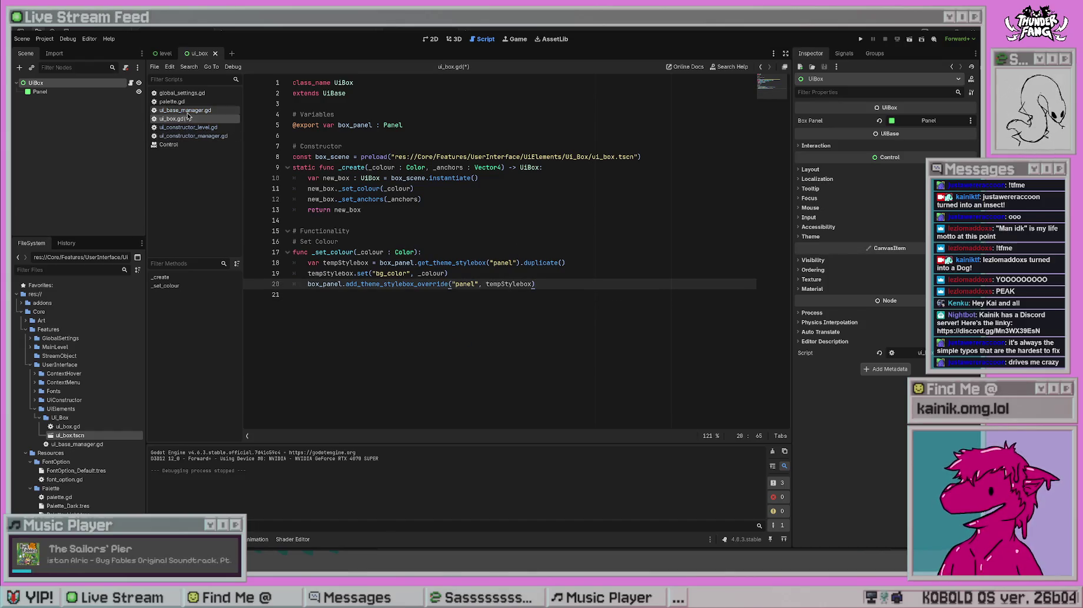
key(ctrl+shift+comma)
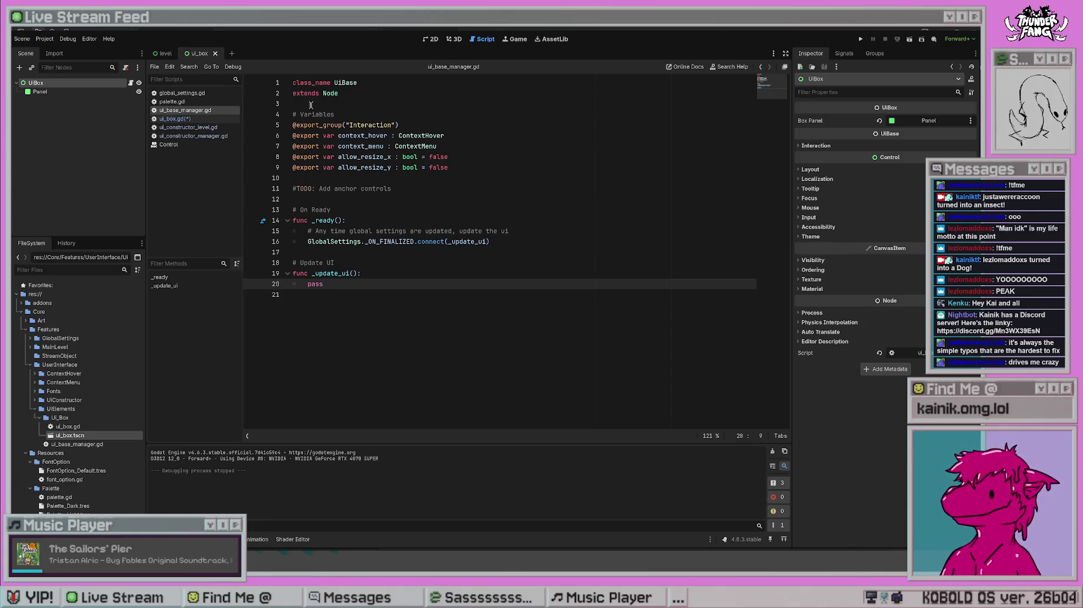
key(alt+Left)
- Paste the Set Anchors comment and _set_anchors(_anchors) function below _update_ui in ui_base_manager.gd
key(alt+Right)
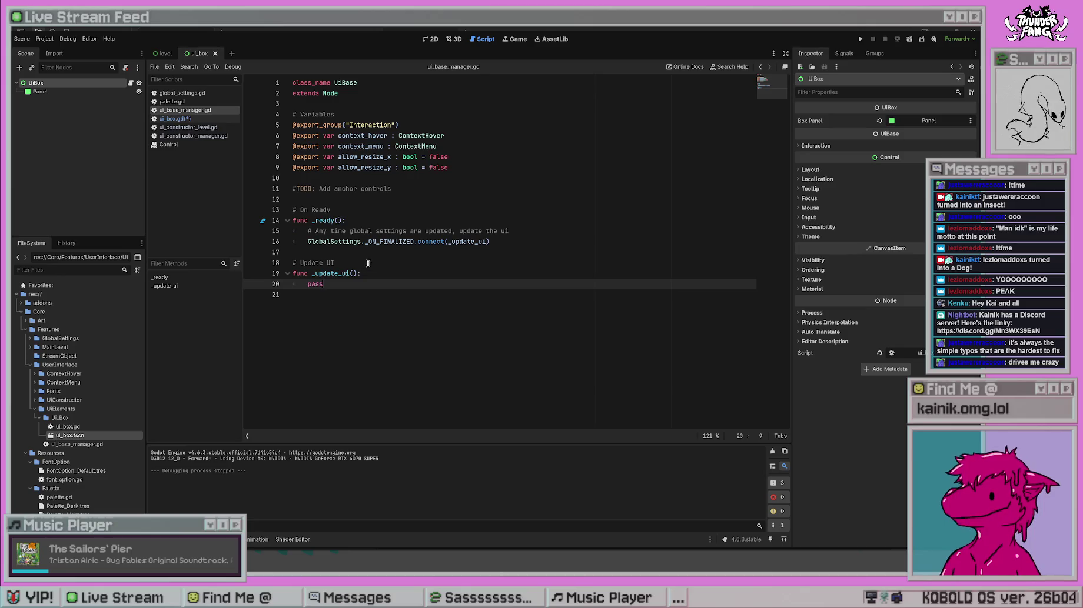
click(391, 294)
key(Return)
text(# Funct)
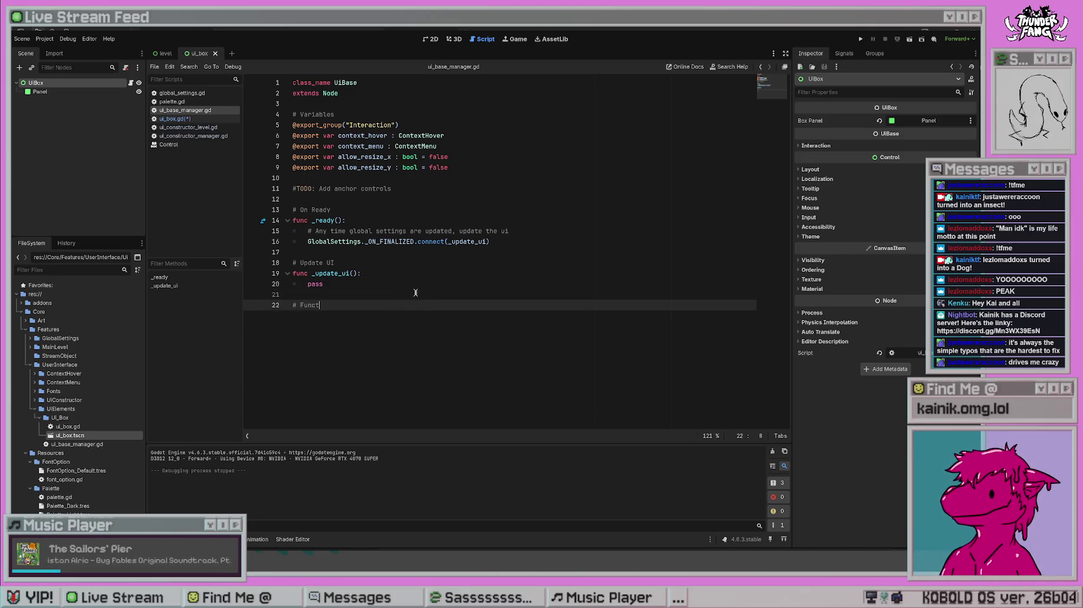
text(ionality # Set Anchors (Left, Top, Right, Bottom) func _set_anchors(_anchors : Vector4): 	box_panel.set("anchor_left", _anchors.x) 	box_panel.set("anchor_top", _anchors.y) 	box_panel.set("anchor_right", _anchors.z) 	box_panel.set("anchor_bottom", _anchors.w))
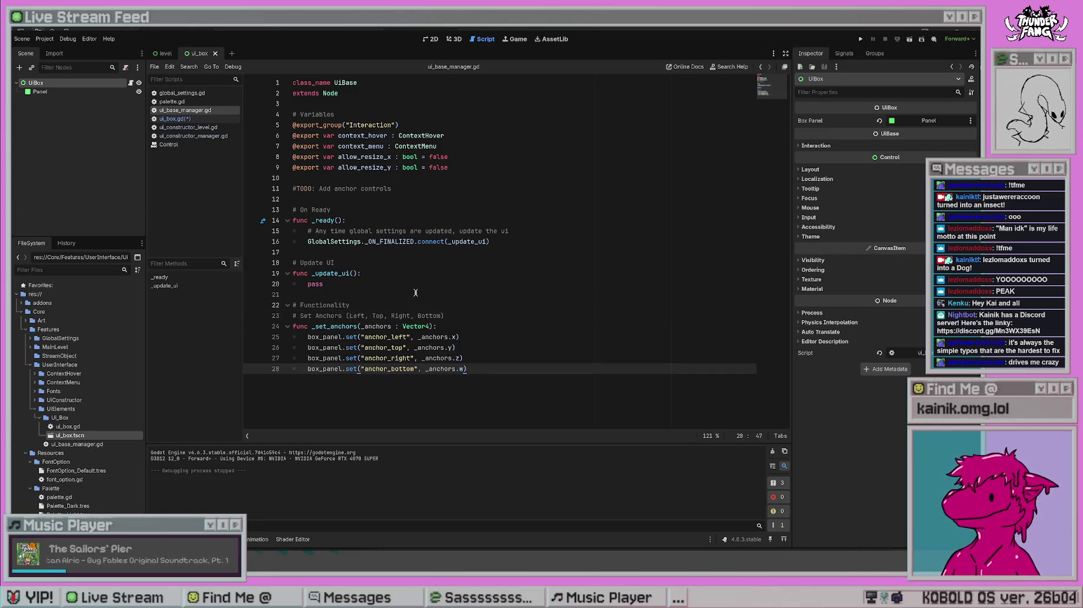
click(415, 292)
click(452, 316)
click(513, 354)
key(Down)
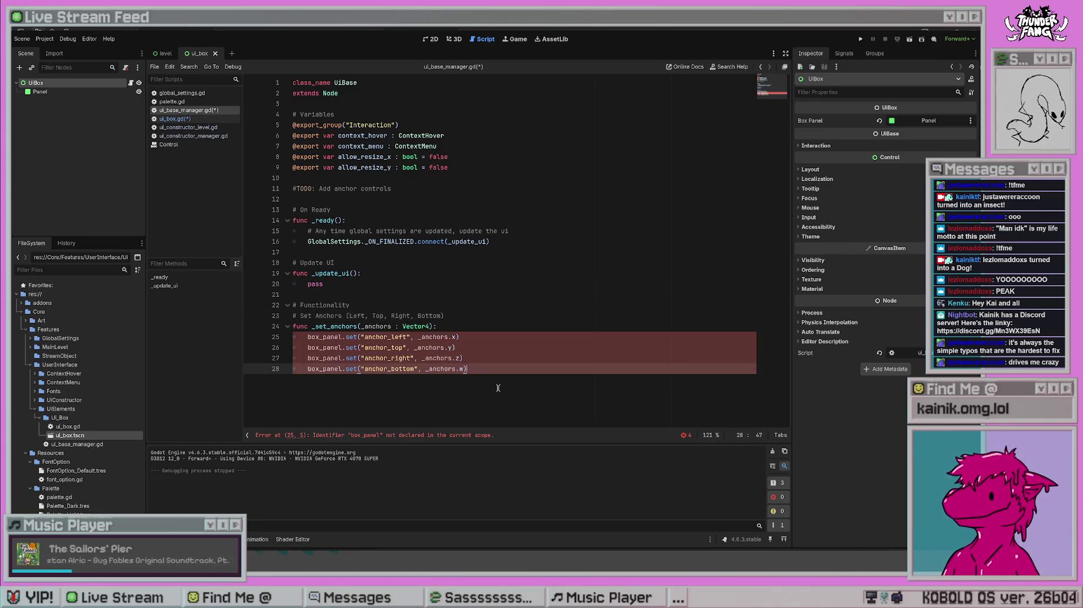
- Remove the box_panel. prefix from the four set() lines and save
double_click(325, 337)
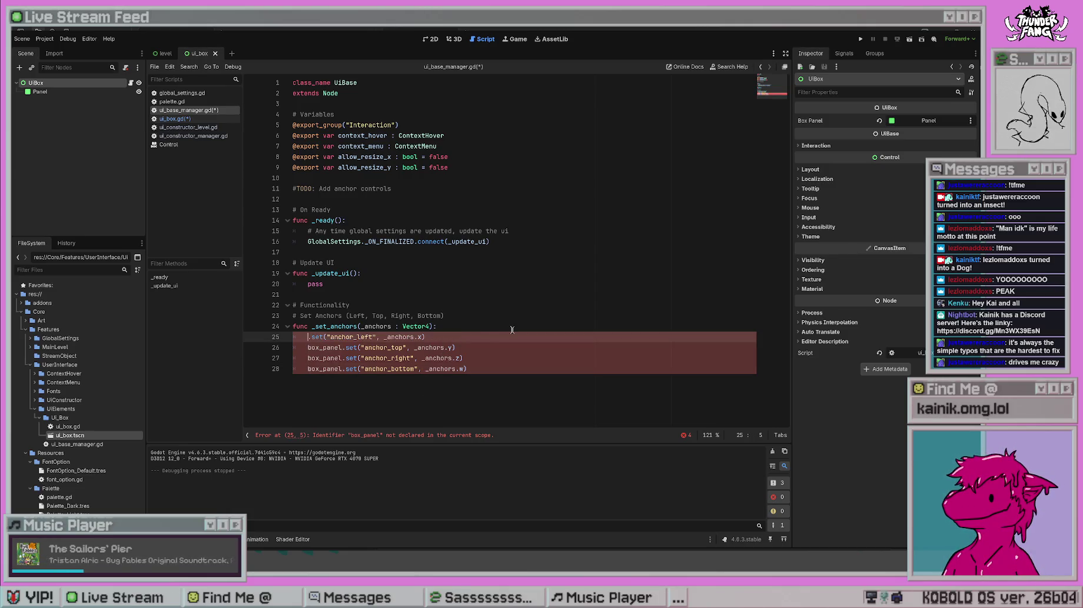
key(Delete)
key(Delete)
click(501, 306)
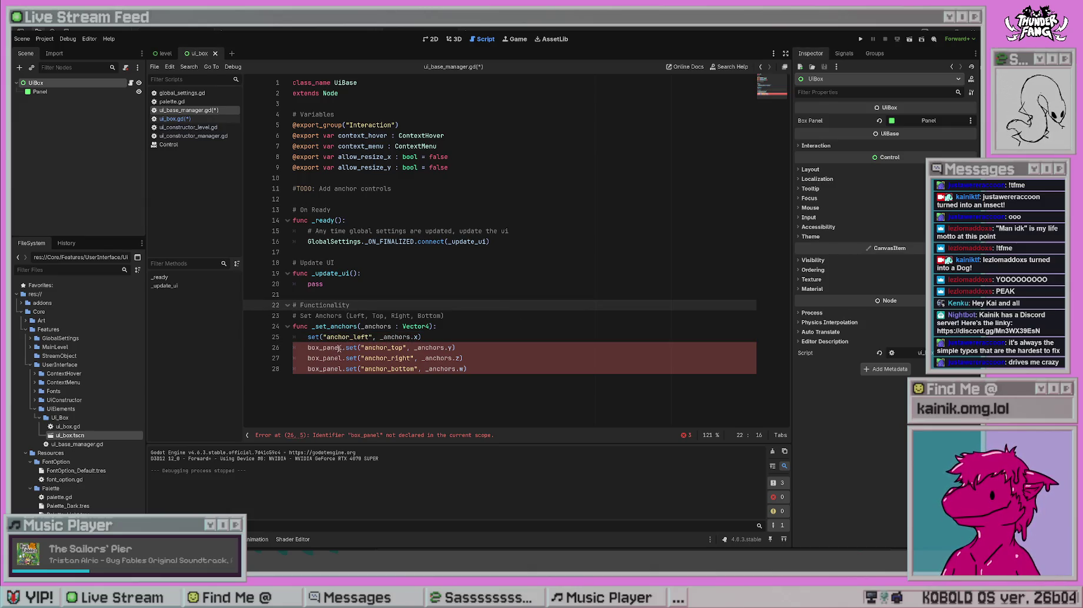
mouse_move(345, 347)
mouse_down()
mouse_move(301, 347)
mouse_move(307, 370)
mouse_up()
key(Delete)
key(Delete)
key(Delete)
click(500, 327)
click(474, 403)
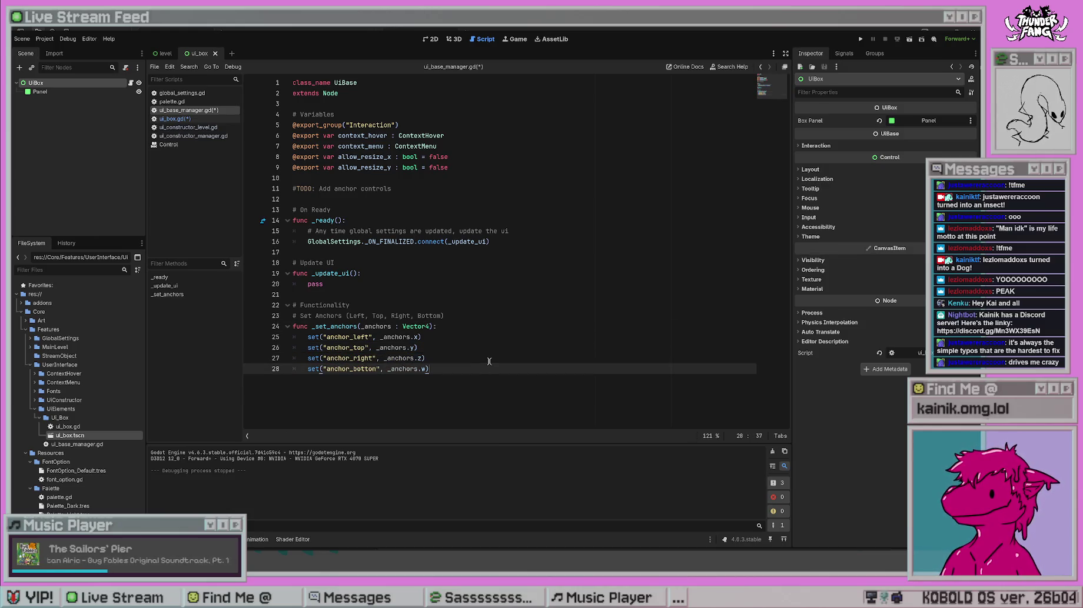
key(ctrl+s)
click(545, 262)
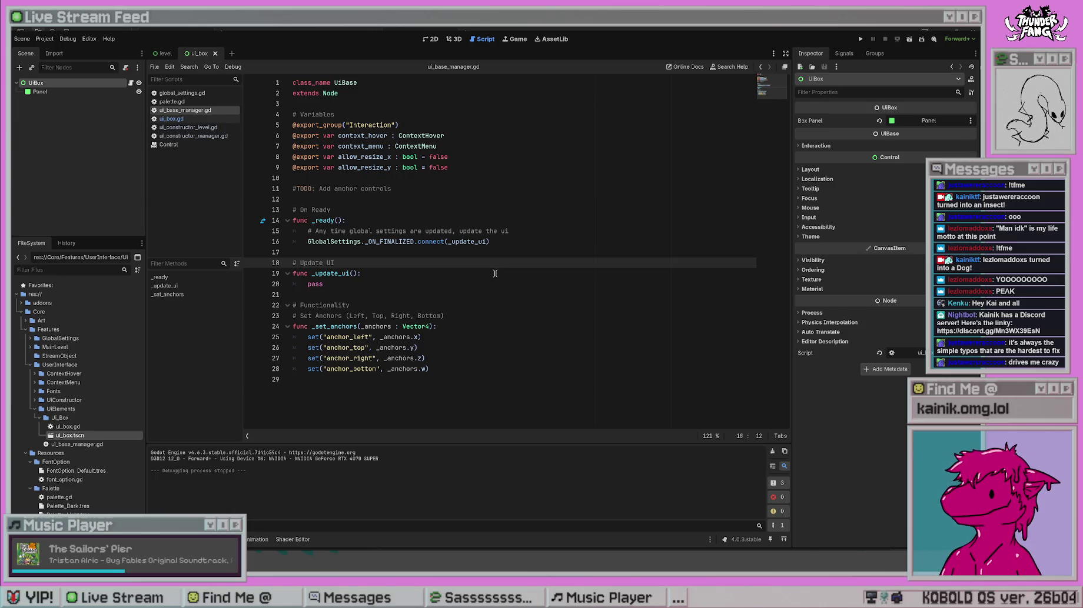
click(820, 147)
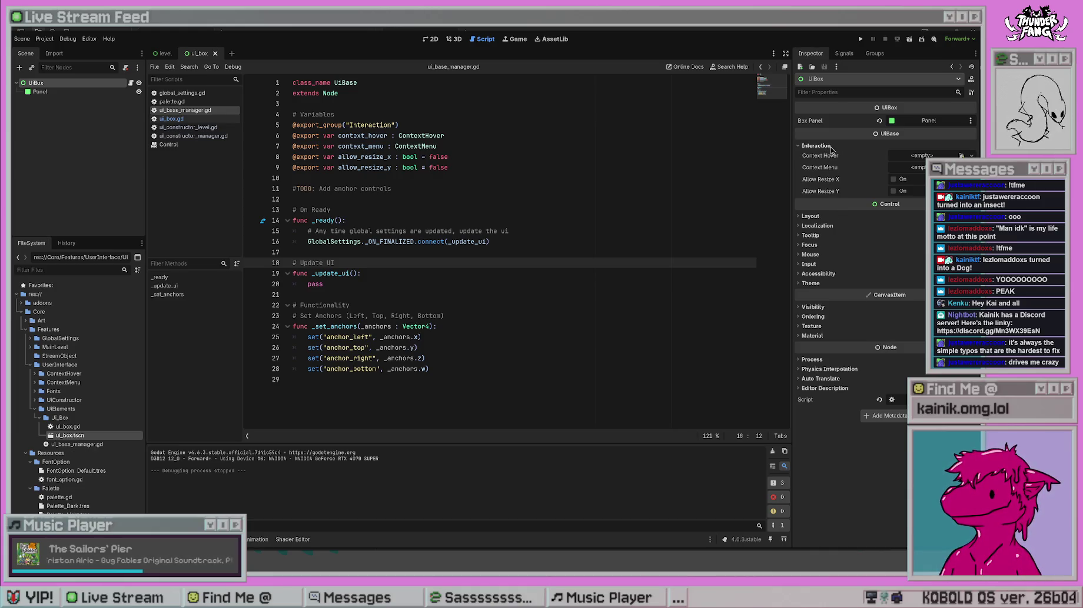
click(818, 146)
click(563, 200)
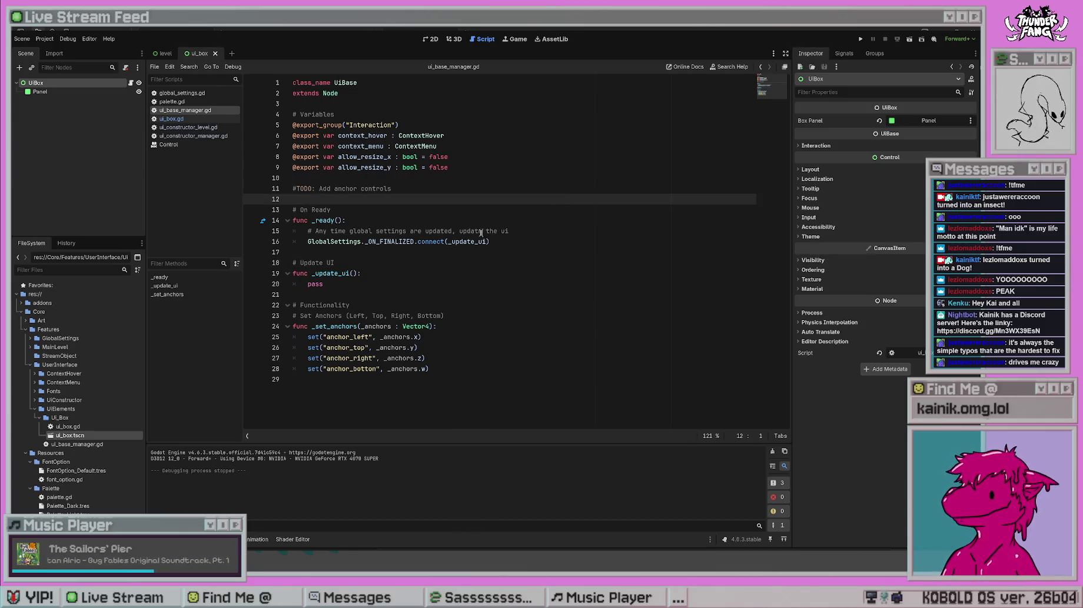
click(496, 170)
key(Return)
key(Return)
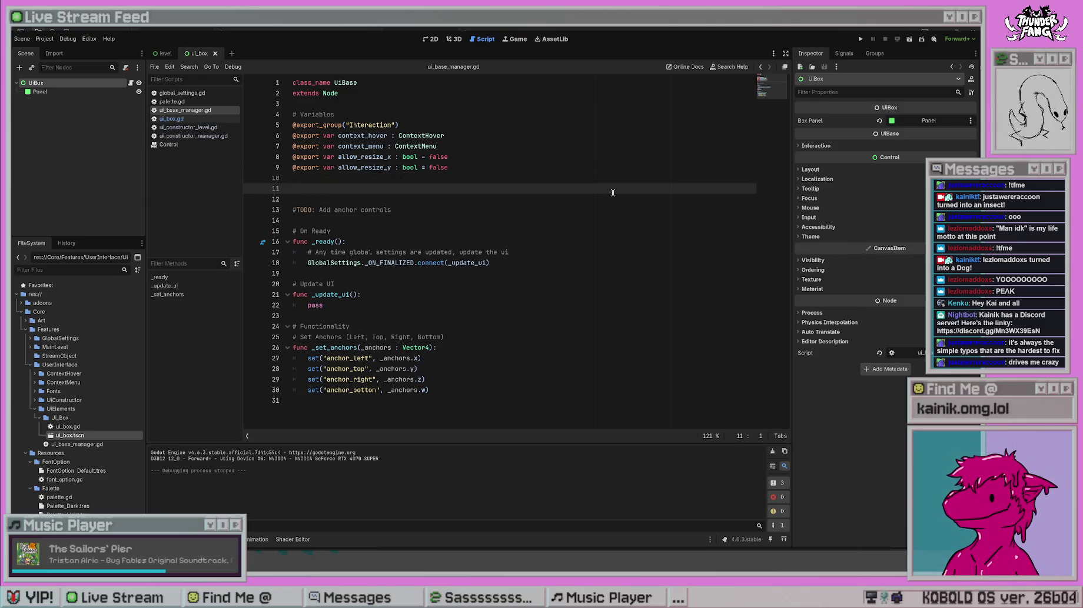
text(#)
key(BackSpace)
text(@e)
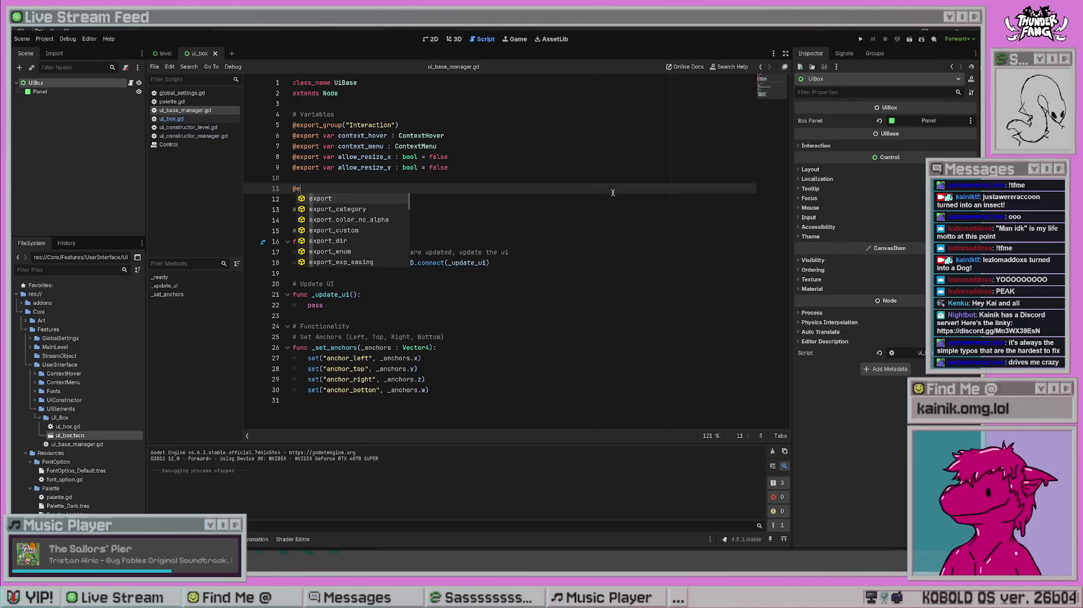
text(xport_gr)
key(Return)
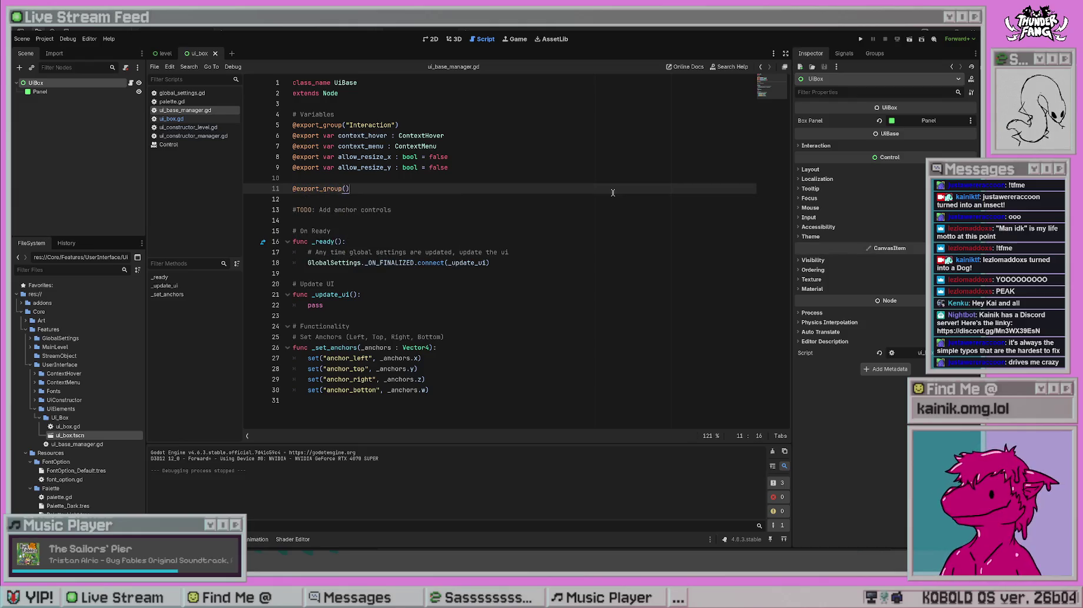
- Name the export group "Layout", replacing the trial names Anchors and Drawing
text("Anchors")
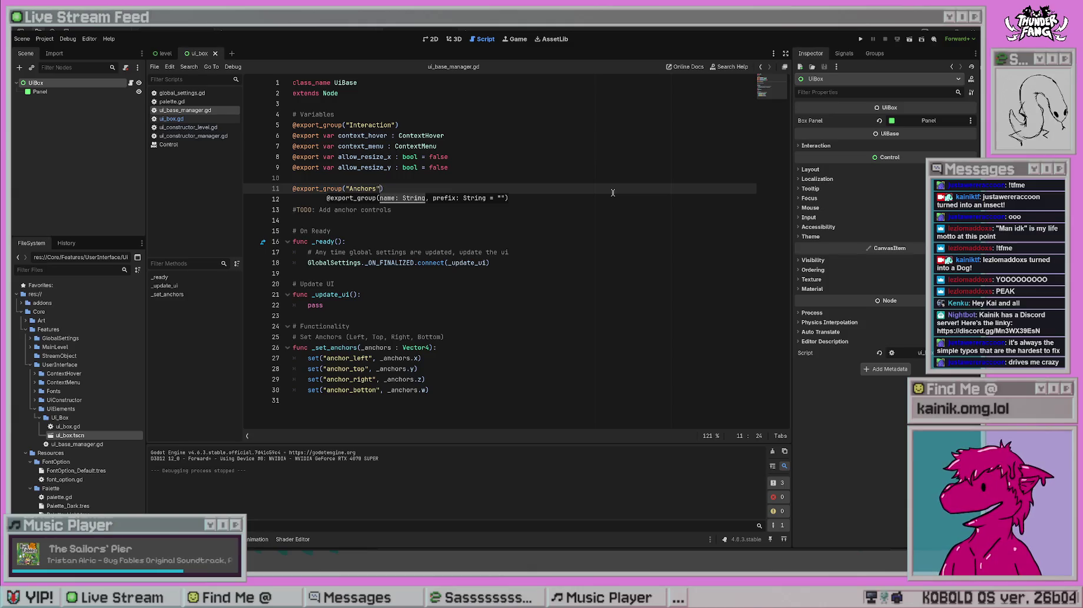
key(ctrl+z)
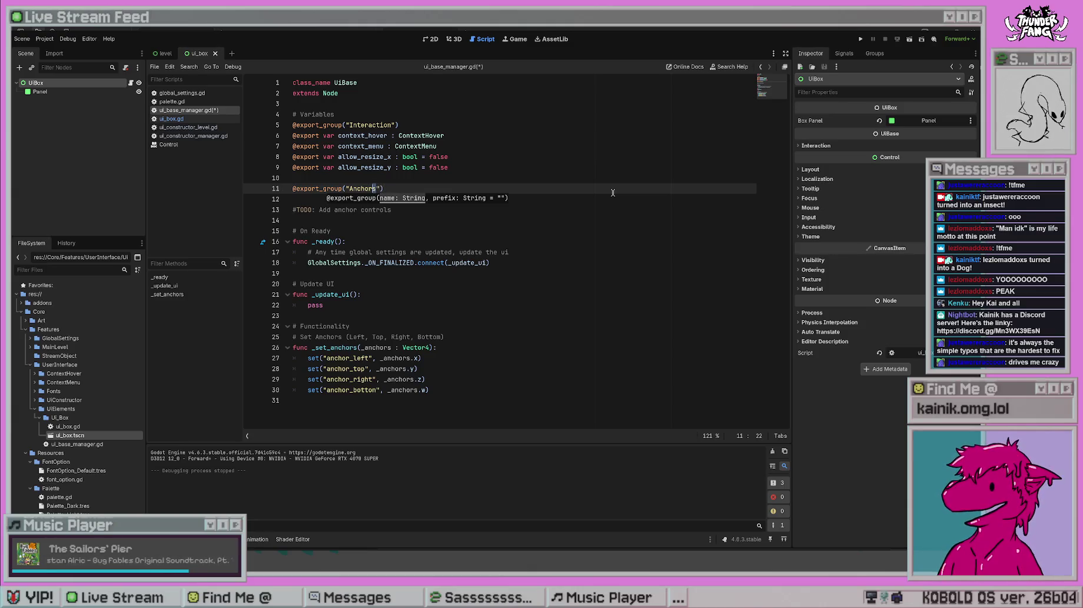
key(Right)
key(shift+Left)
key(shift+Left)
key(shift+Left)
text(Drawing)
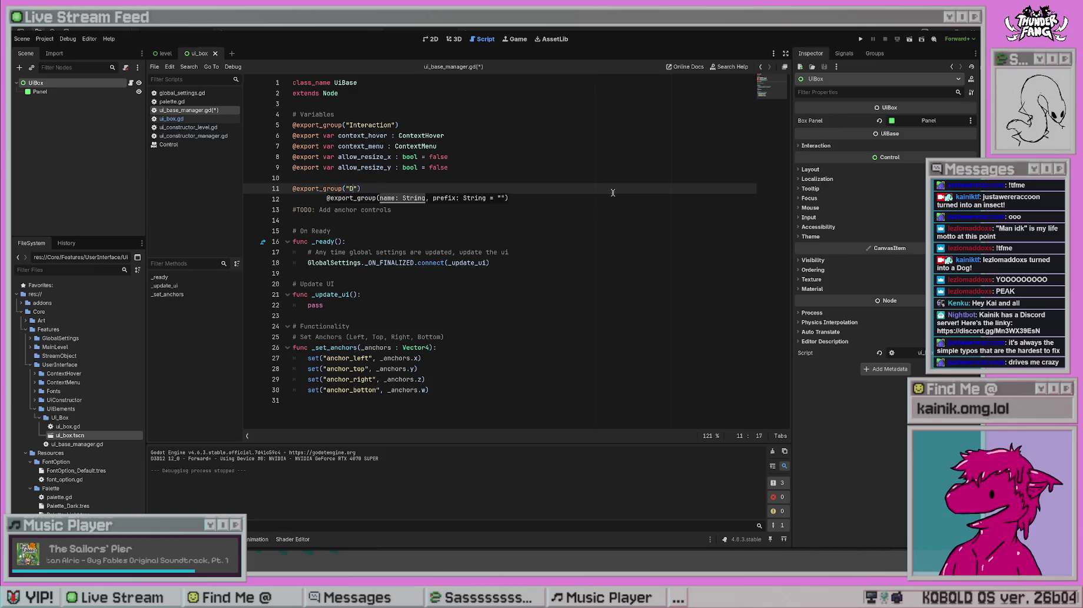
key(BackSpace)
key(BackSpace)
key(BackSpace)
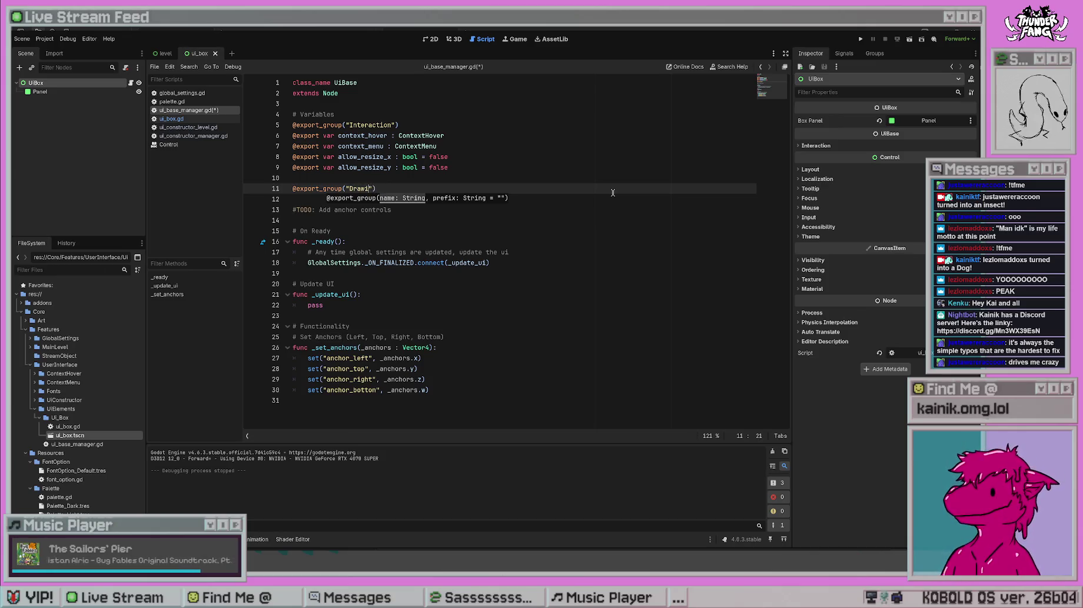
key(End)
key(Left)
key(Left)
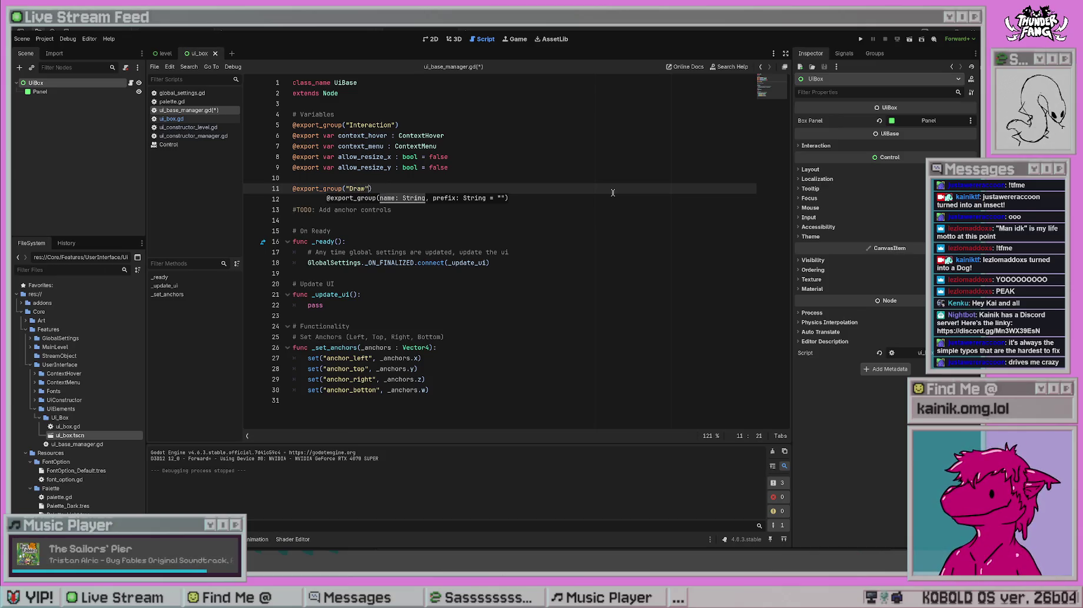
key(shift+Left)
key(shift+Left)
key(shift+Left)
text(Layout)
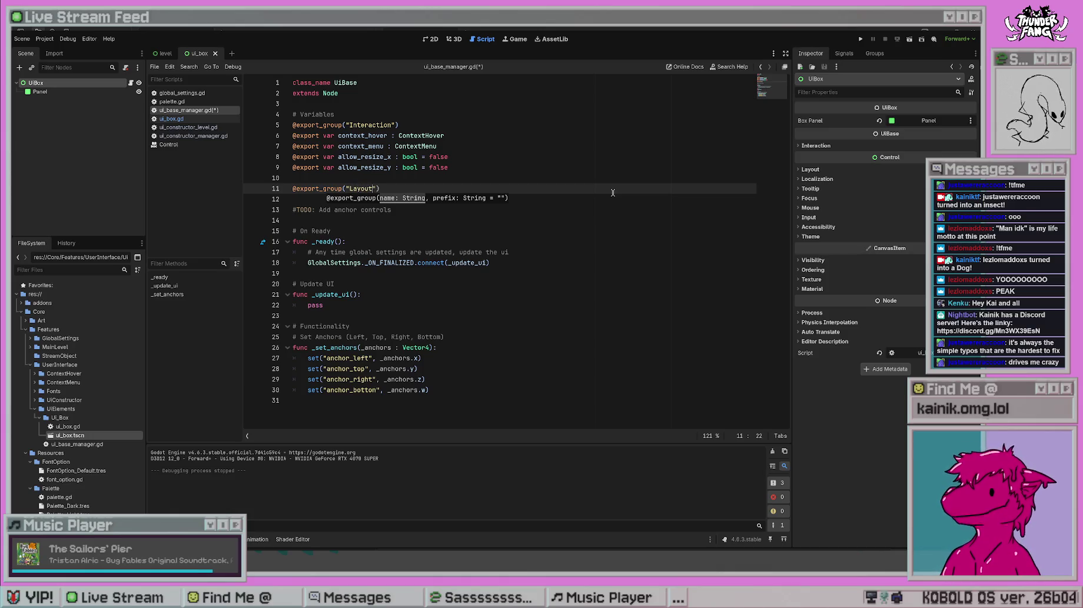
key(End)
key(Return)
text(@ex)
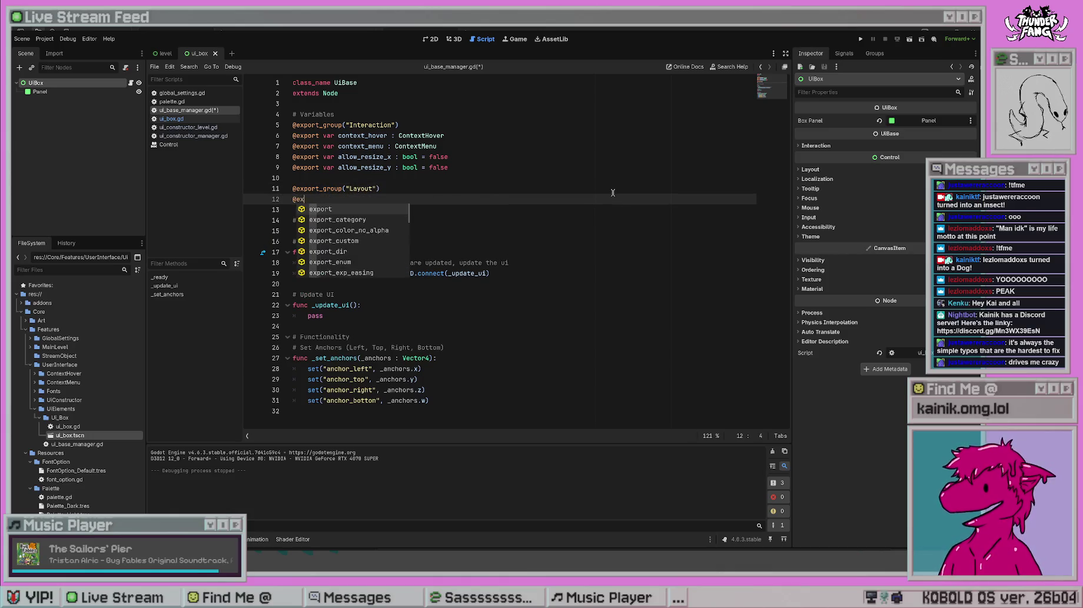
text(port var )
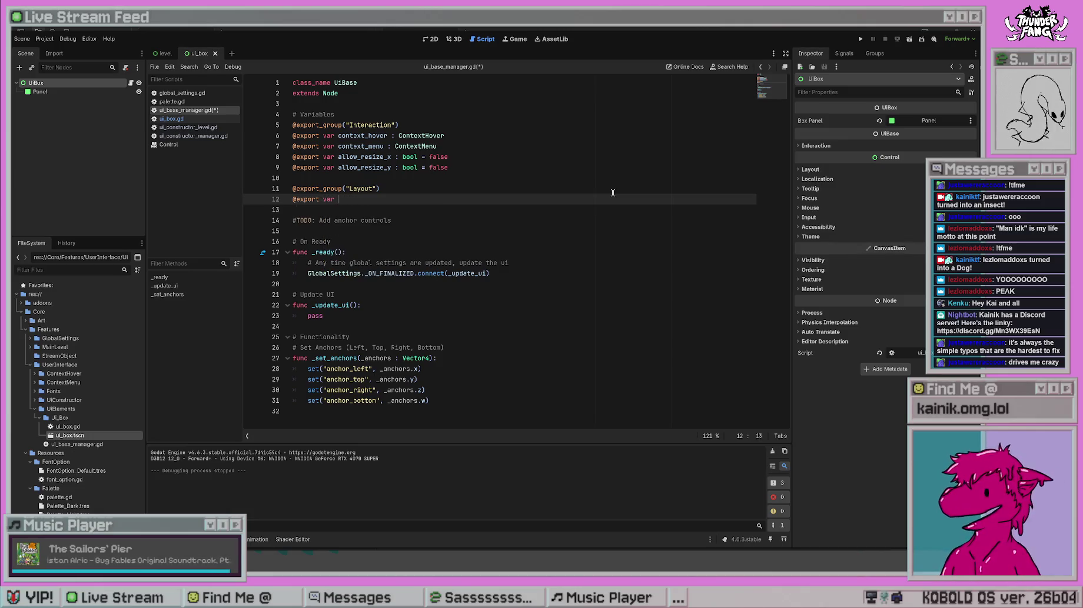
text(anchors_def)
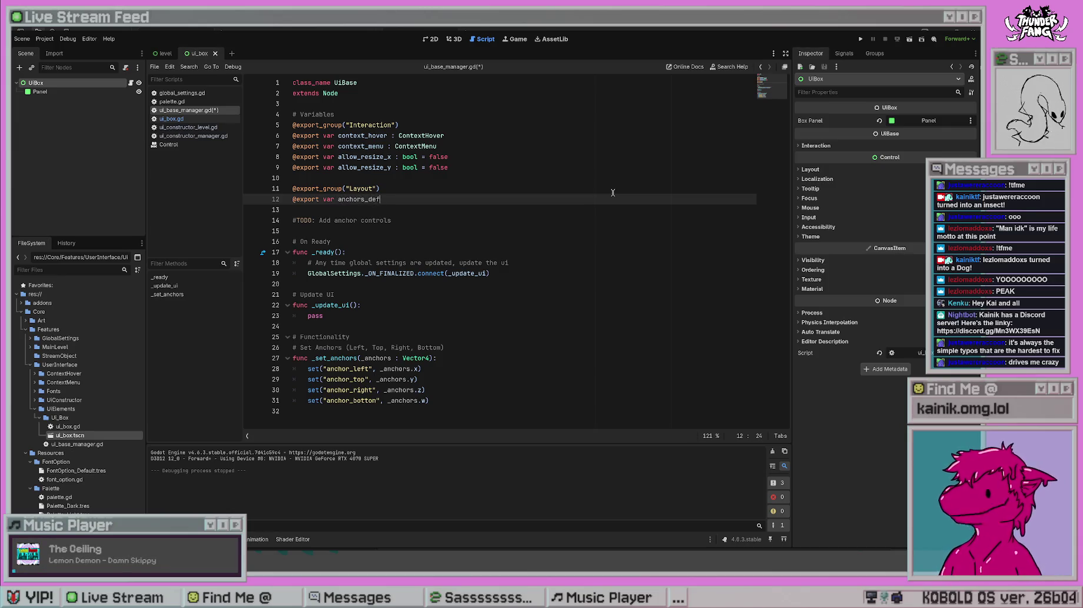
text(ault : Vector4 = )
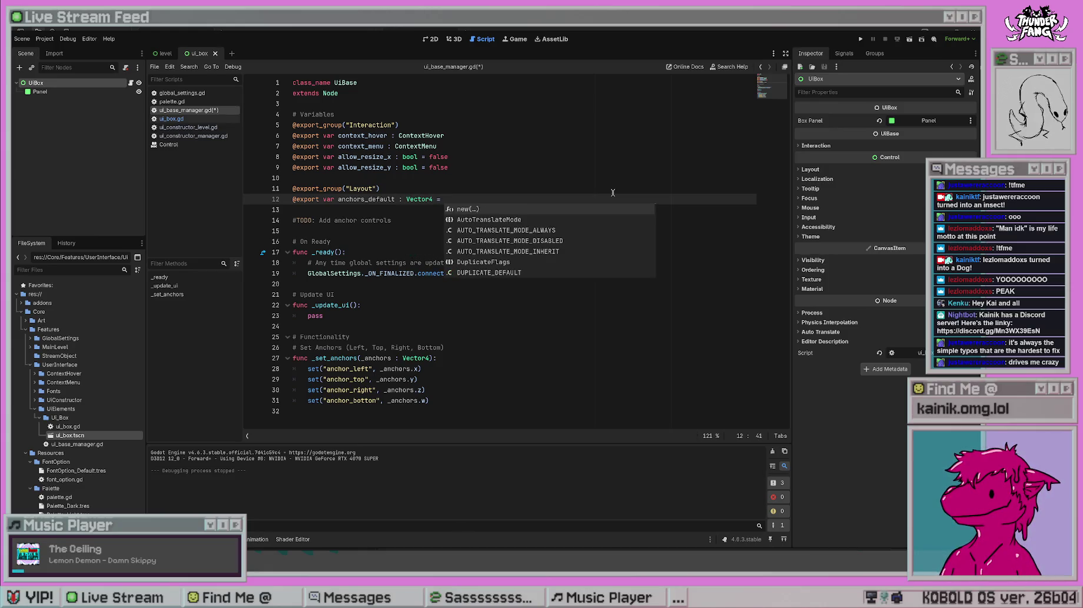
text(Vector3)
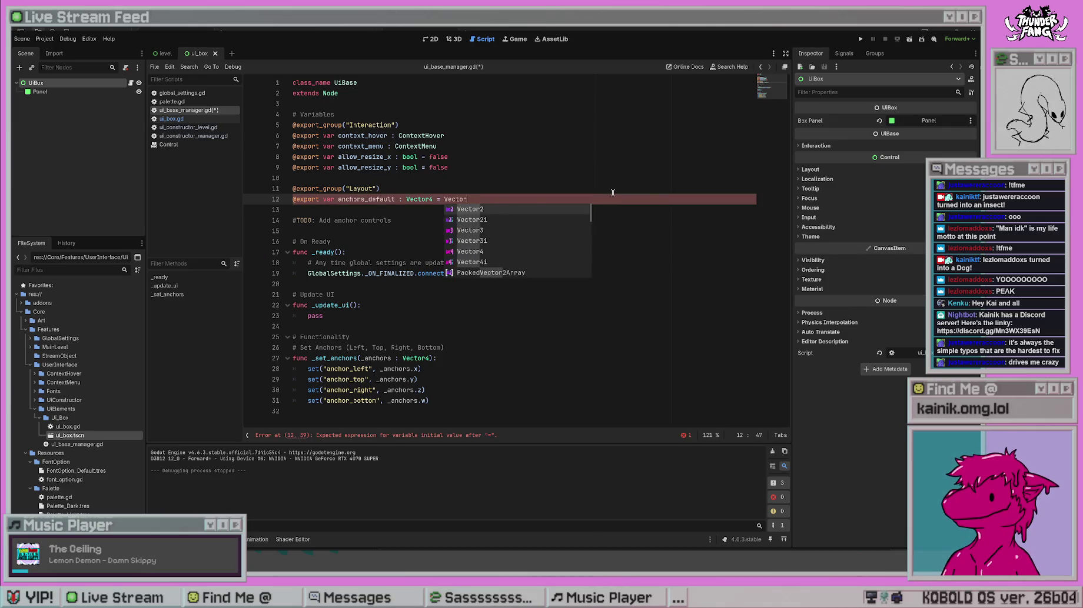
key(BackSpace)
text(4(*))
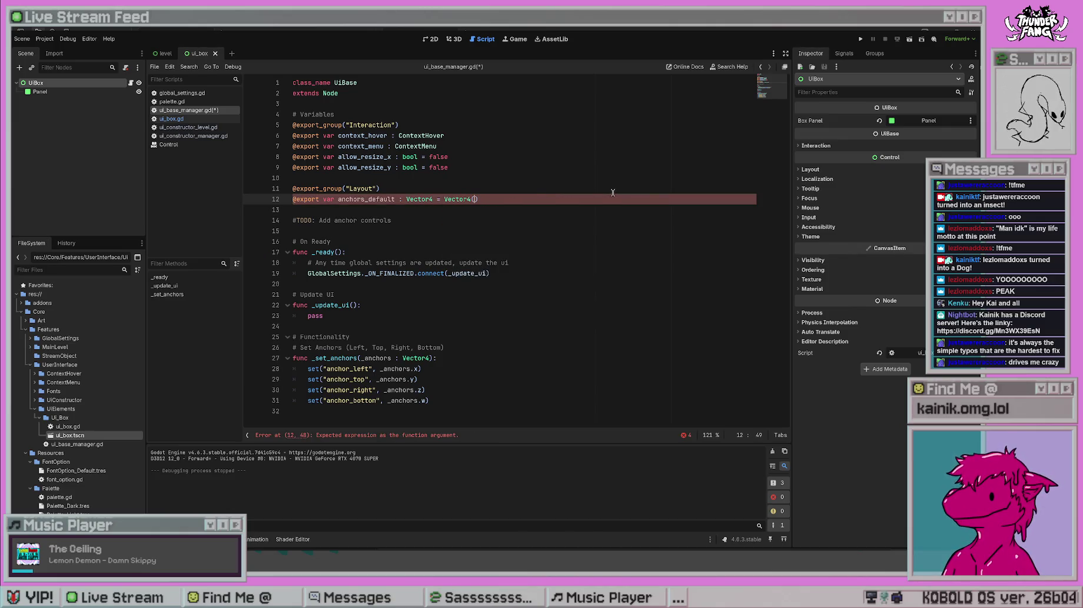
text(0, 0, 1, 0)
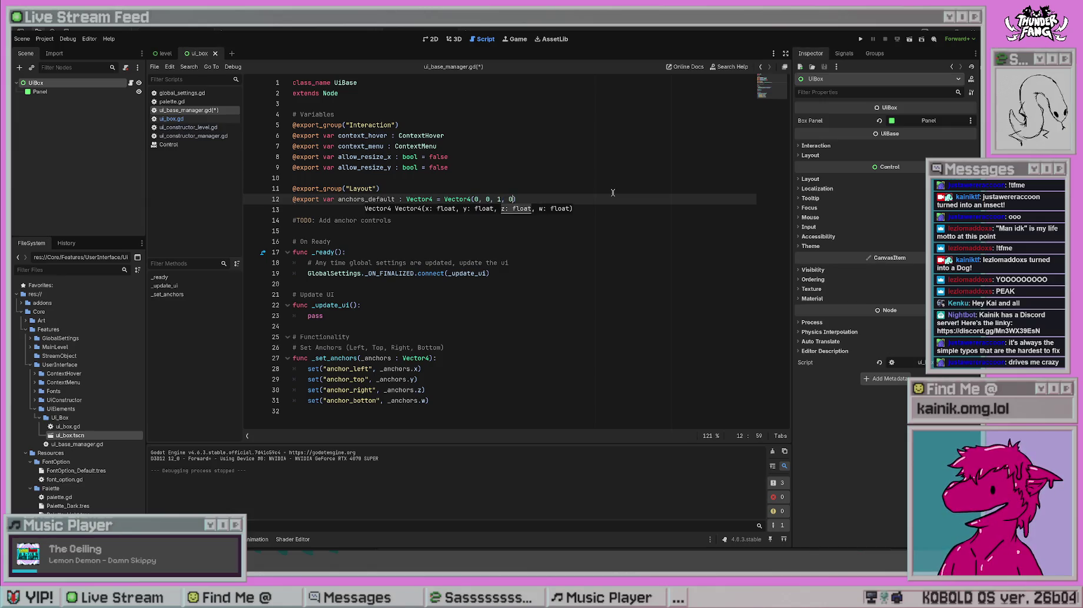
text(.5)
key(ctrl+s)
double_click(499, 199)
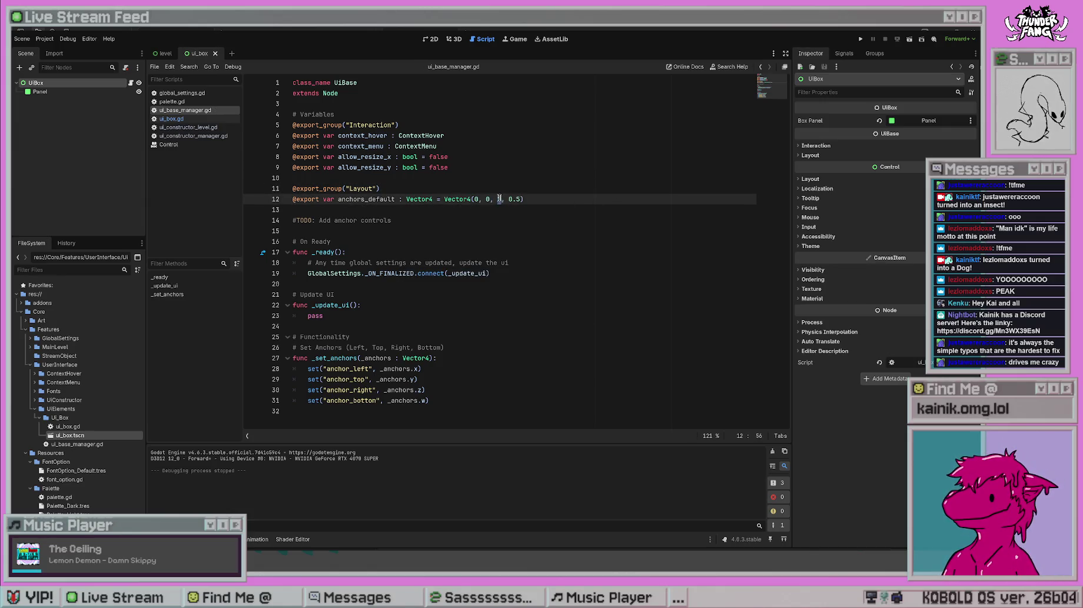
text(0.5)
key(ctrl+s)
click(539, 252)
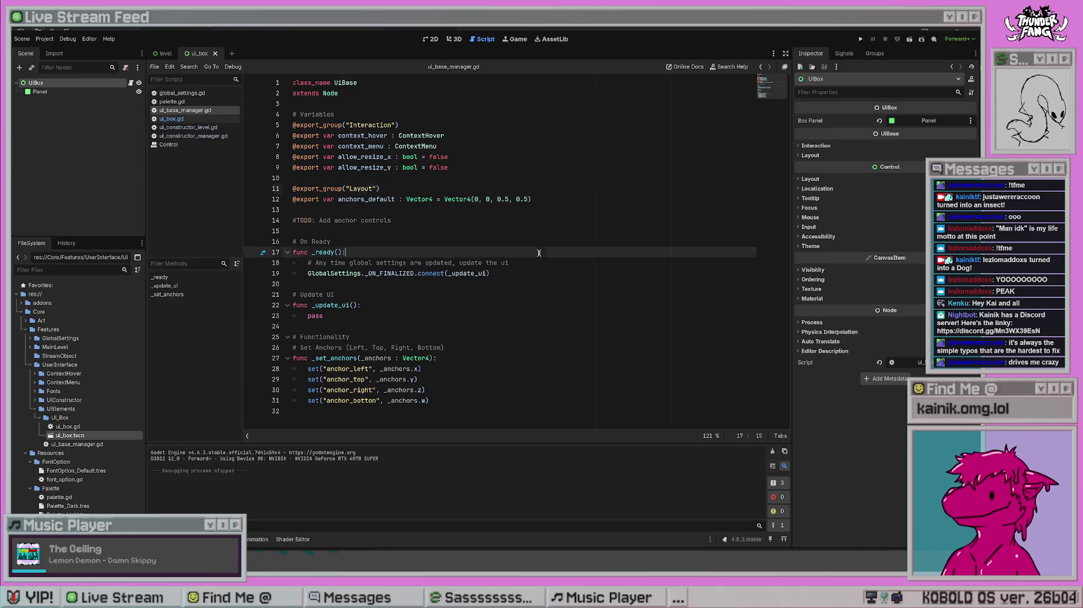
drag(509, 199, 493, 200)
text(1)
double_click(516, 199)
text(1)
click(517, 168)
key(ctrl+s)
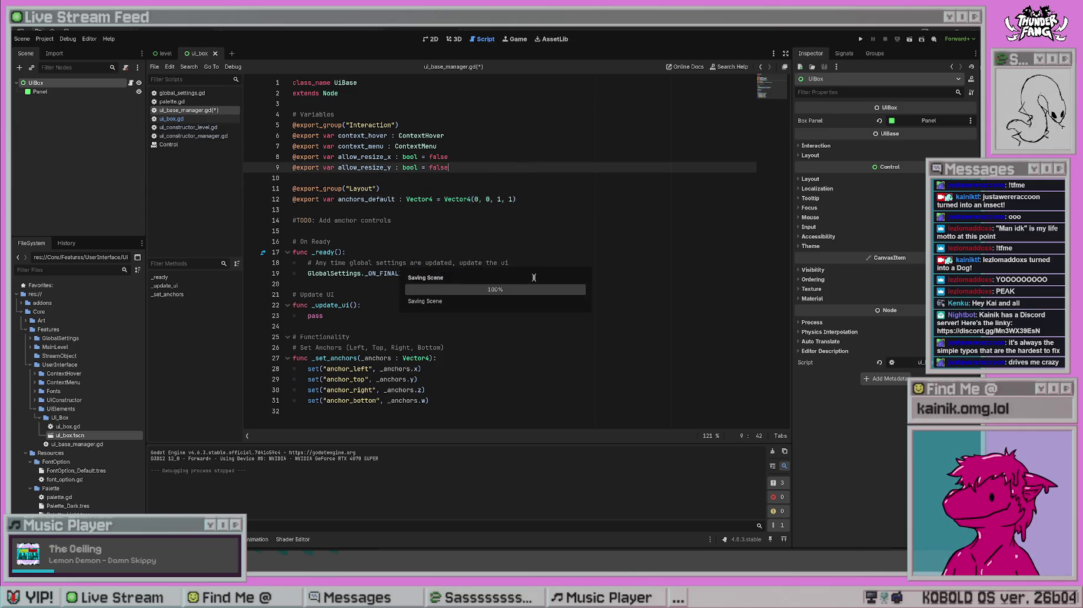
- Delete the TODO comment about anchor controls and save the UiBase script
click(520, 348)
click(481, 410)
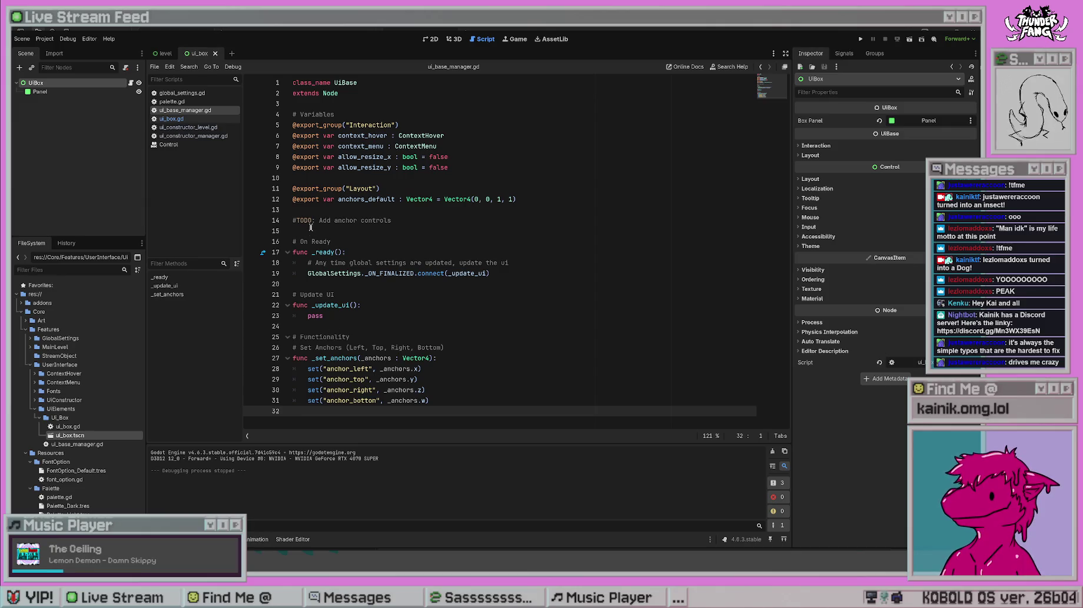
click(365, 336)
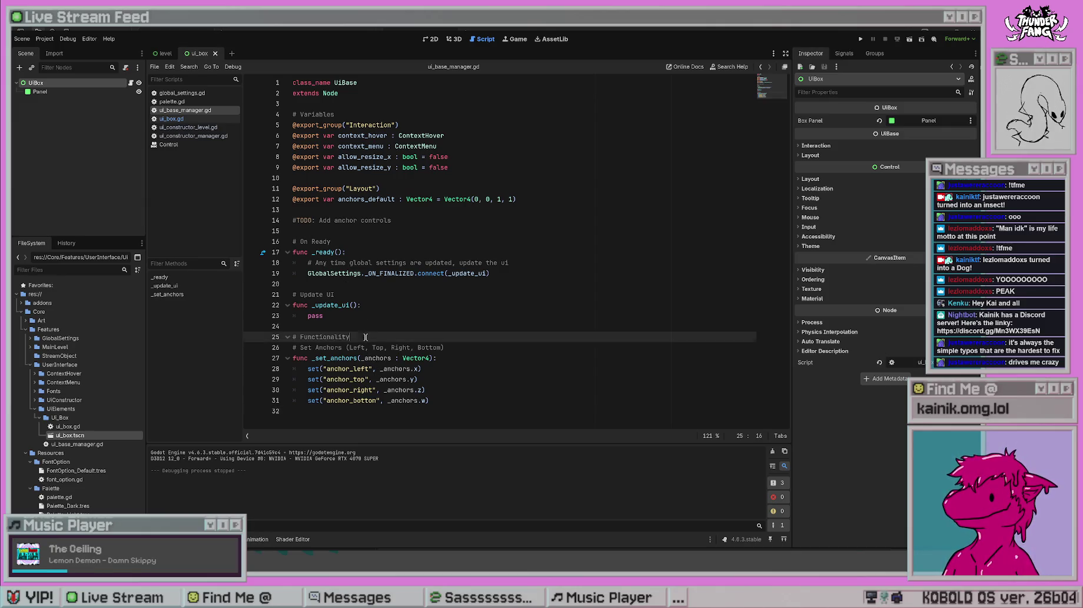
click(376, 324)
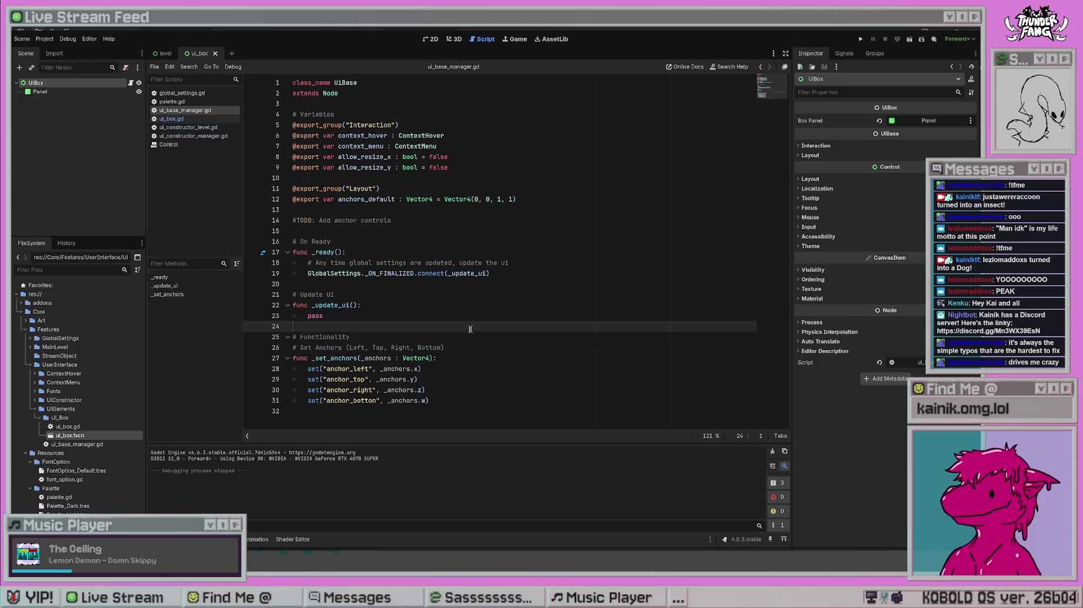
drag(398, 220, 254, 220)
key(BackSpace)
key(BackSpace)
key(BackSpace)
click(597, 262)
key(ctrl+s)
key(alt+Left)
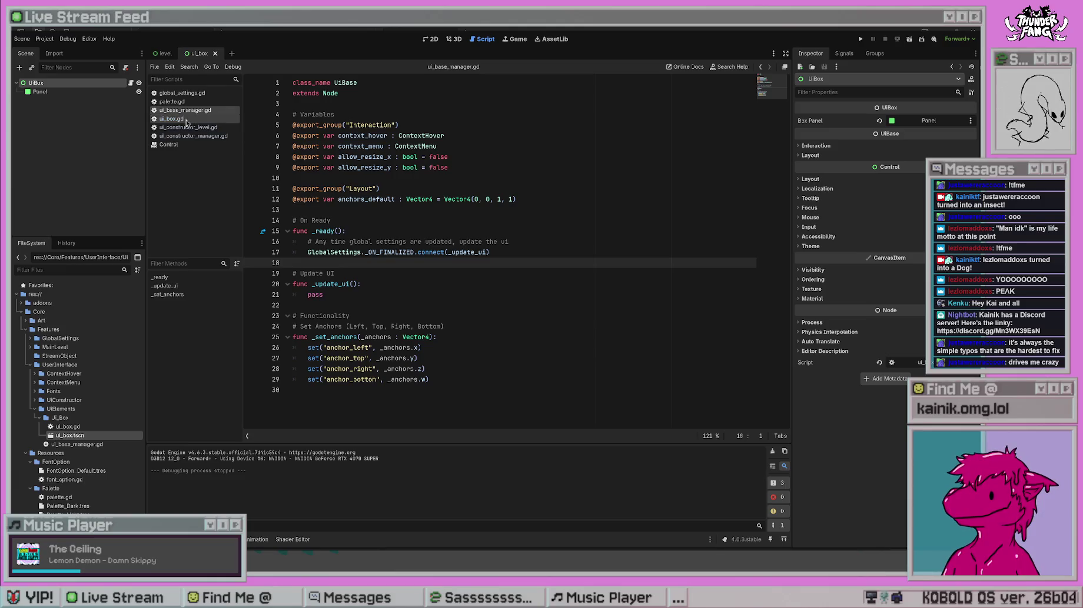
- Review the new_box._set_anchors call in _create, then run and stop the project
drag(304, 199, 475, 197)
click(469, 156)
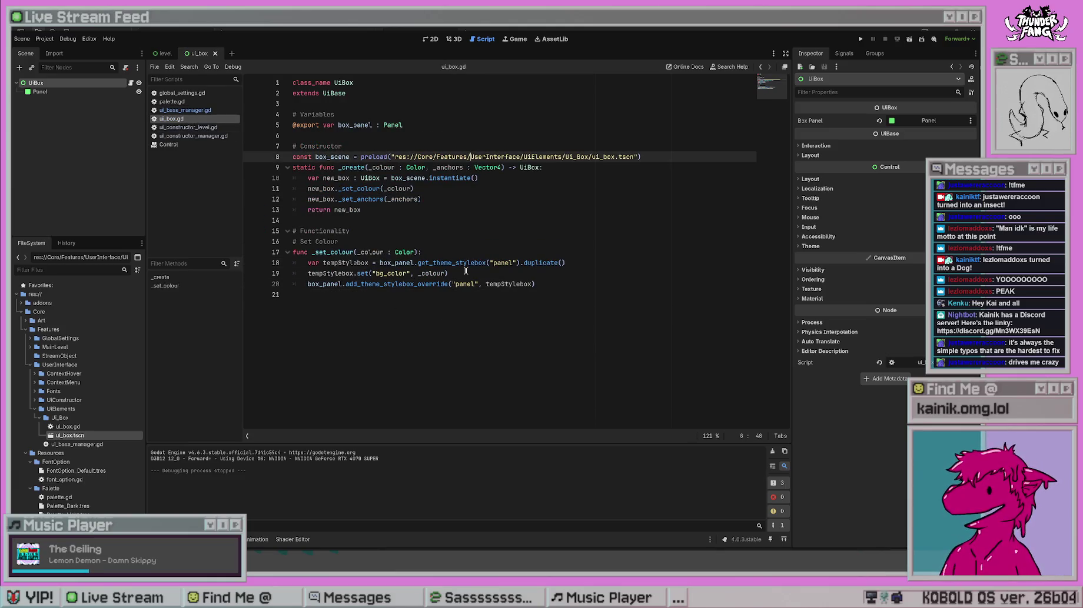
click(431, 221)
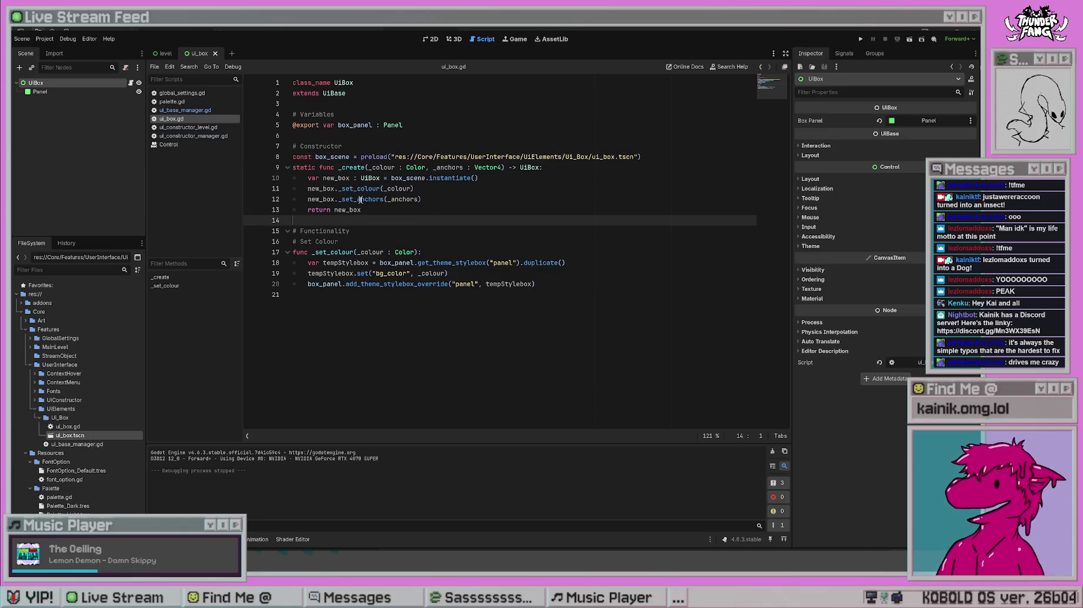
click(466, 125)
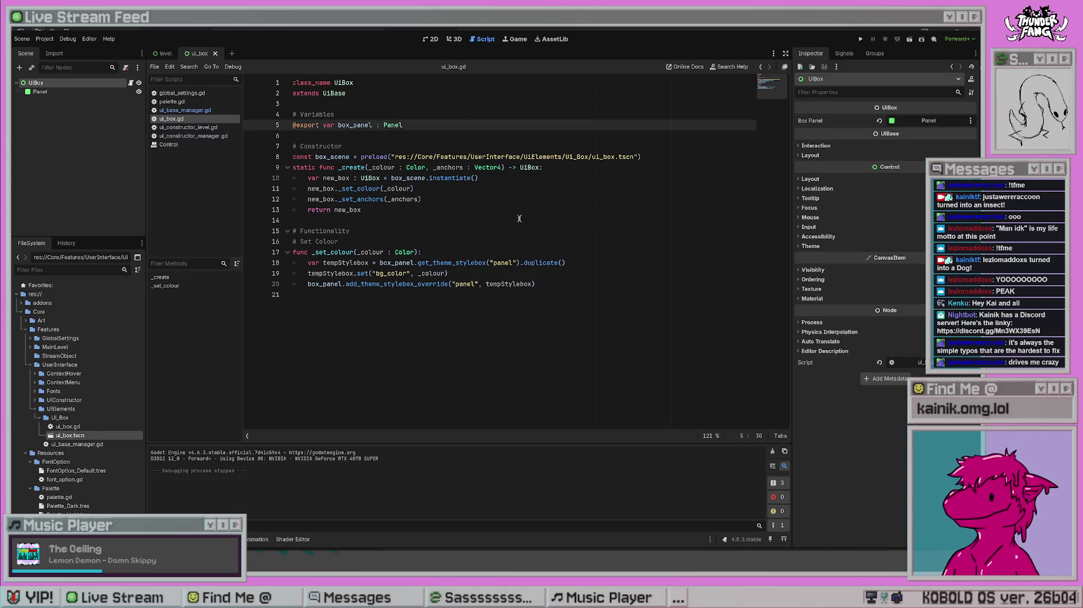
click(860, 39)
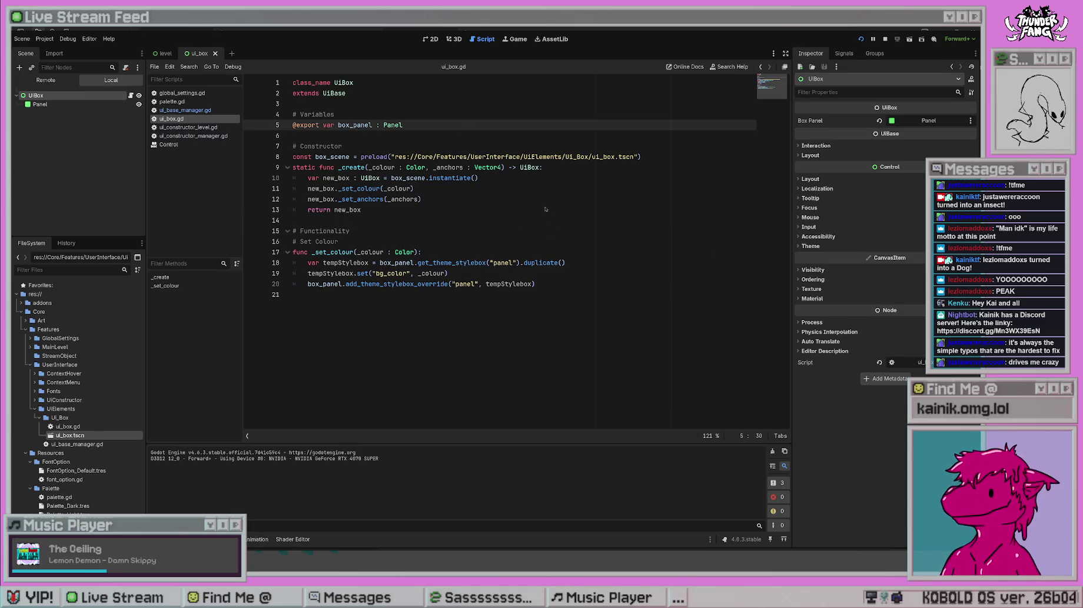
click(506, 189)
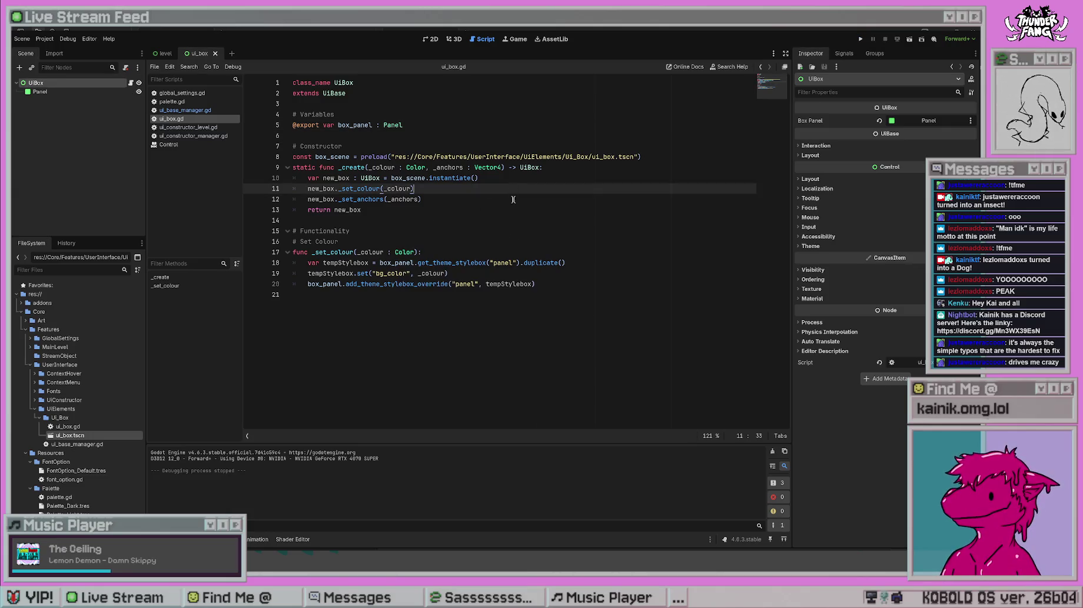
- Select the Panel node to show its four anchor points at 0
click(497, 146)
click(466, 210)
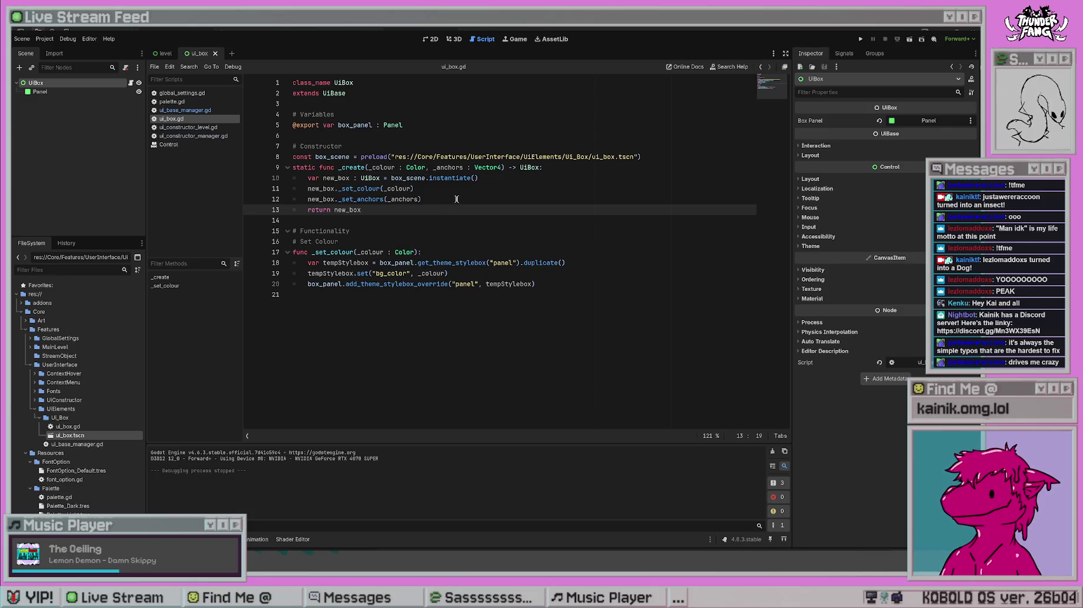
click(39, 93)
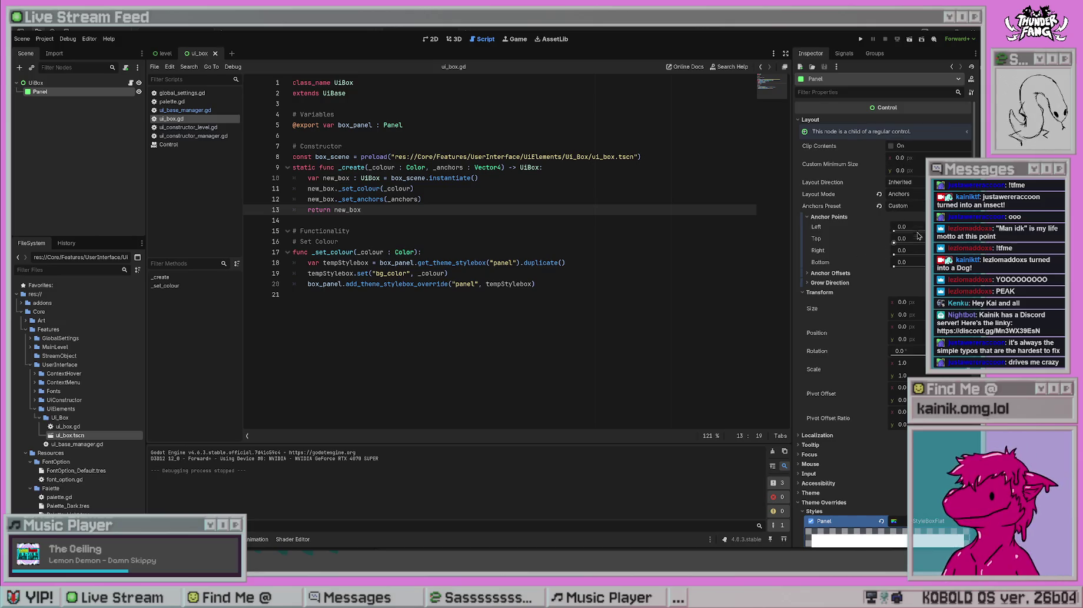
- Set the Panel's anchors preset to Full Rect and save the UiBox scene
drag(915, 250, 922, 261)
key(ctrl+s)
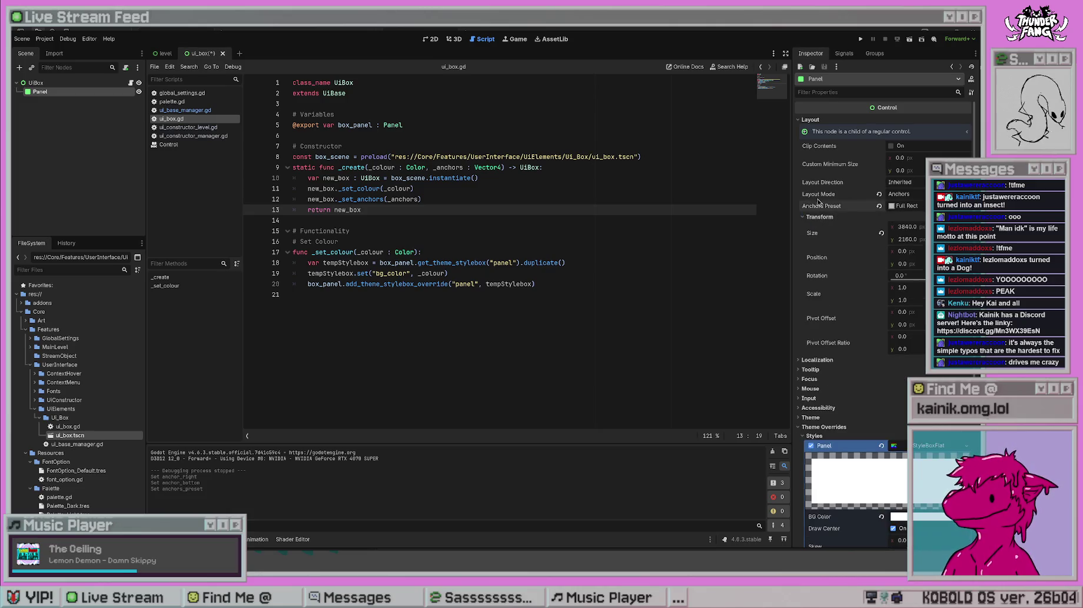
key(ctrl+s)
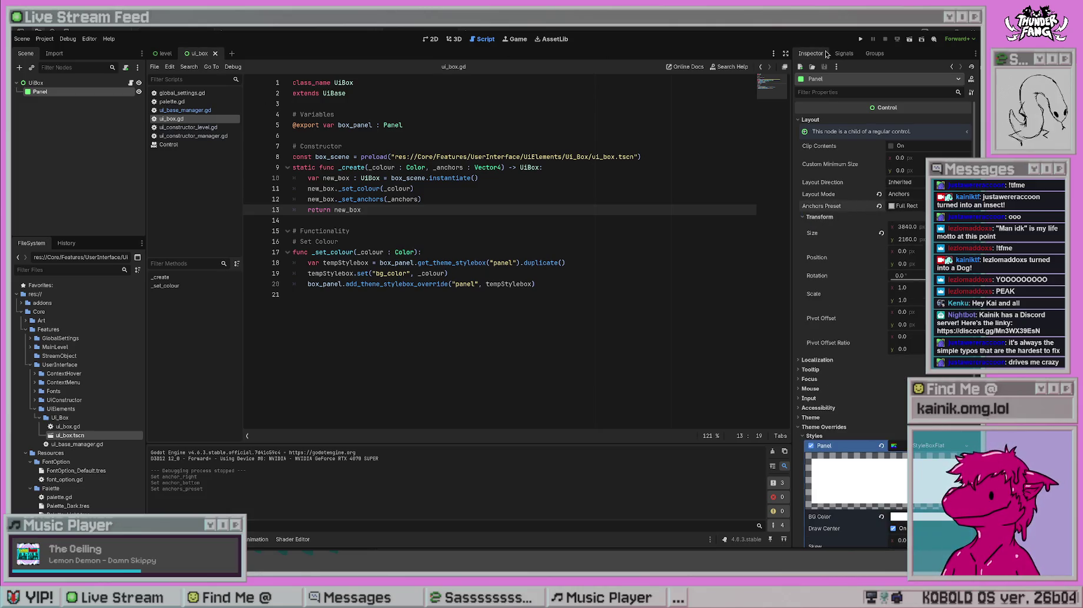
- Test-run the project, stop it, and select the UiBox root node
click(860, 39)
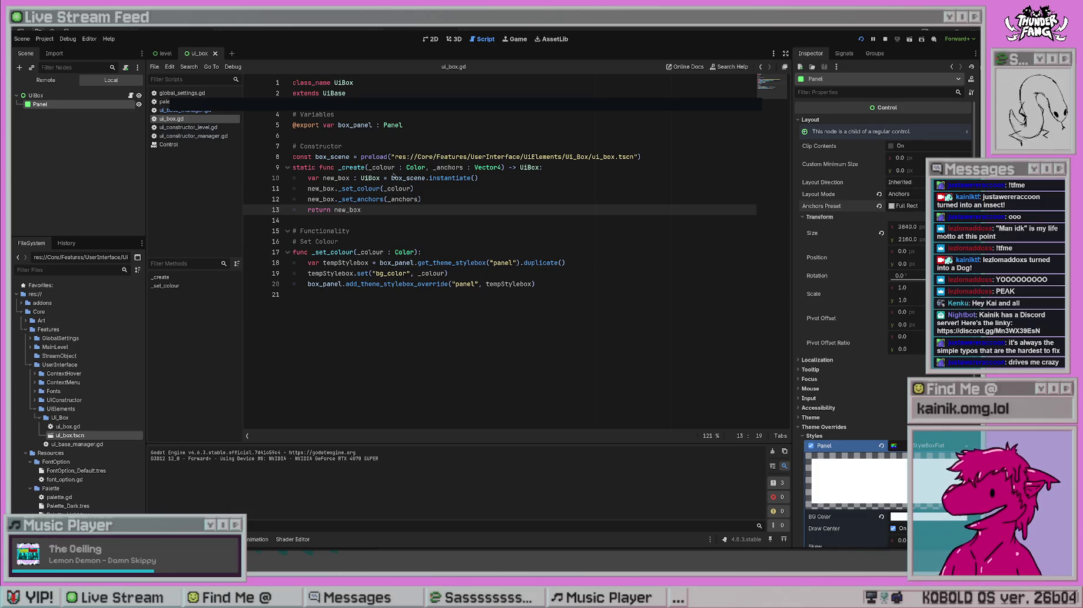
click(393, 178)
click(494, 223)
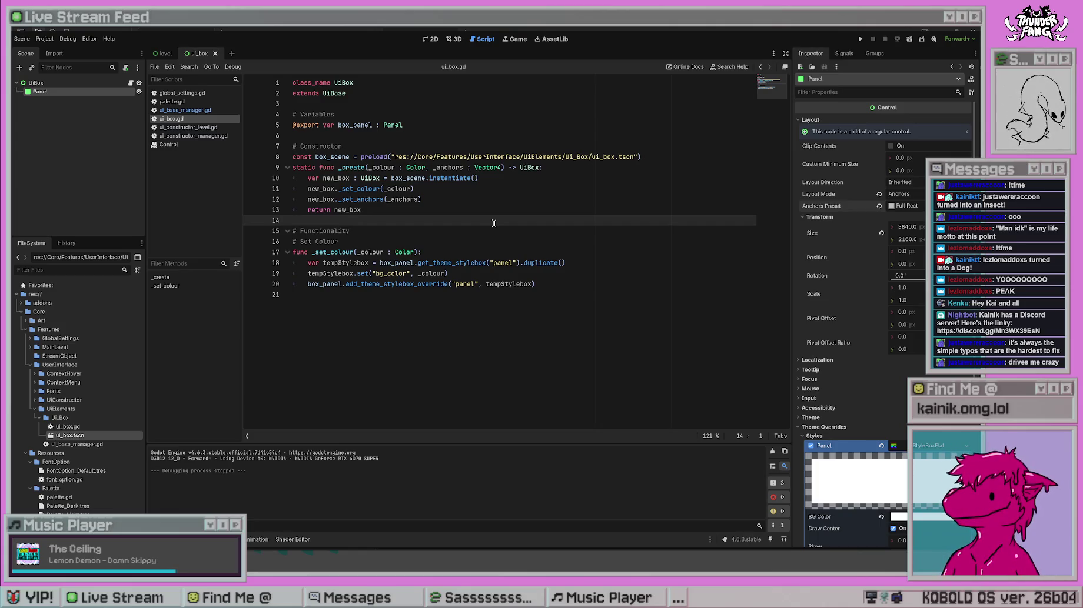
click(74, 85)
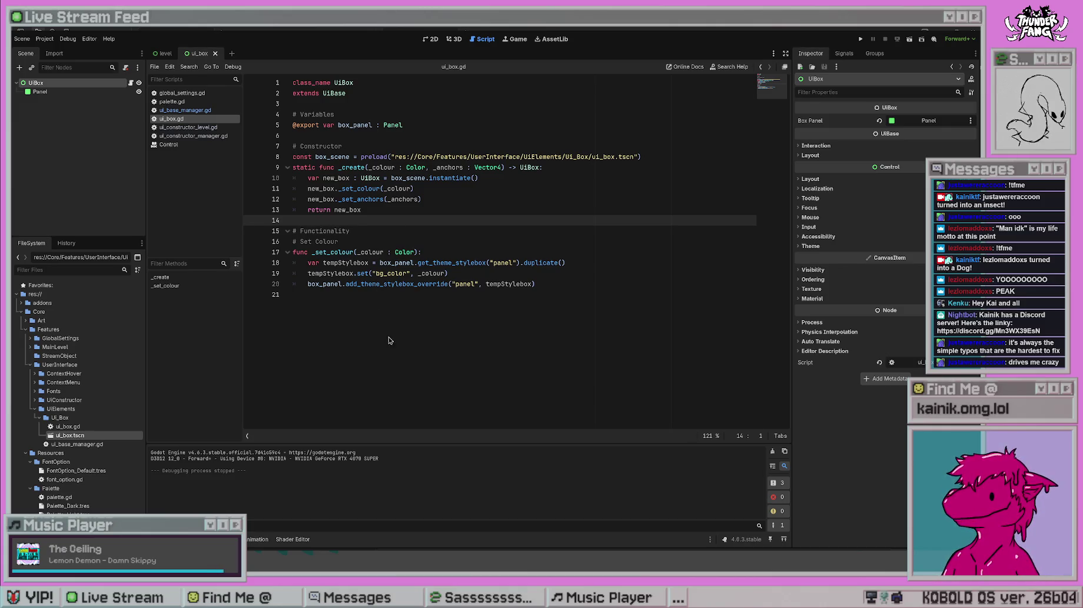
key(ctrl+a)
key(Return)
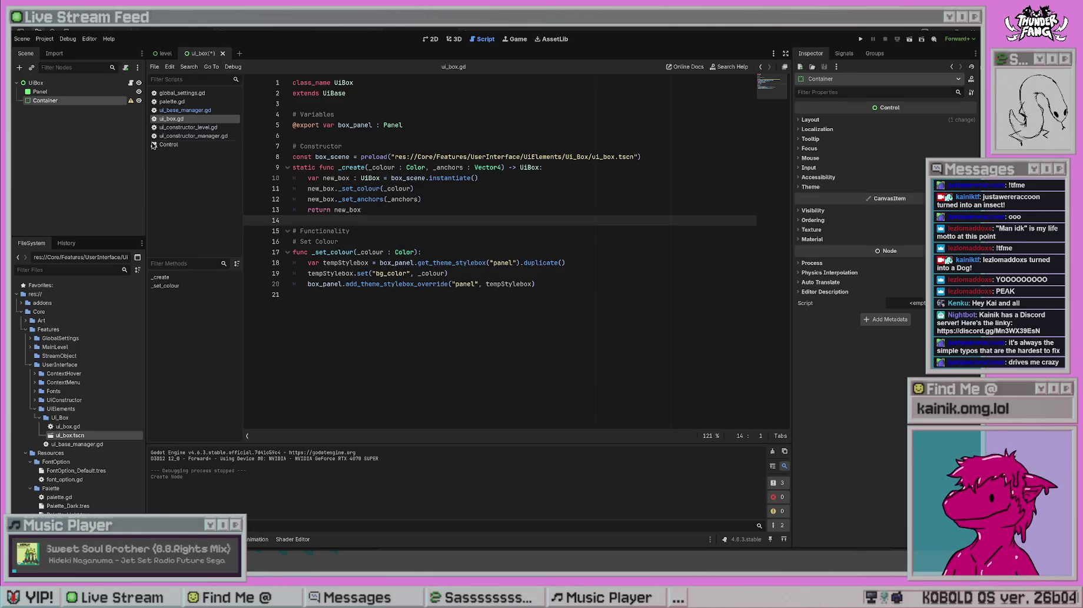
key(ctrl+x)
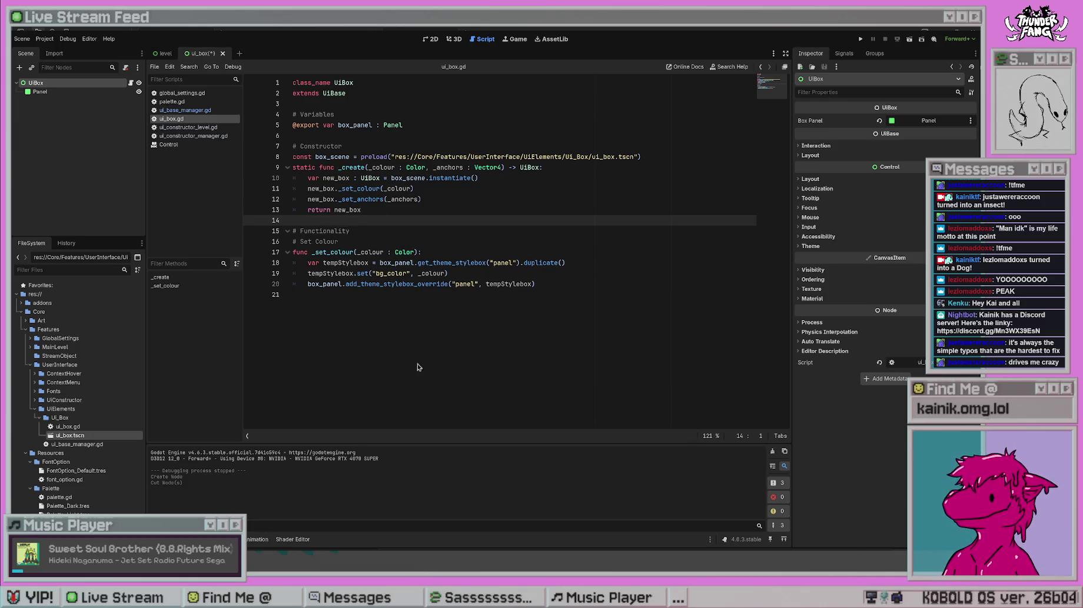
key(ctrl+a)
click(810, 120)
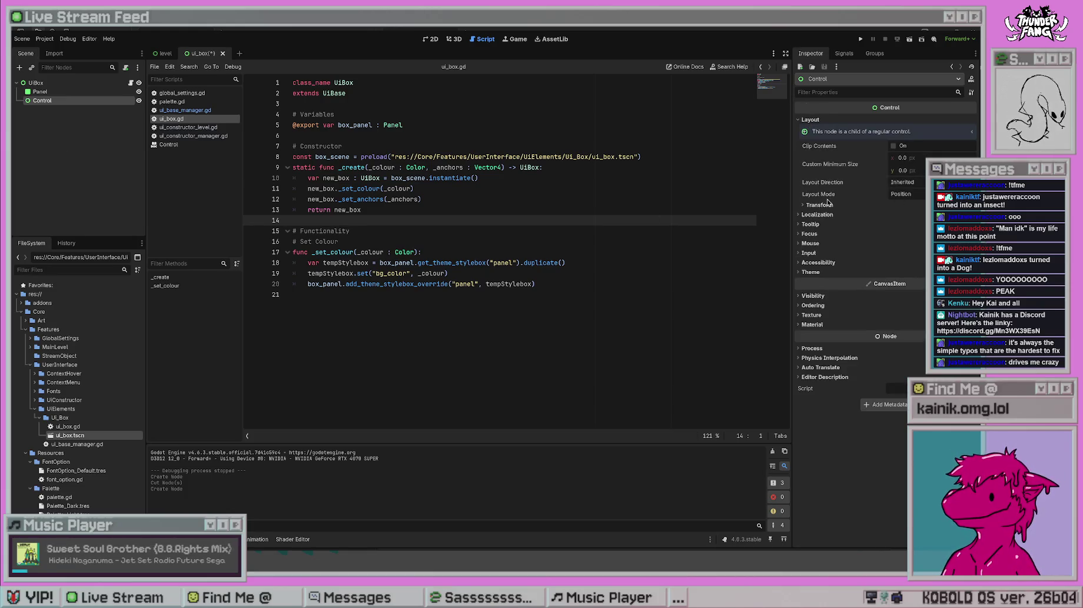
click(826, 206)
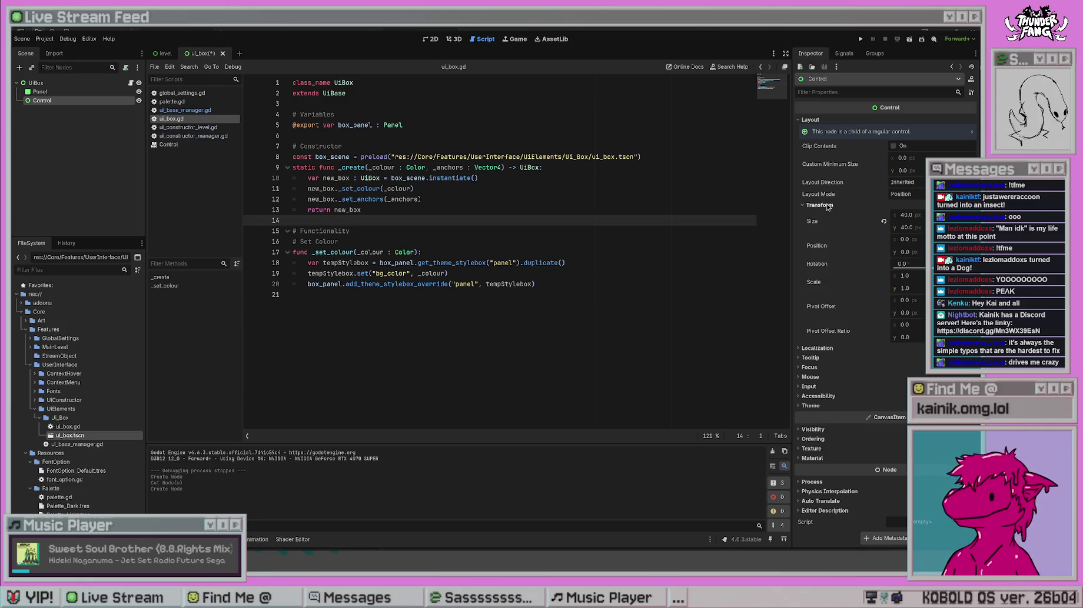
click(826, 206)
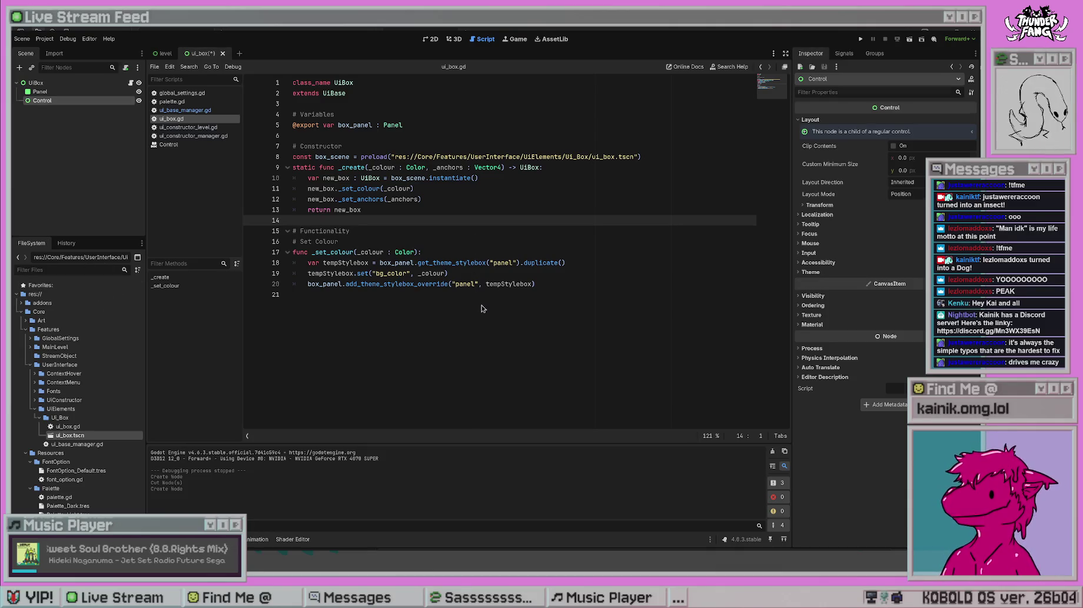
key(Delete)
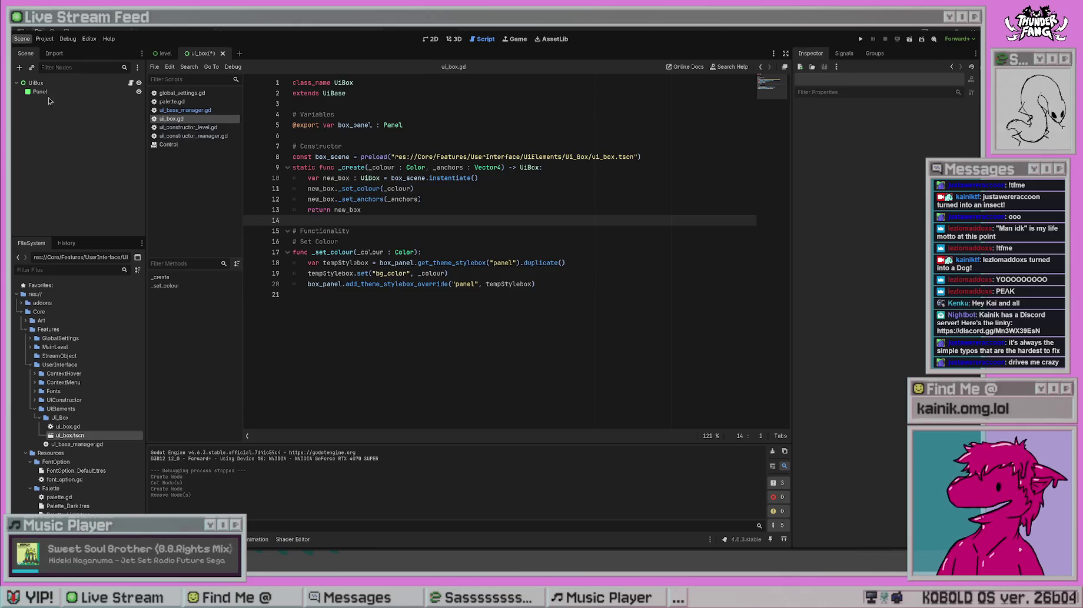
key(ctrl+s)
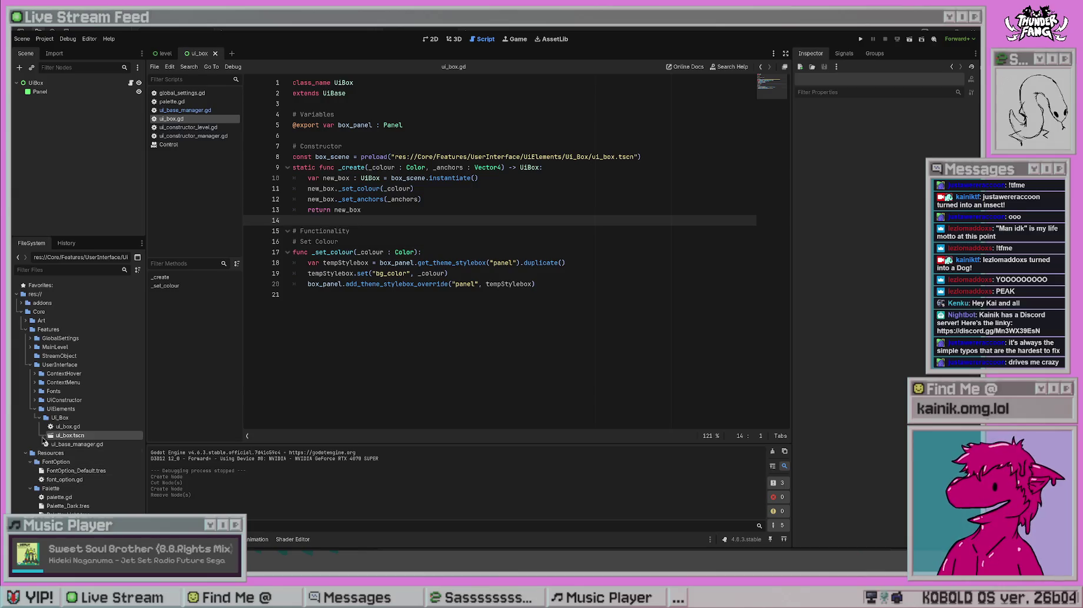
- Tidy the FileSystem dock, leaving the UIConstructor and Ui_Box folders collapsed
click(34, 402)
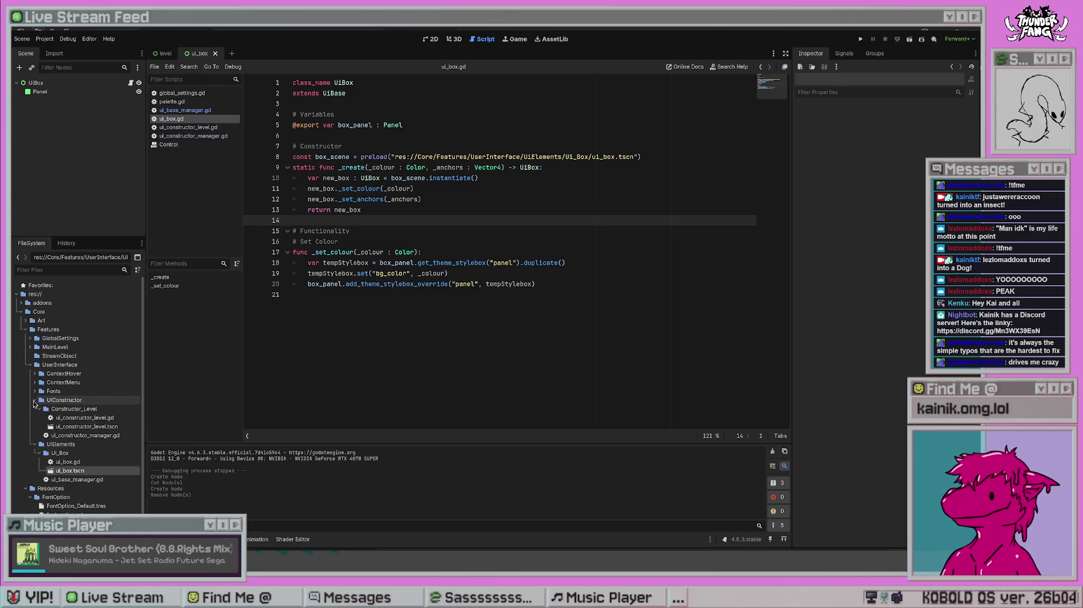
click(34, 402)
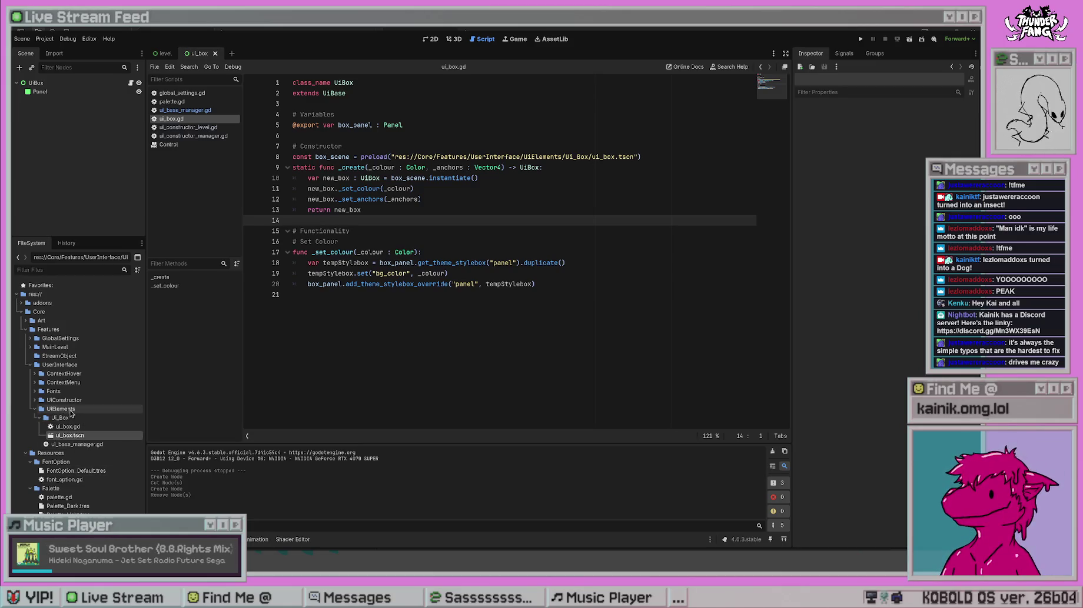
click(39, 418)
click(40, 419)
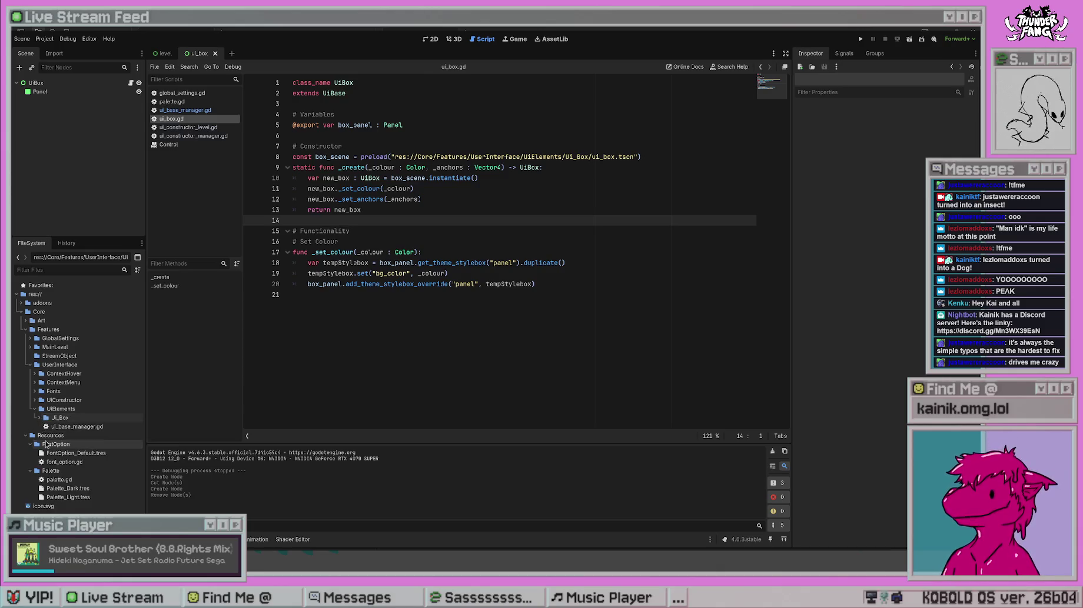
click(40, 418)
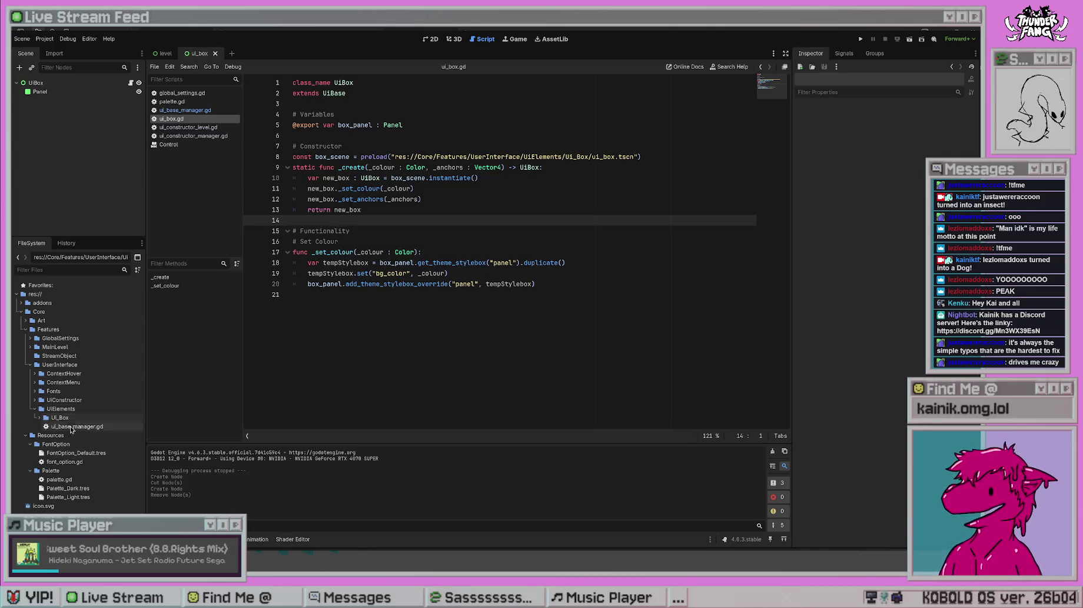
- Review the Panel's Full Rect anchors, 3840 × 2160 size and StyleBoxFlat override in the Inspector
click(59, 93)
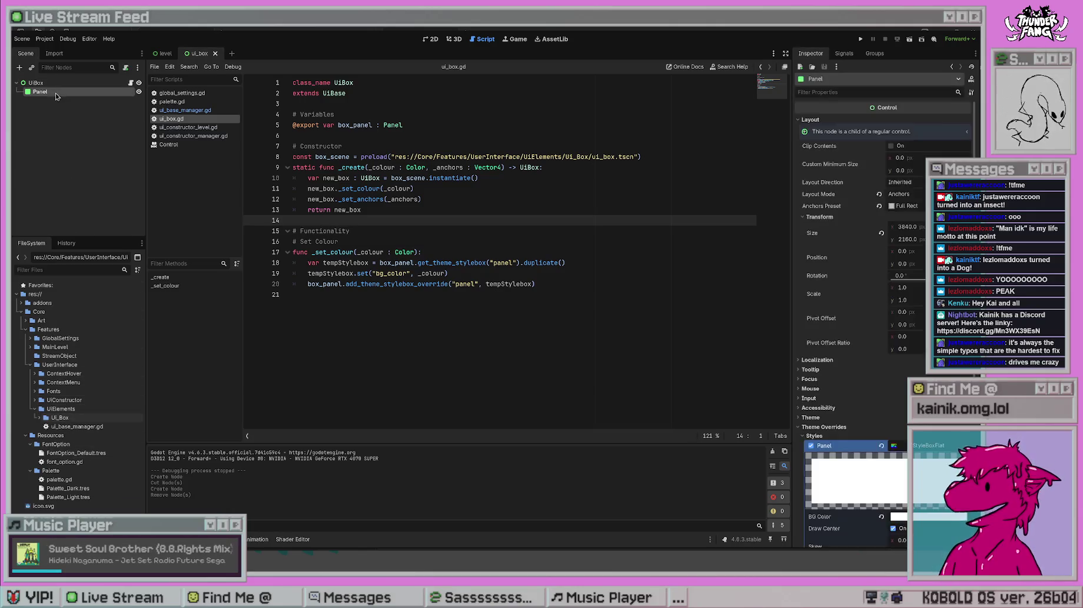
scroll(839, 369, down, 5)
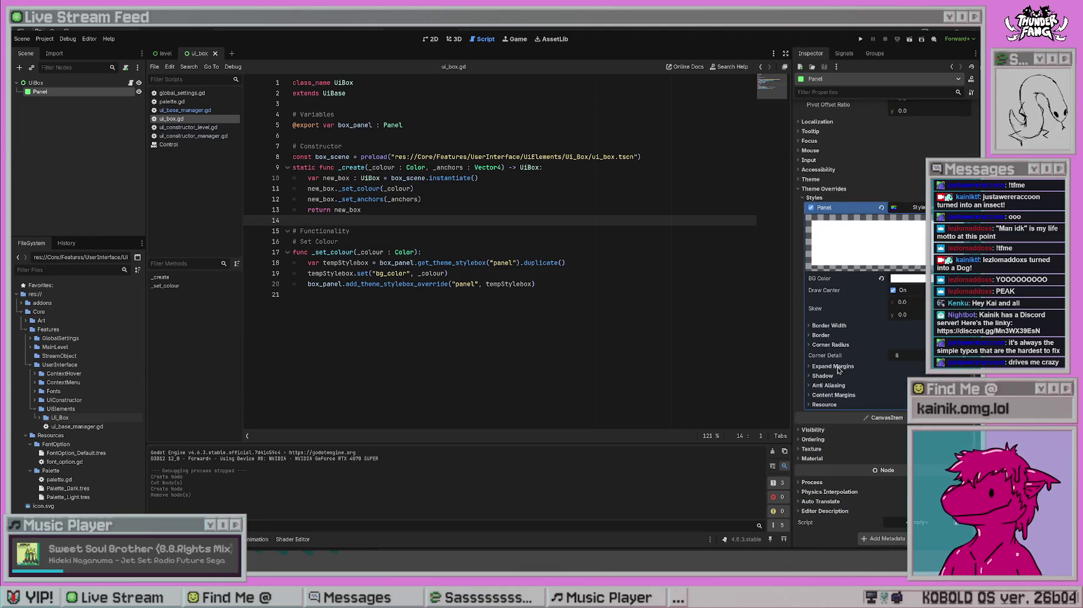
scroll(842, 458, up, 5)
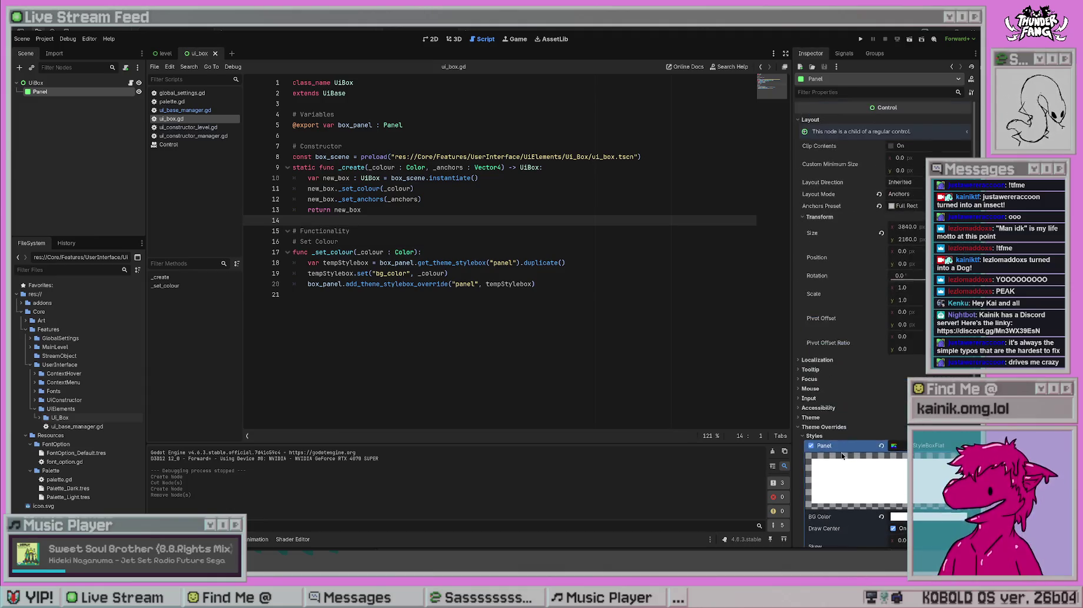
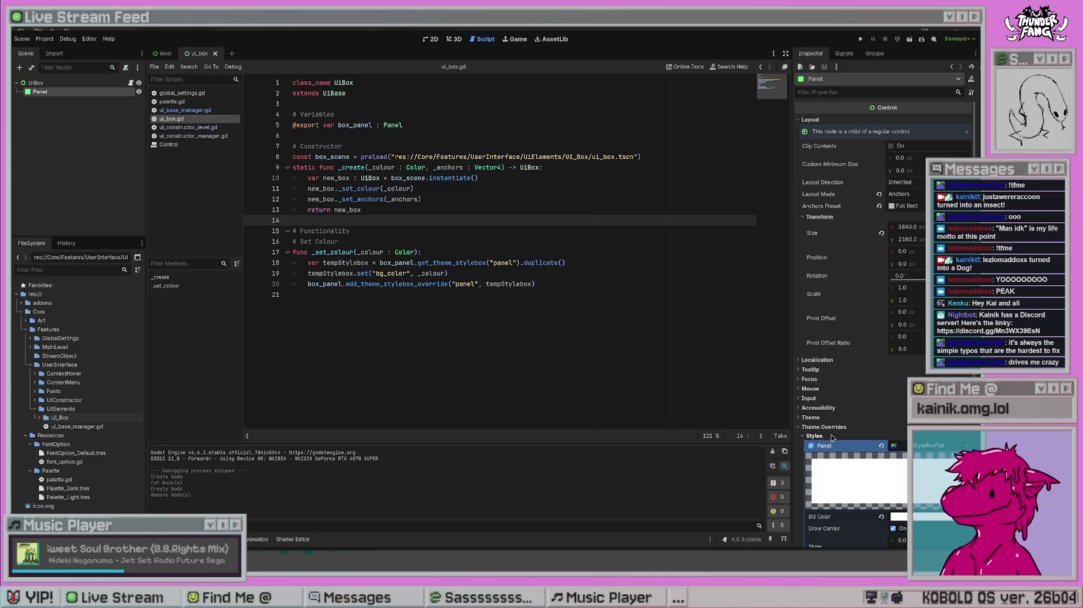
- Replace the old UiBox root with the cut Panel node as the new root, then attach ui_box.gd to it
click(41, 84)
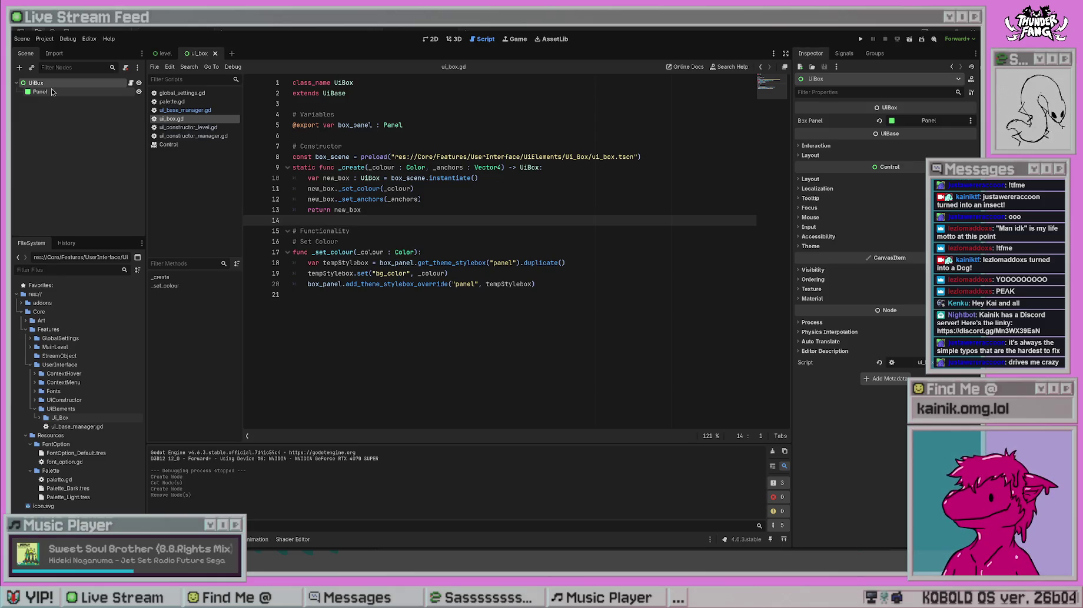
click(51, 92)
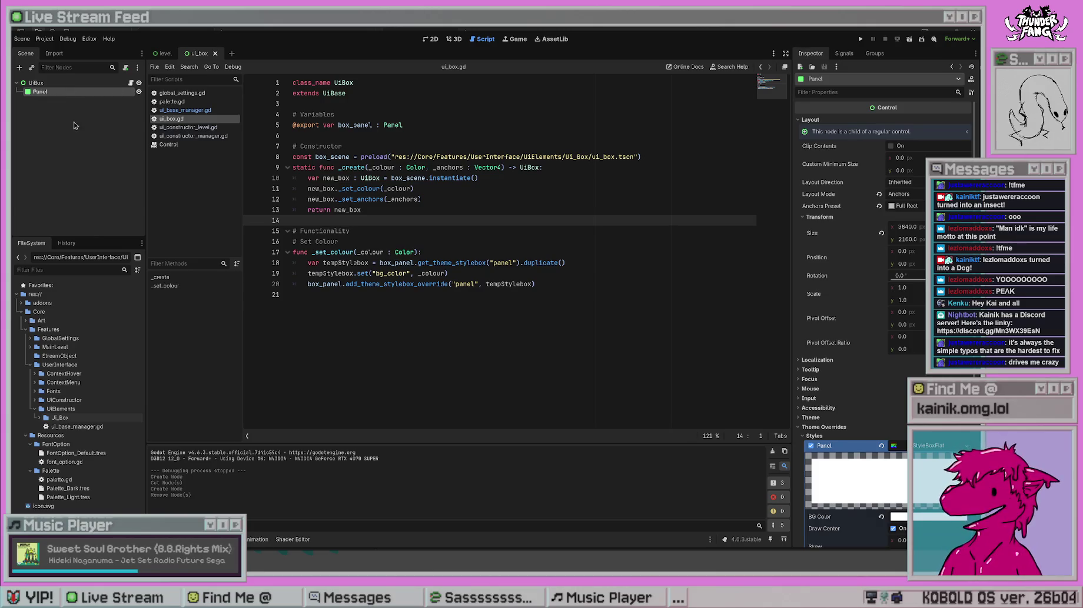
key(ctrl+x)
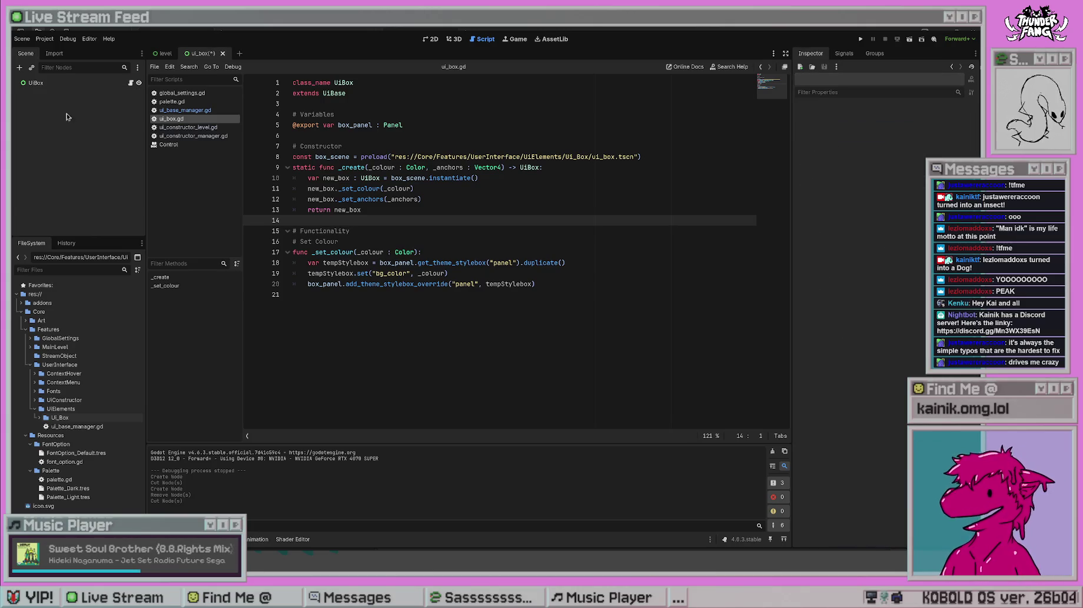
key(Delete)
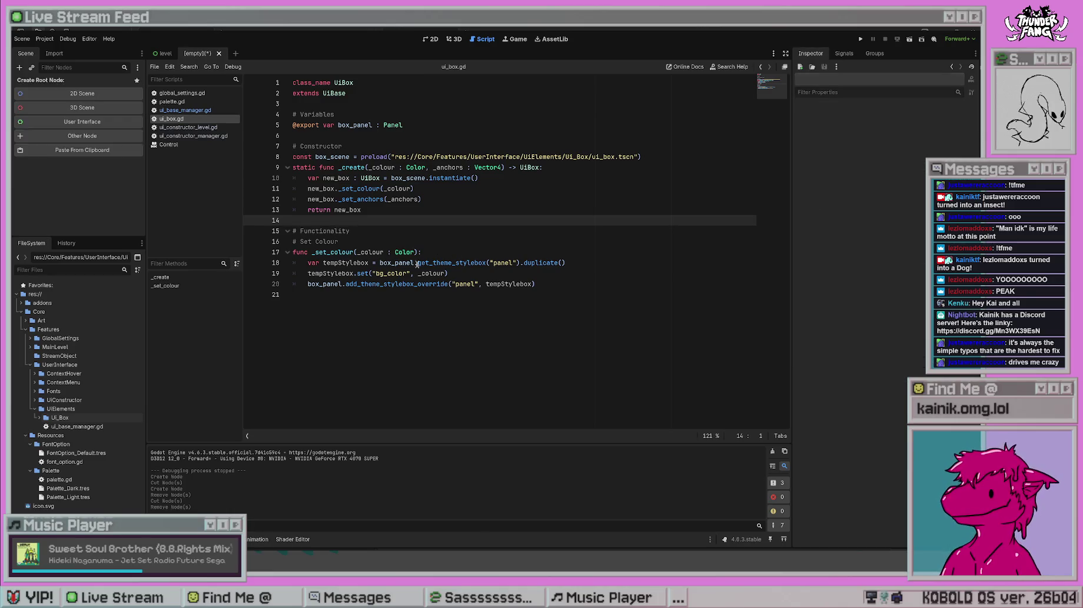
key(ctrl+v)
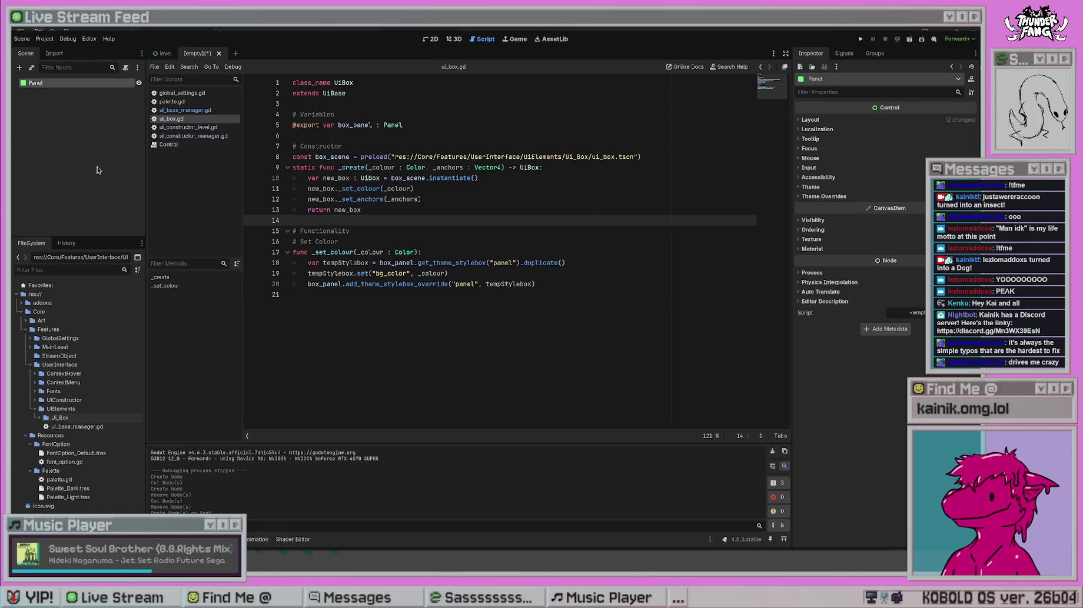
key(ctrl+z)
key(ctrl+z)
key(ctrl+z)
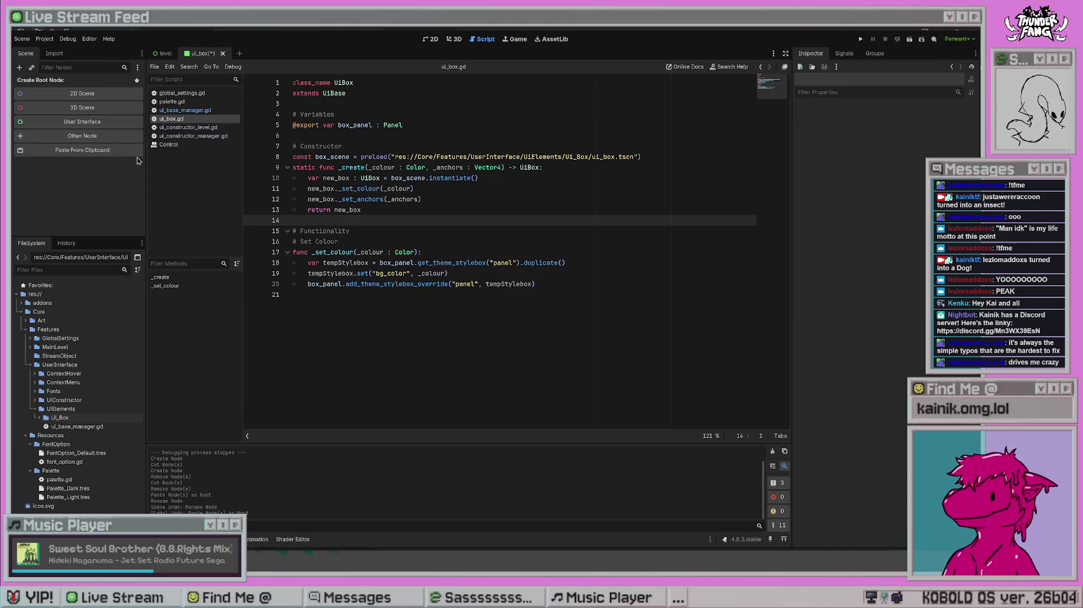
key(ctrl+shift+z)
key(ctrl+shift+z)
key(ctrl+shift+z)
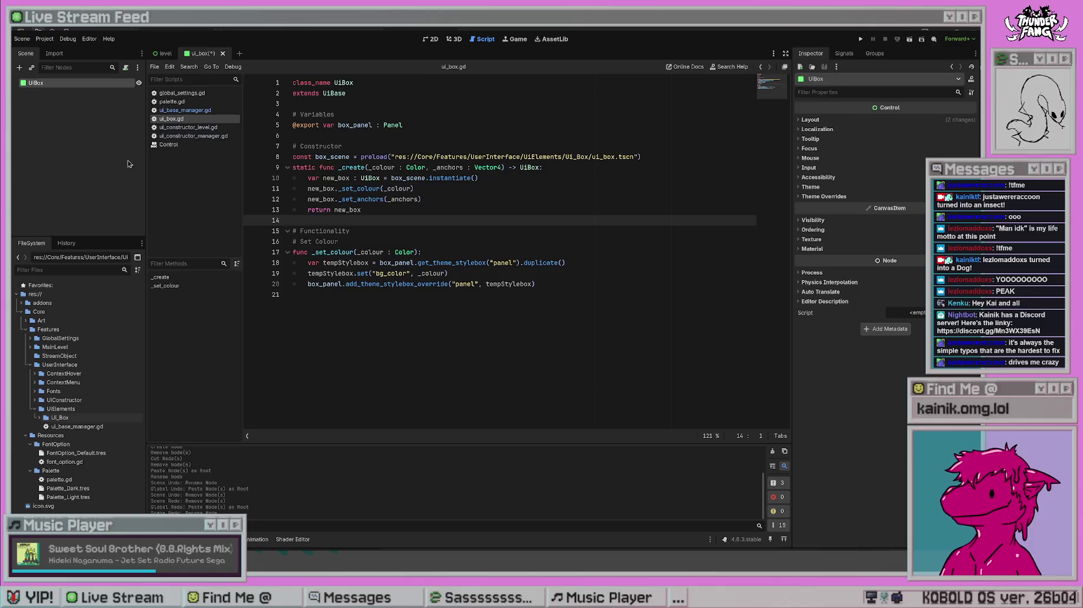
click(94, 83)
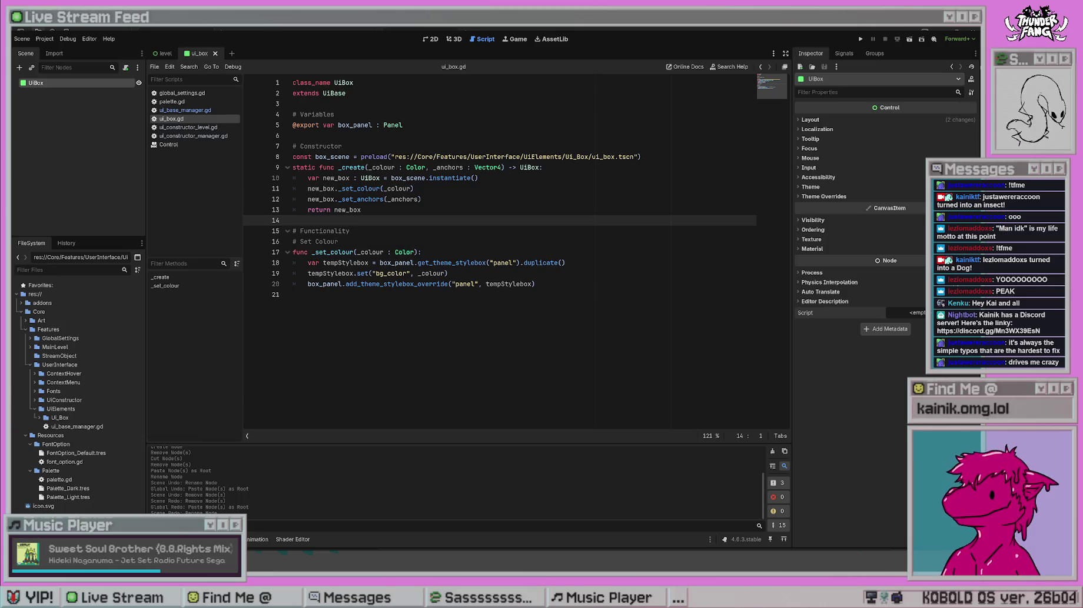
drag(172, 119, 909, 312)
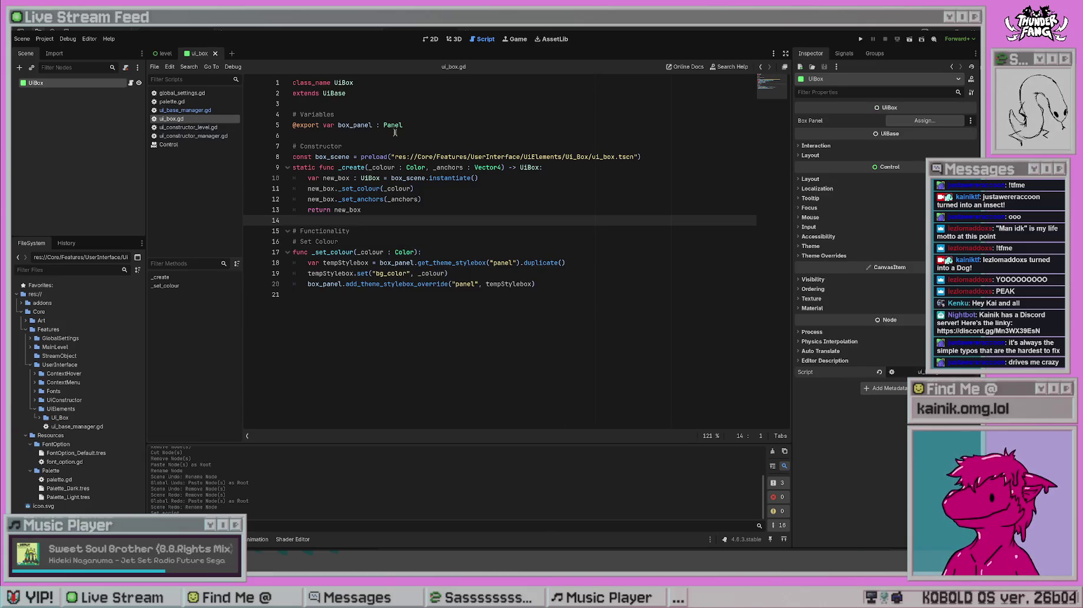
triple_click(254, 122)
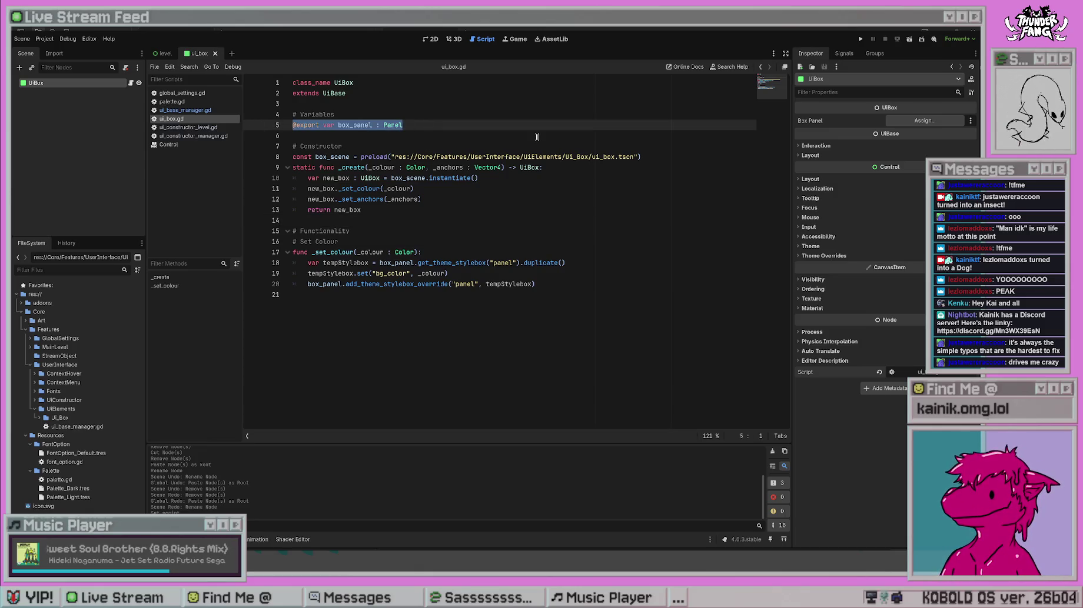
key(BackSpace)
key(BackSpace)
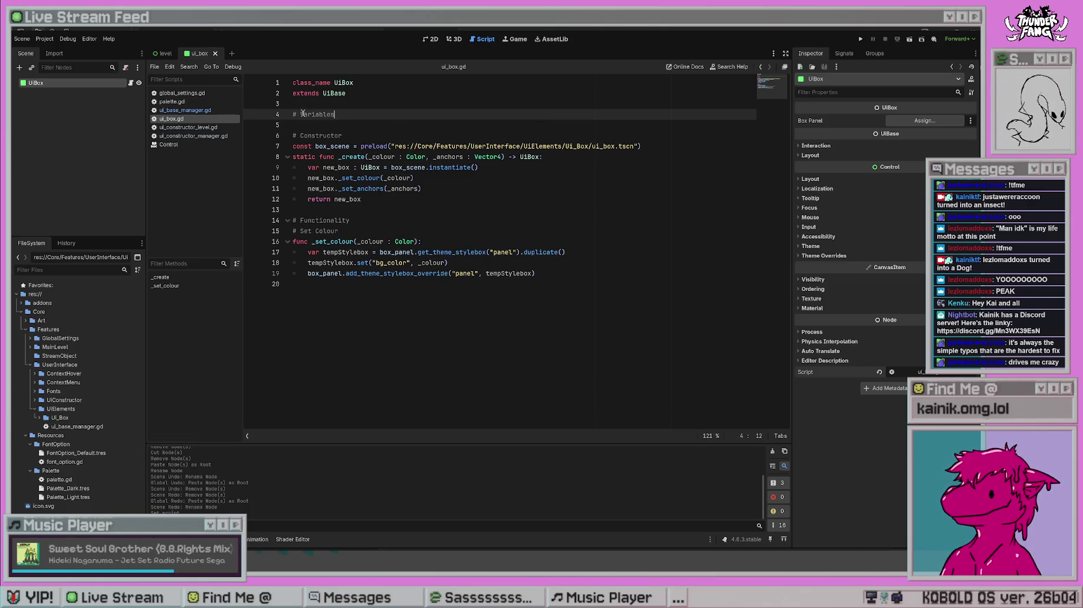
key(shift+Home)
key(BackSpace)
key(BackSpace)
key(BackSpace)
click(467, 207)
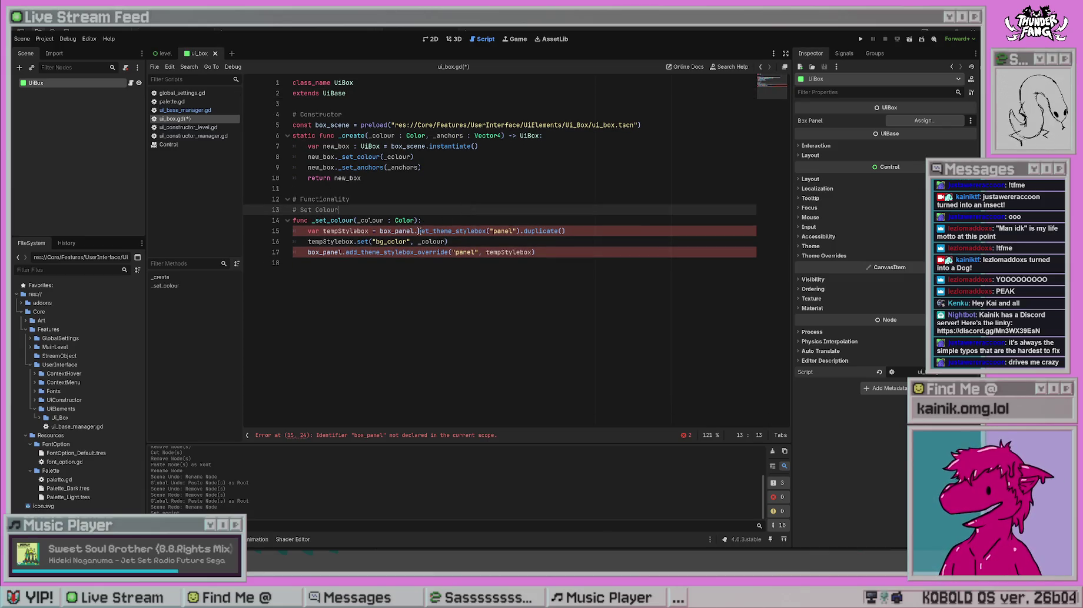
- Strip 'box_panel.' from the get_theme_stylebox and add_theme_stylebox_override calls and save
click(382, 230)
key(BackSpace)
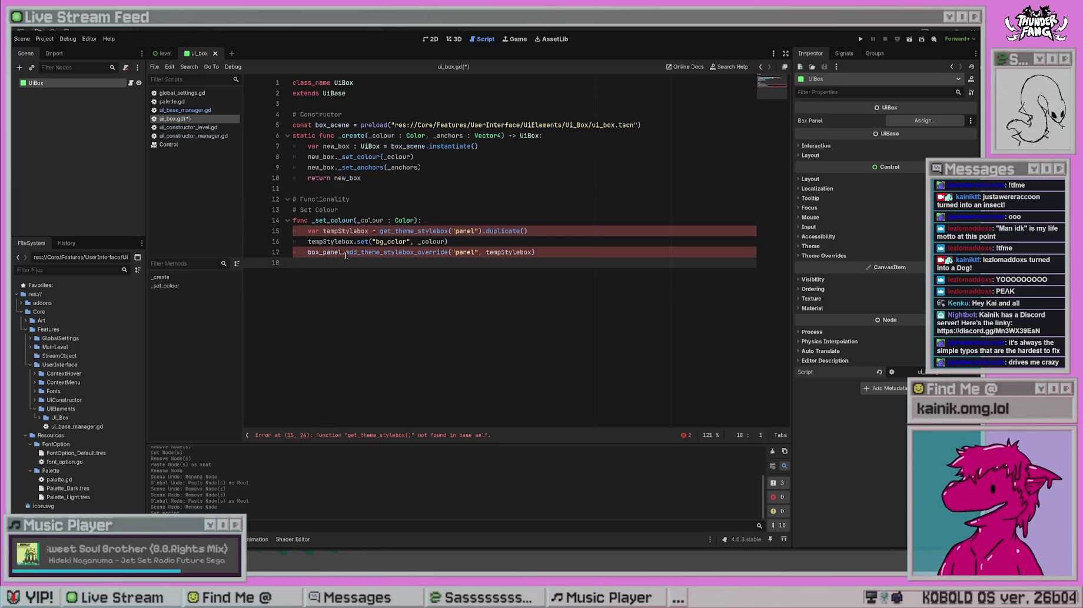
drag(346, 251, 308, 252)
key(BackSpace)
key(Down)
key(ctrl+s)
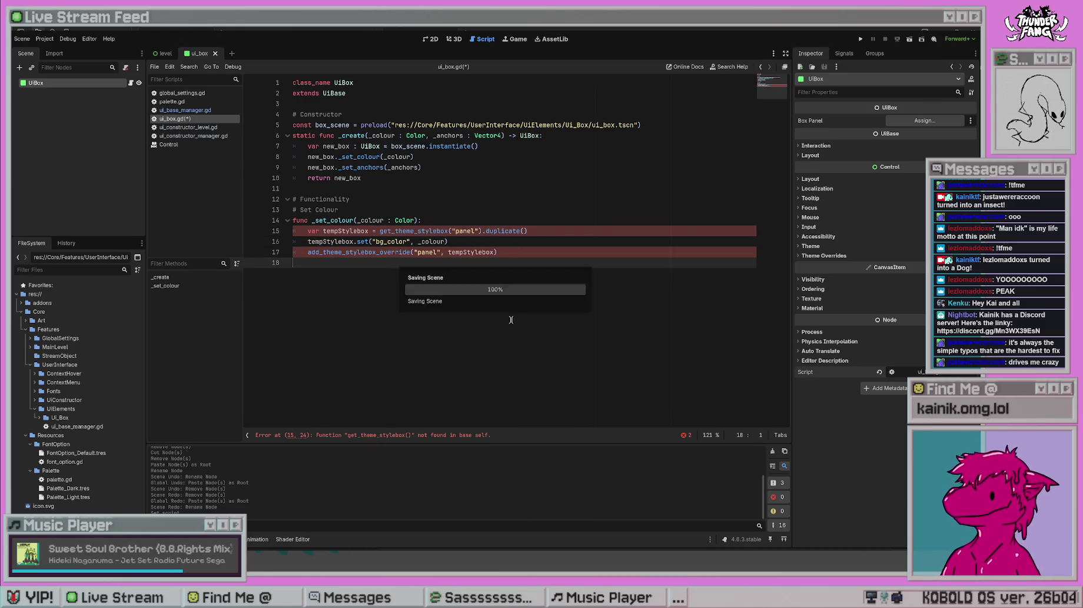
click(532, 189)
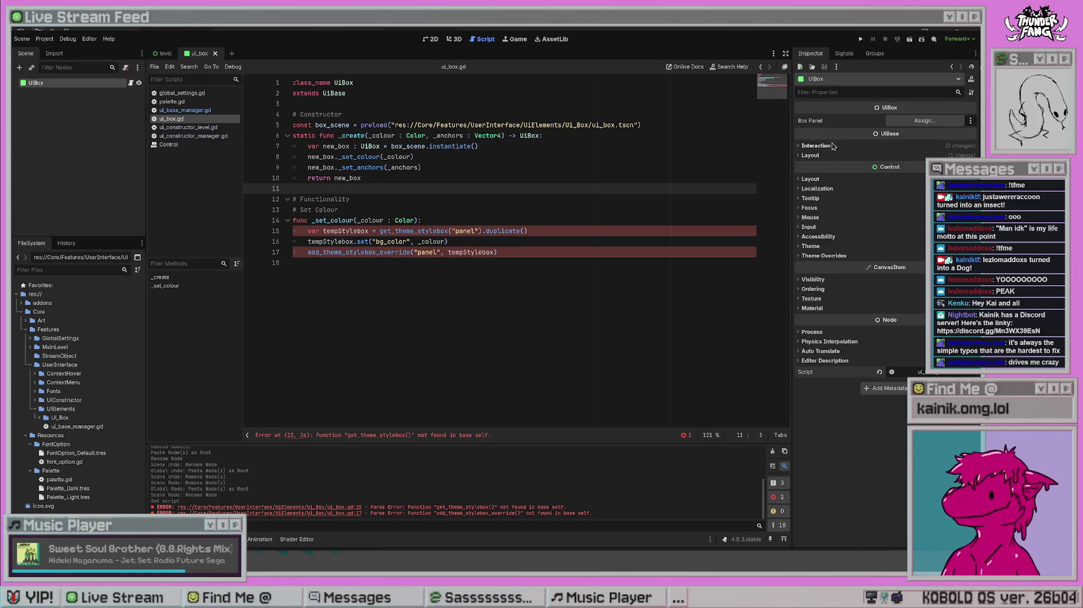
- Expand Theme Overrides > Styles and preview the root's Panel stylebox override
click(812, 255)
click(813, 264)
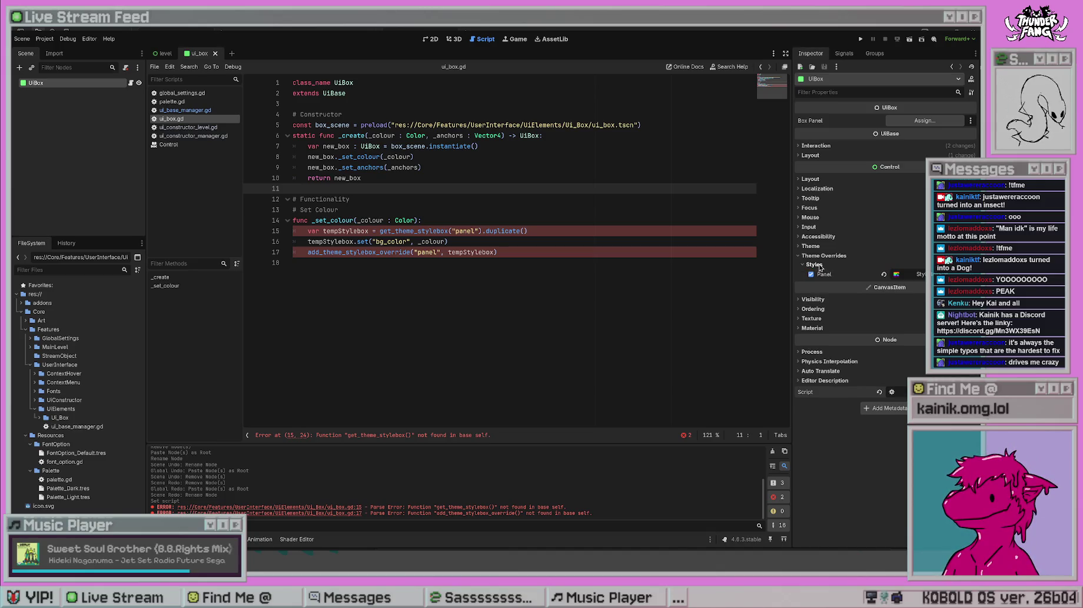
click(462, 299)
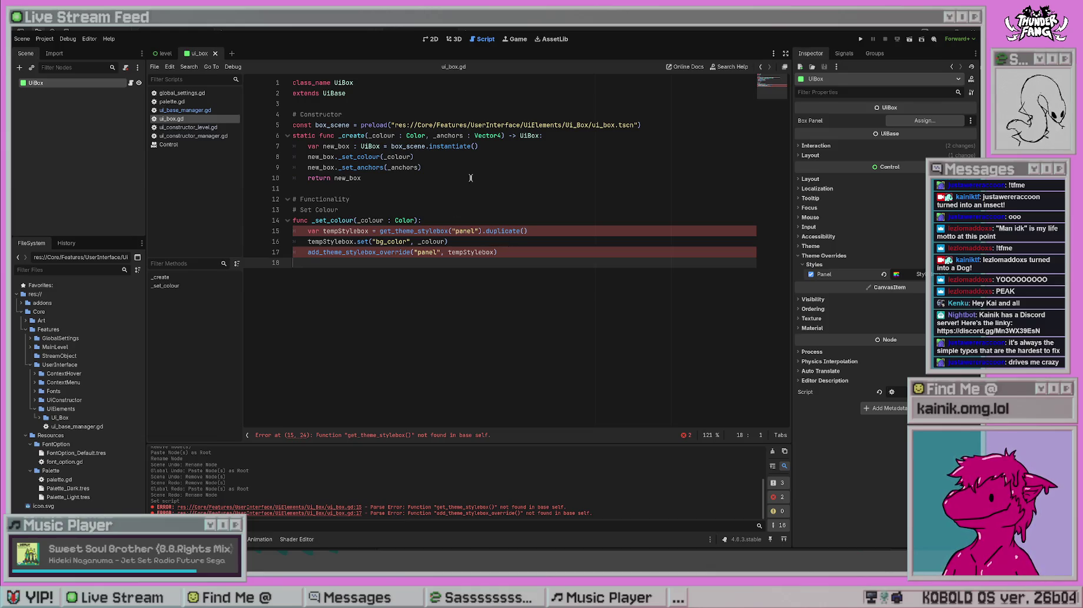
click(530, 196)
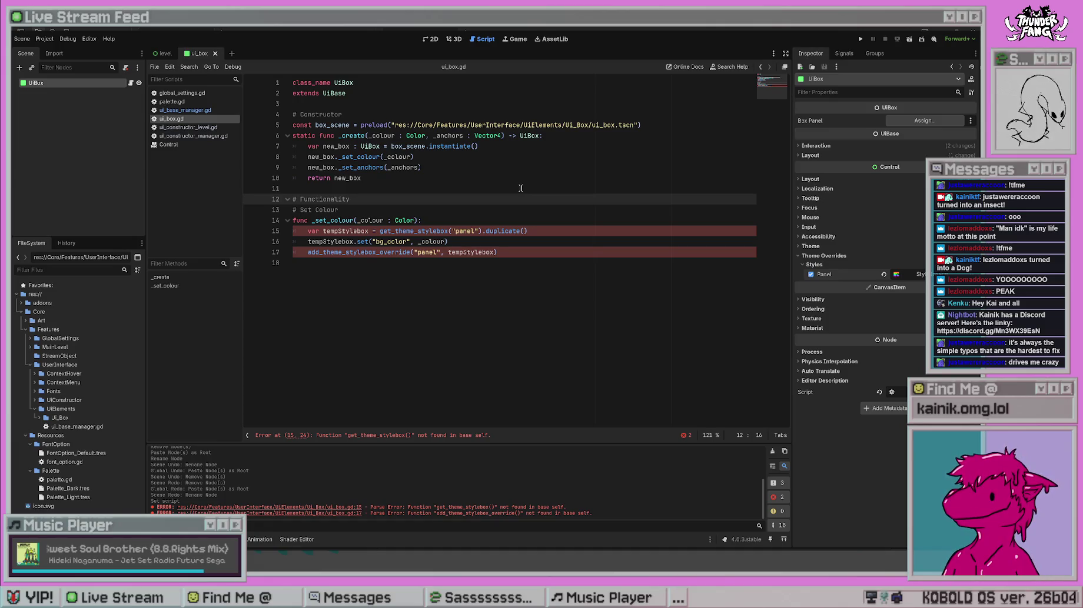
click(458, 224)
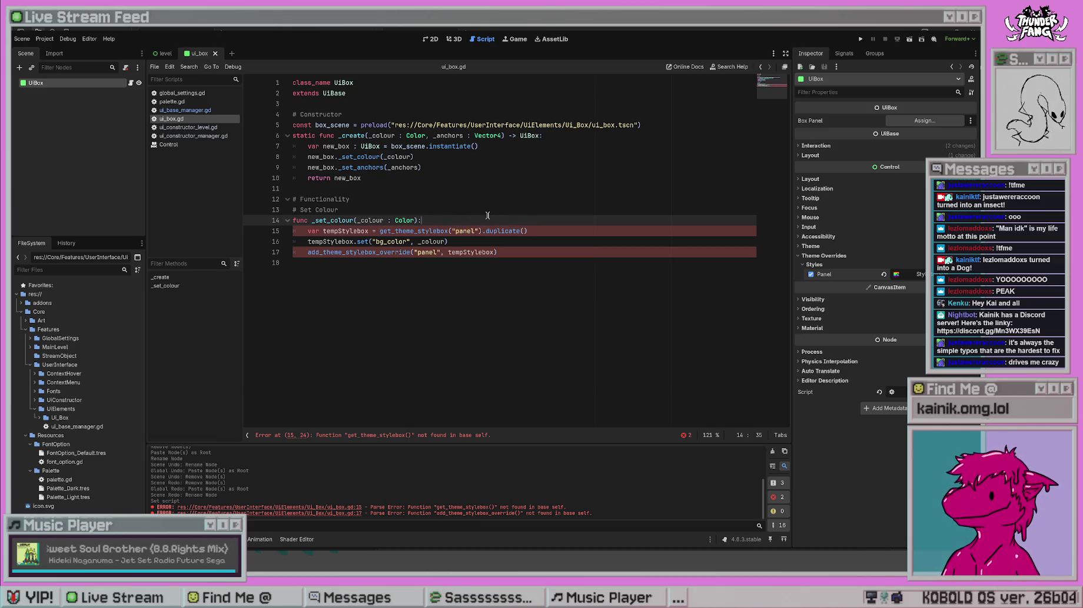
- Declare 'var box_panel : Panel = self' in _set_colour, save, and clear the output log
key(Return)
text(v)
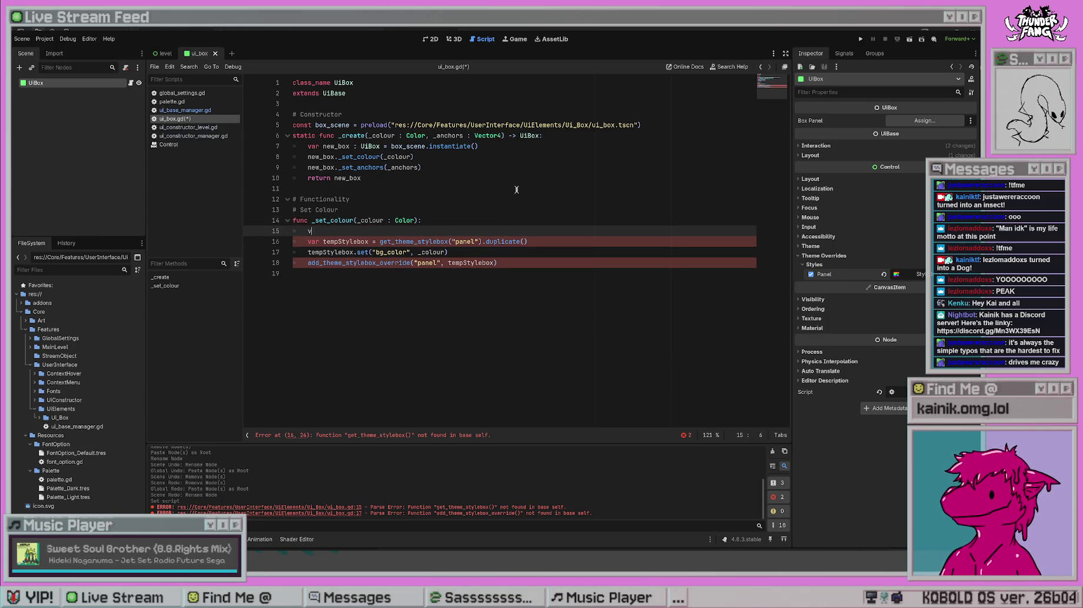
text(ar )
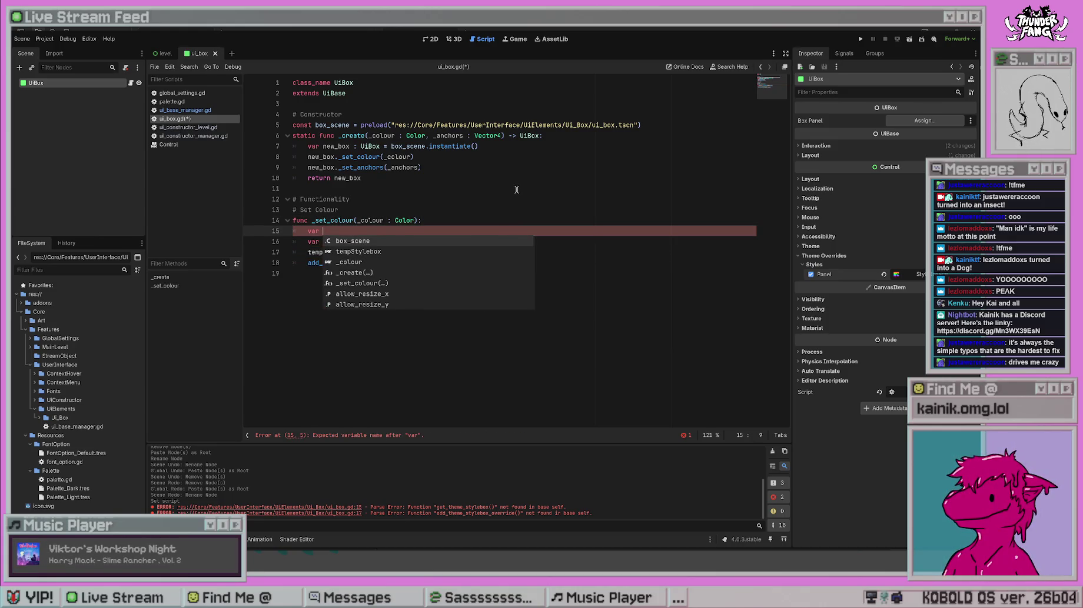
text(box_panel : )
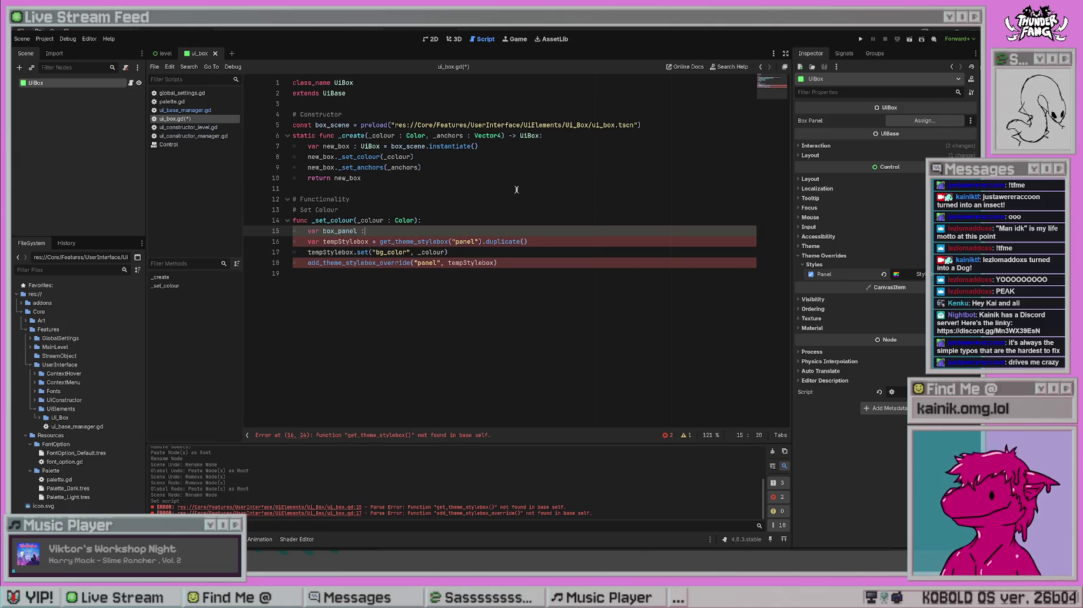
text(Panel = self)
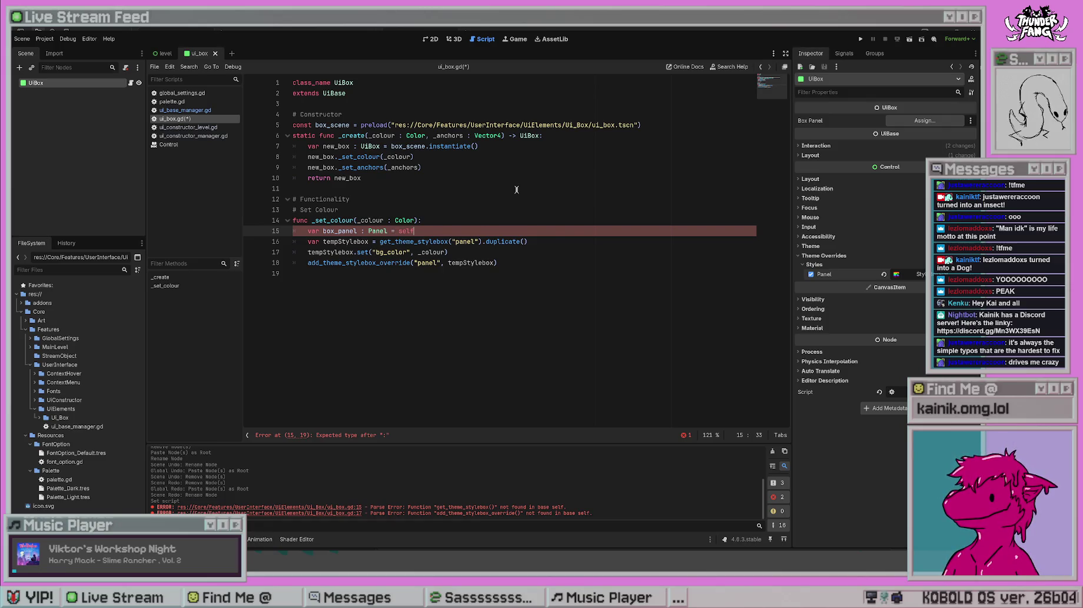
key(ctrl+s)
click(367, 305)
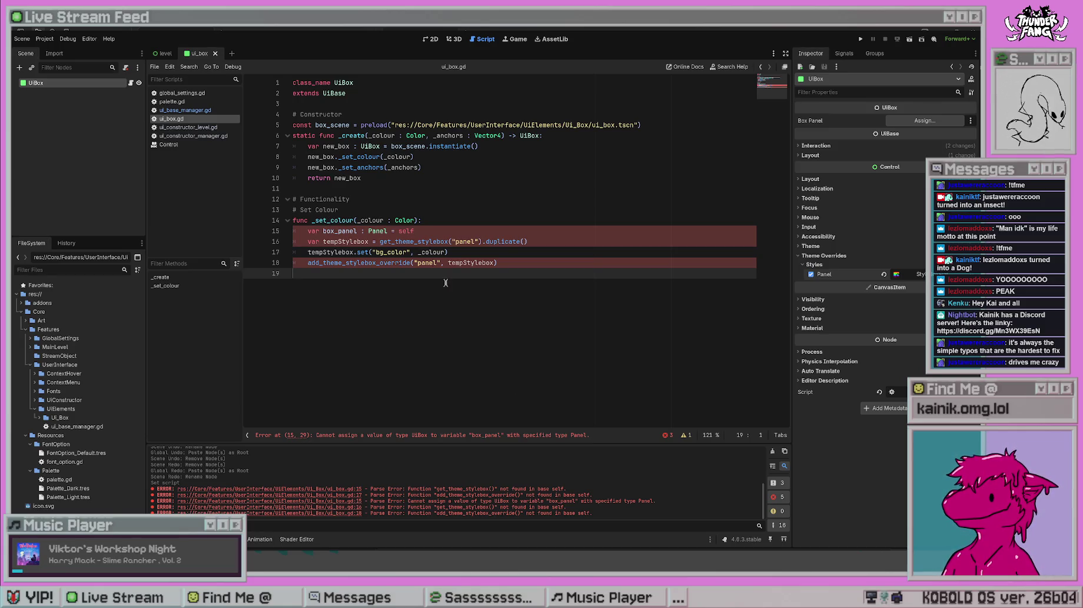
click(771, 451)
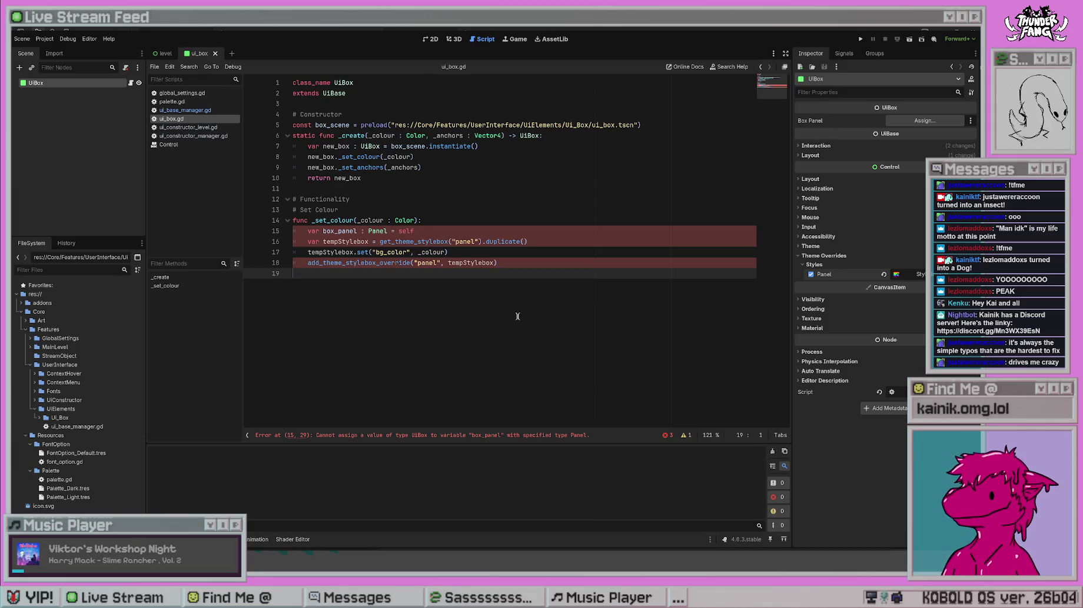
click(474, 254)
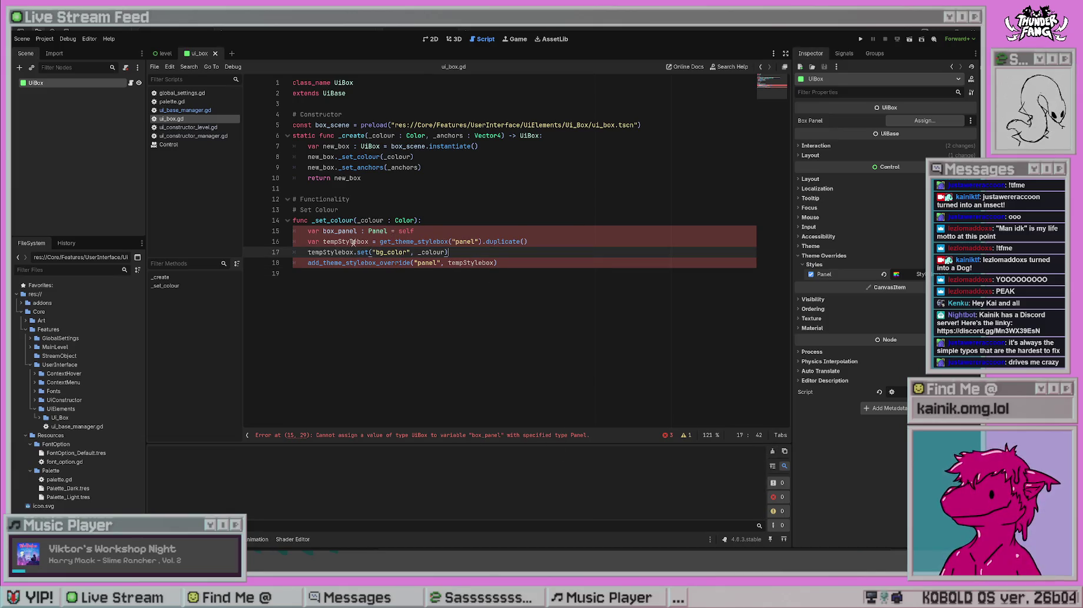
- Prefix the get_theme_stylebox and add_theme_stylebox_override calls with 'box_panel.'
click(379, 241)
text(box_panel.)
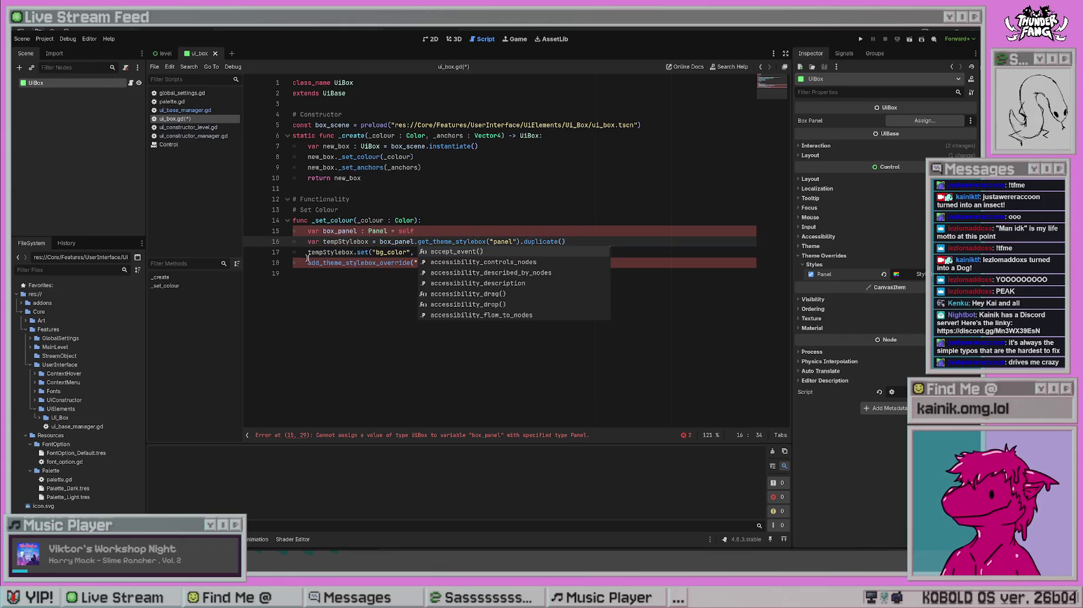
click(307, 260)
text(box_panel.)
click(381, 281)
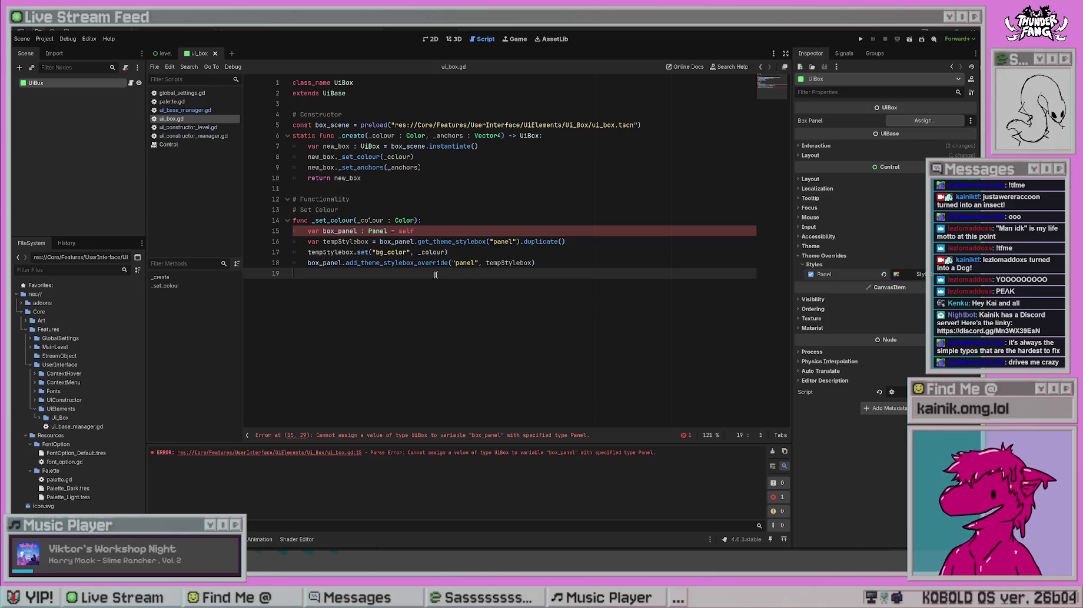
- Complete the declaration so box_panel is self cast as Panel
click(423, 231)
text(Panel)
key(Escape)
click(461, 310)
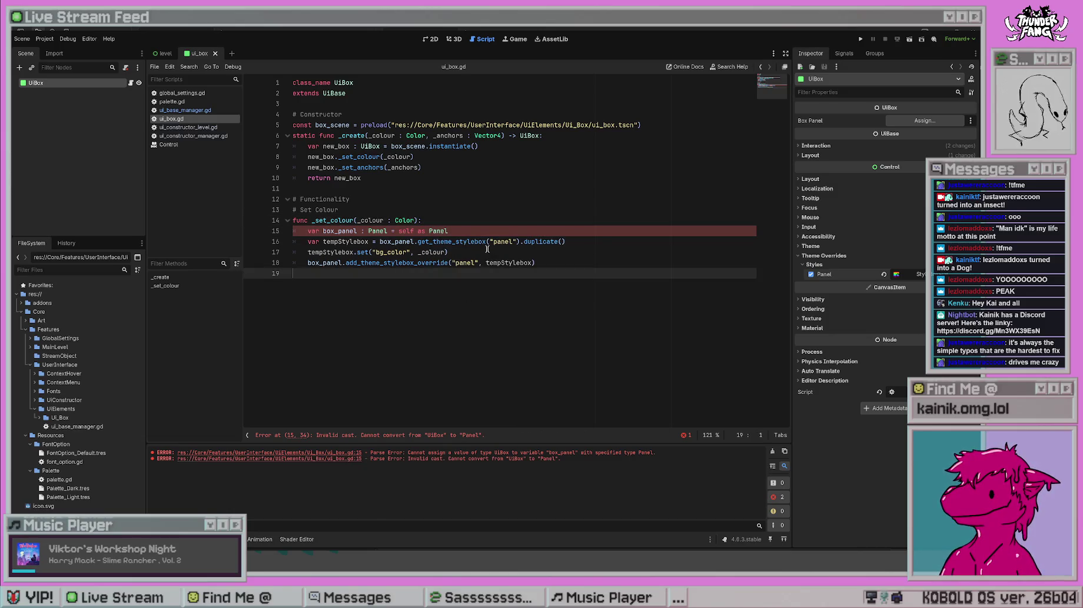
click(462, 232)
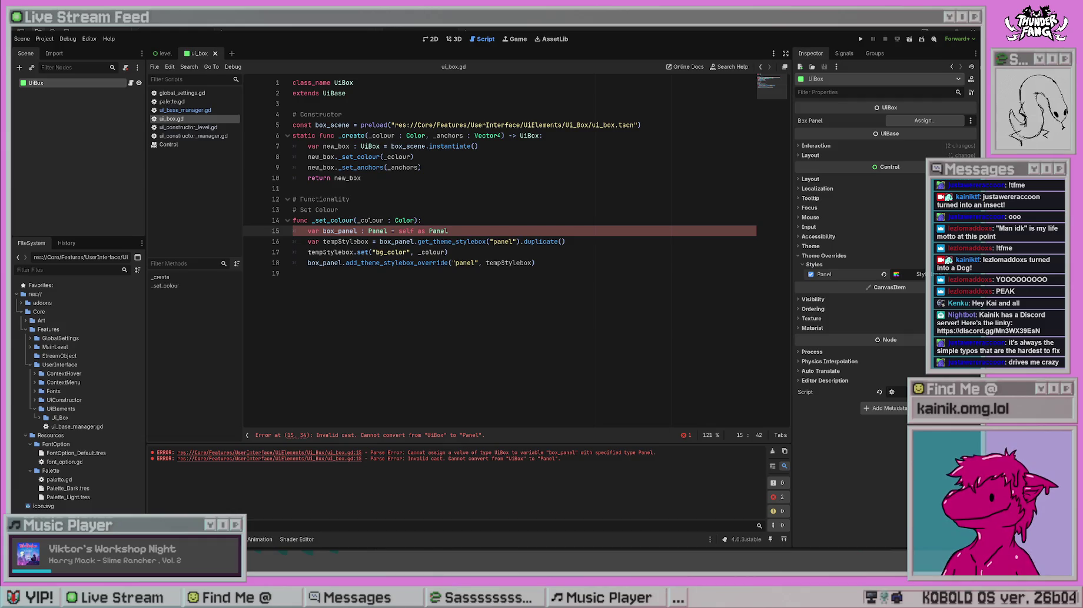
- Review ui_box.gd and the Panel style override, removing stray brackets from the Set Colour comment
key(Up)
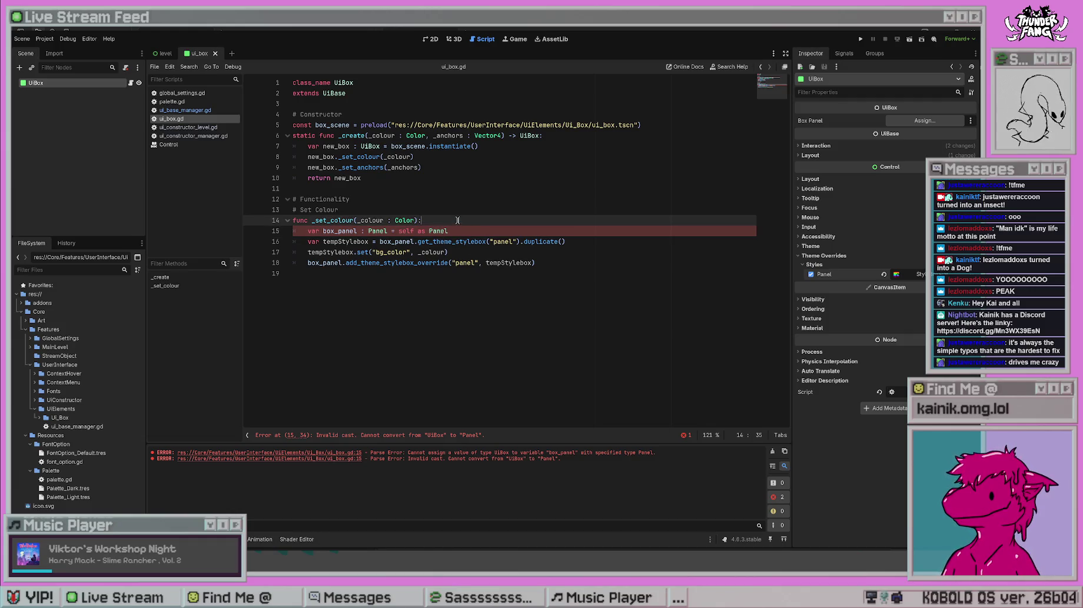
click(462, 186)
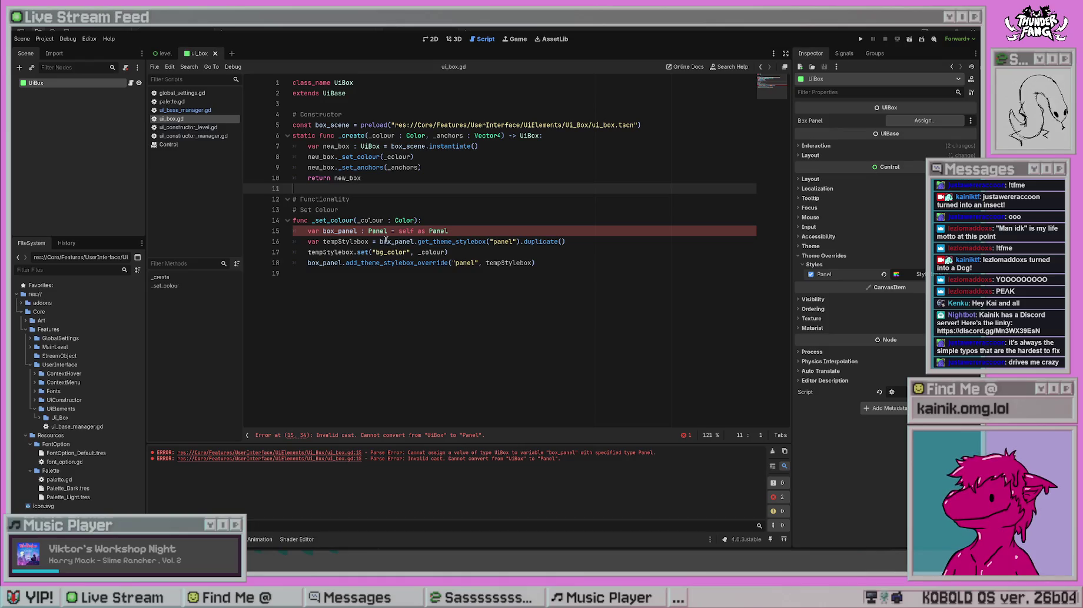
click(909, 274)
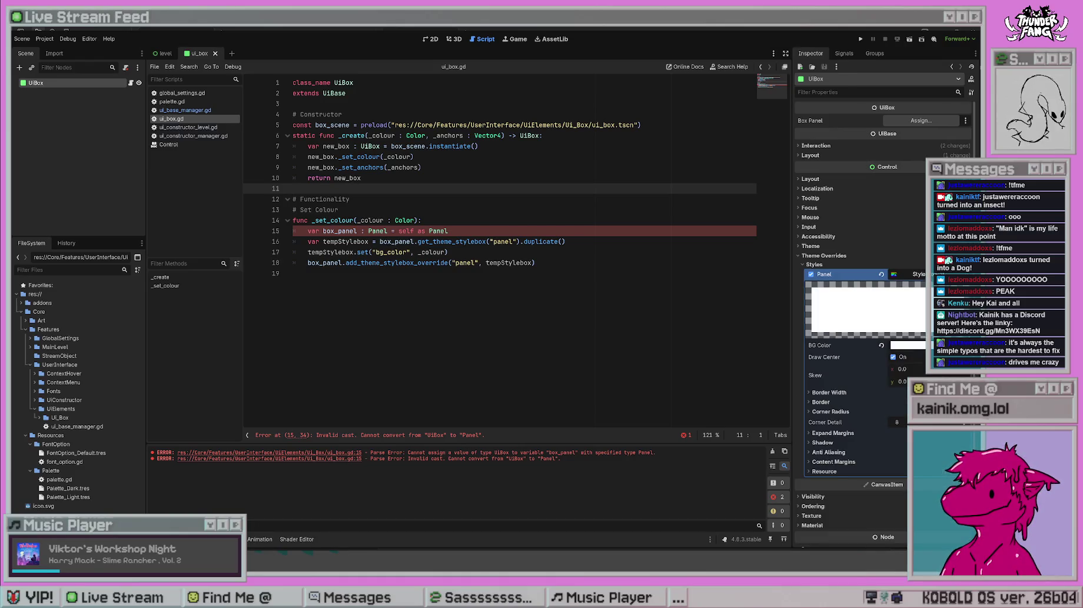
click(909, 274)
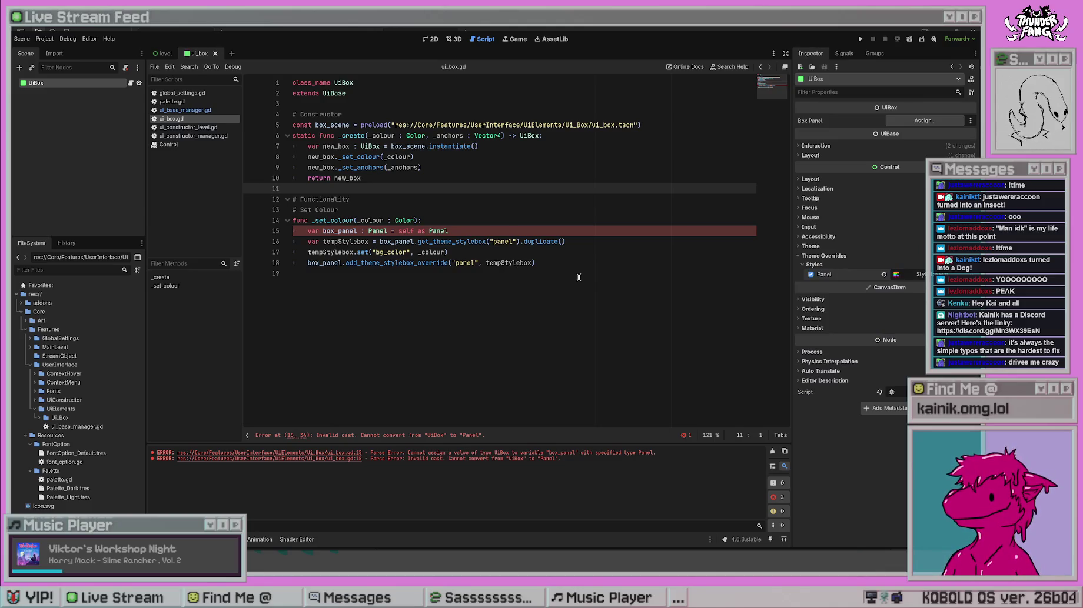
click(410, 210)
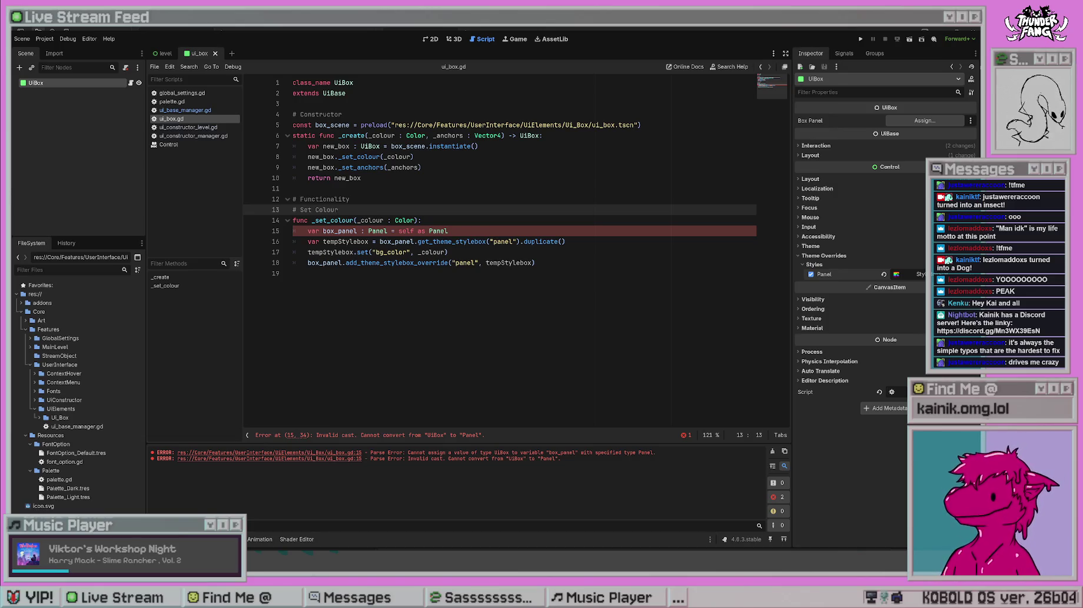
click(342, 114)
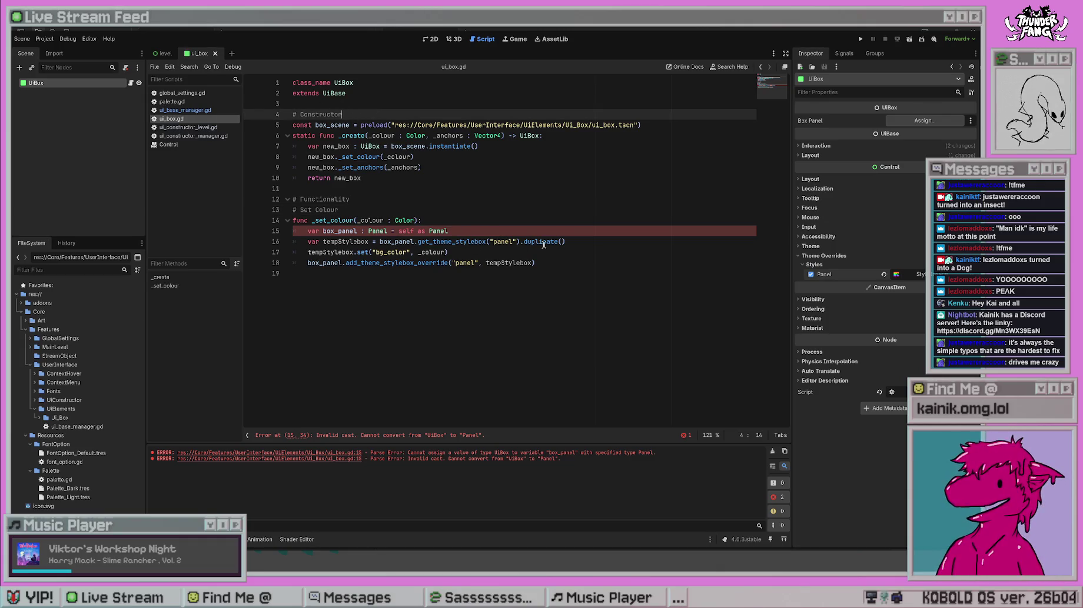
click(477, 222)
click(365, 177)
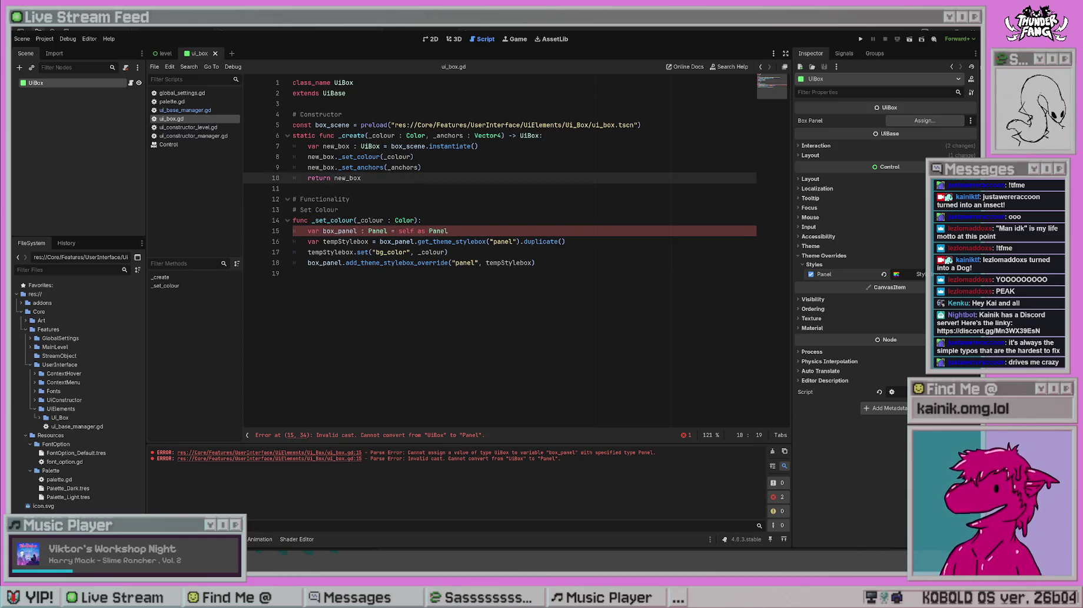
click(441, 188)
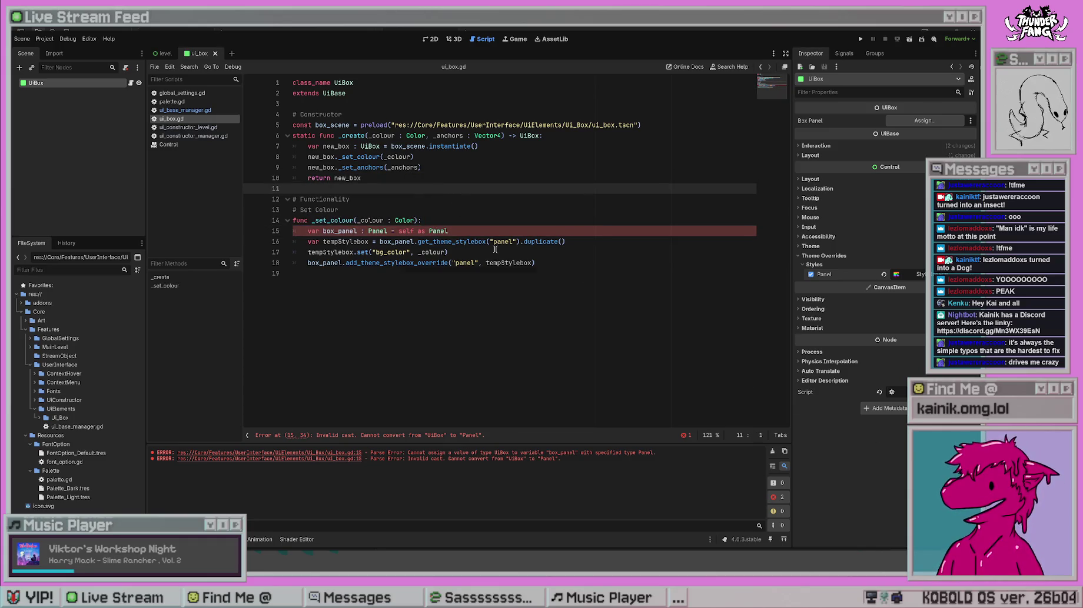
click(538, 275)
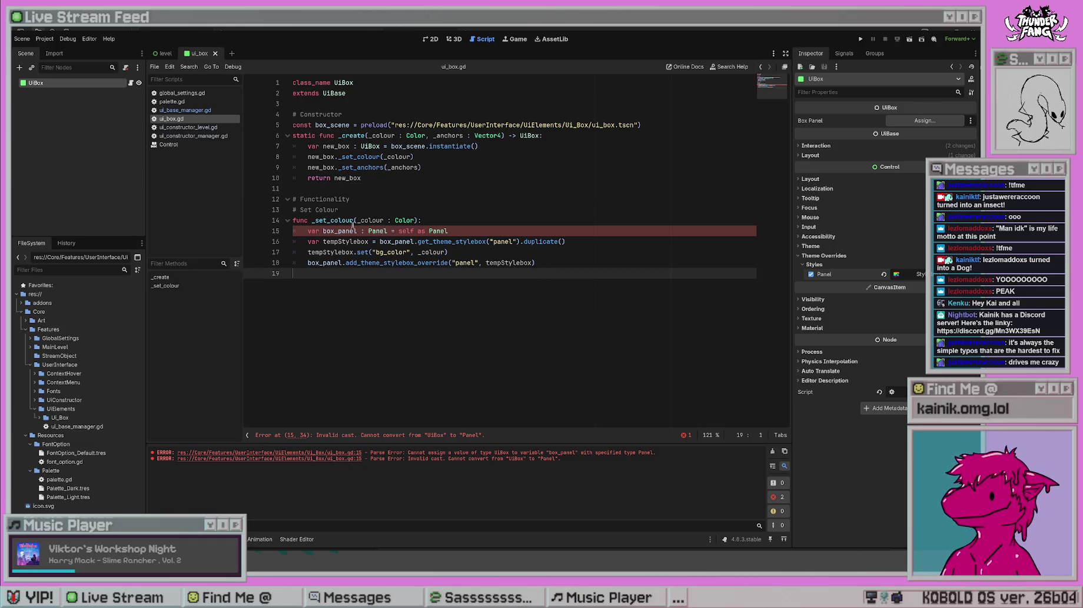
click(367, 210)
text(()
key(BackSpace)
key(BackSpace)
- Rename the Functionality comment to 'Box-Only Functionality' and save ui_box.gd
click(301, 199)
text(Box-Only)
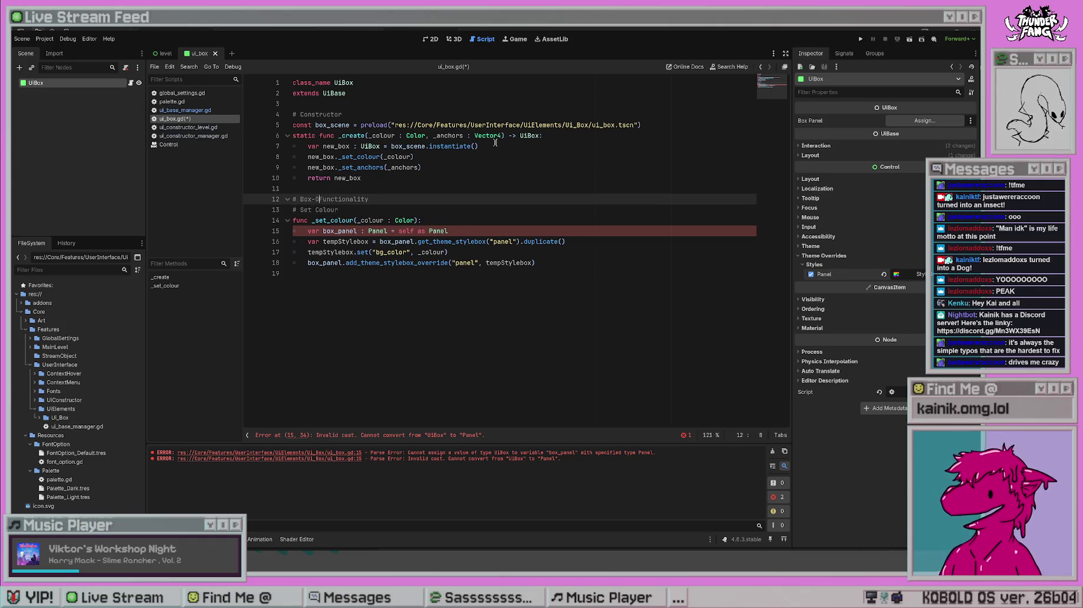
click(495, 144)
key(ctrl+s)
click(410, 280)
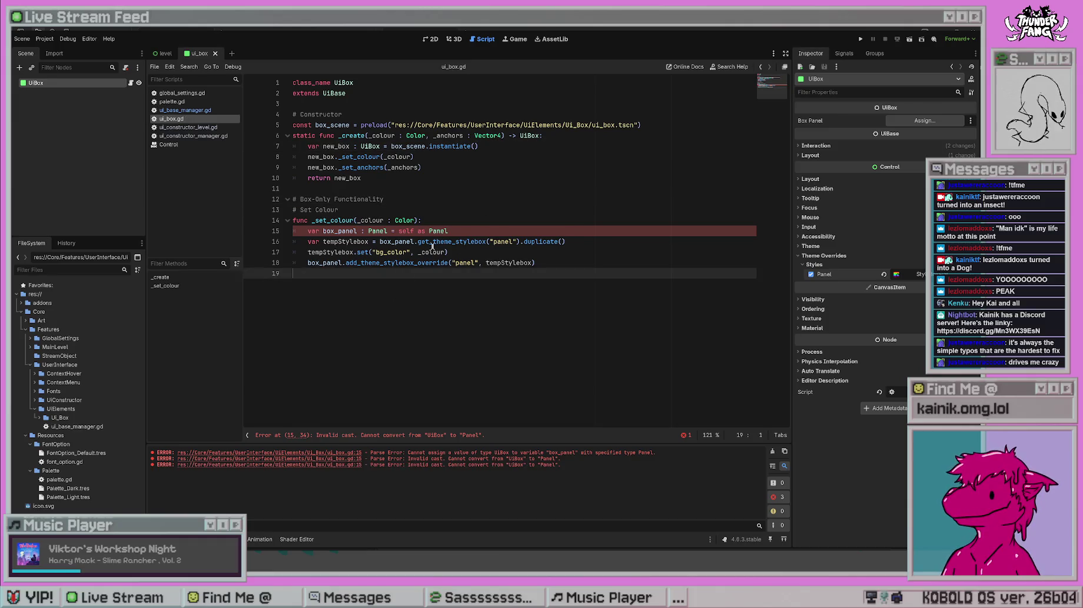
click(418, 200)
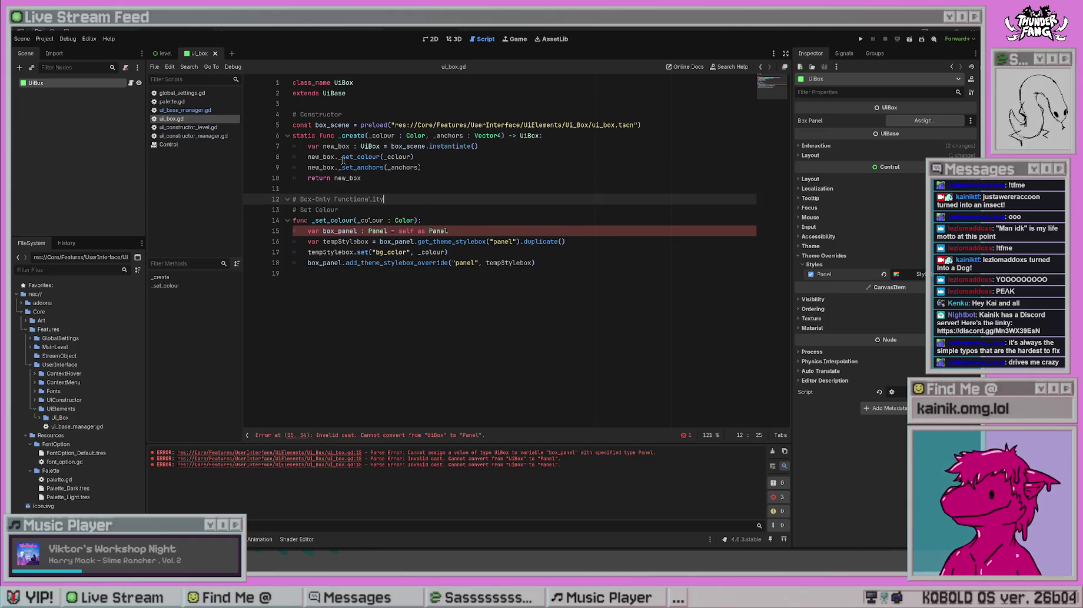
click(420, 222)
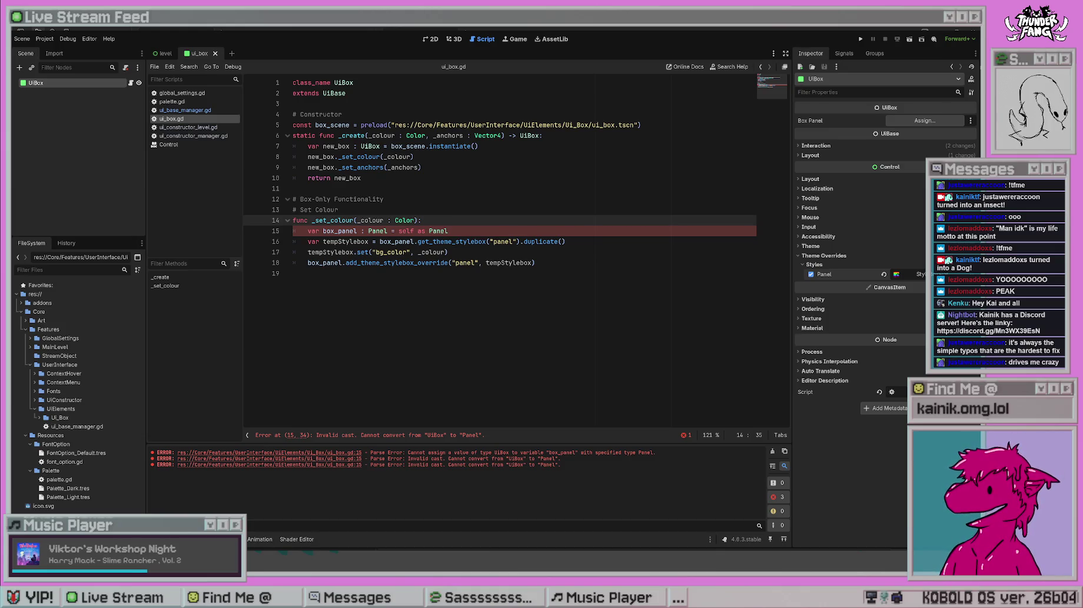
click(466, 232)
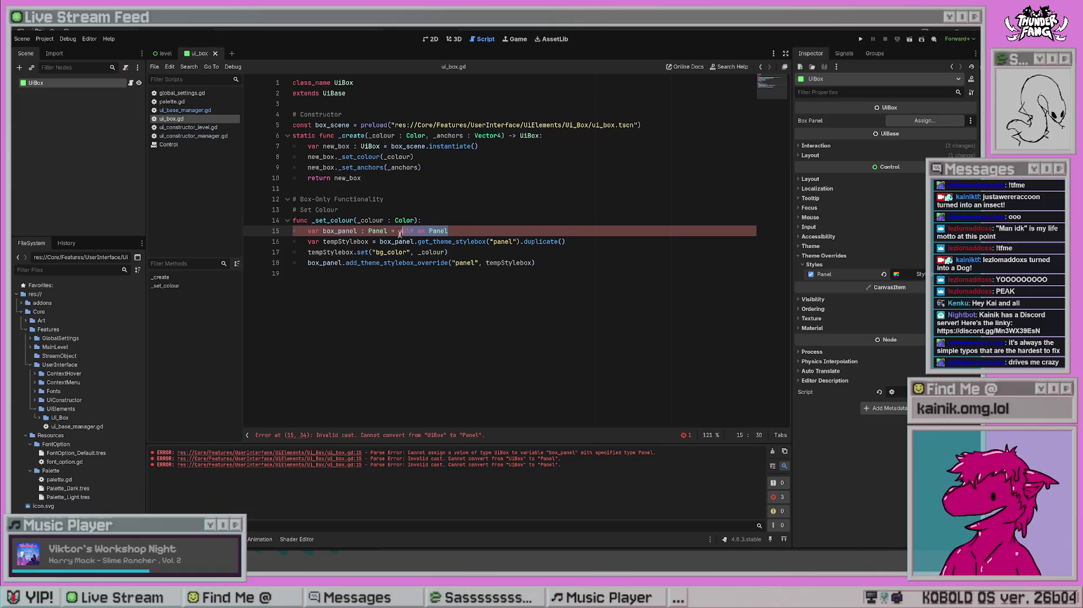
key(ctrl+End)
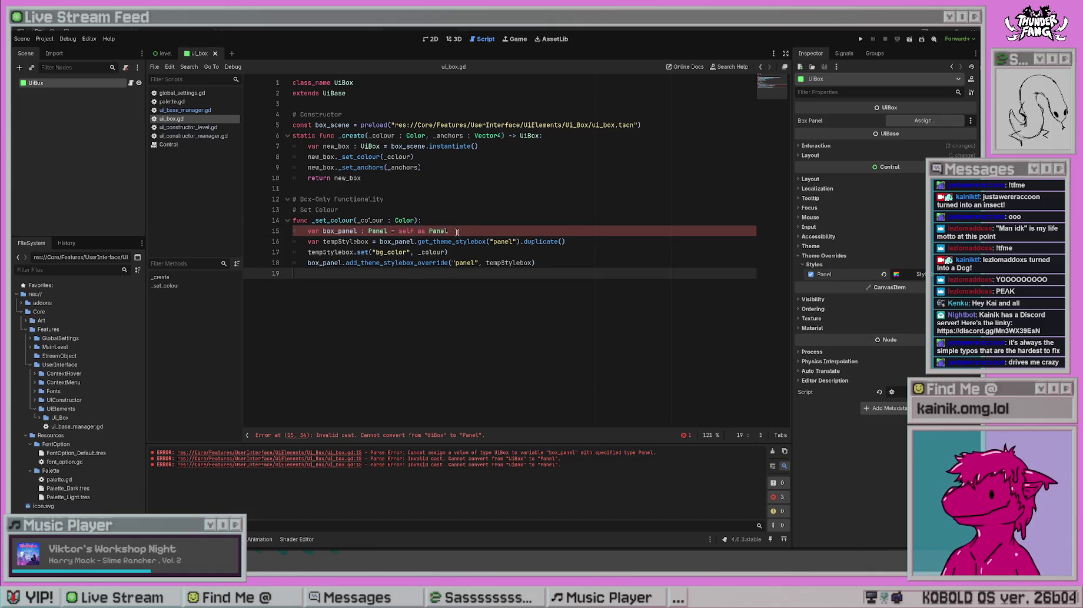
- Replace 'self as Panel' on line 15 with $".", save, and test-run the project
drag(457, 231, 399, 231)
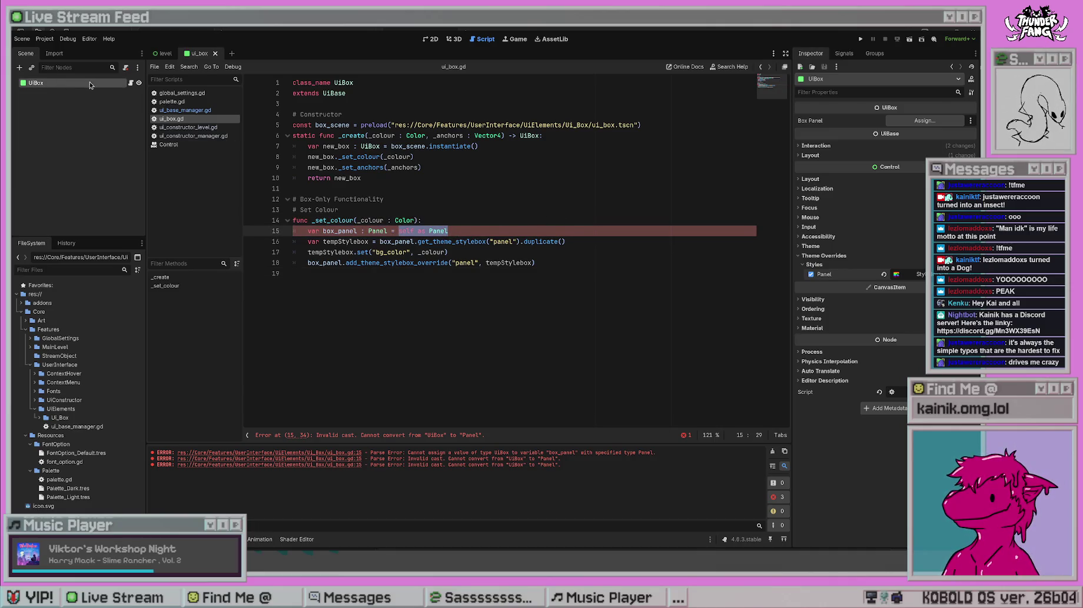
text($".")
click(489, 316)
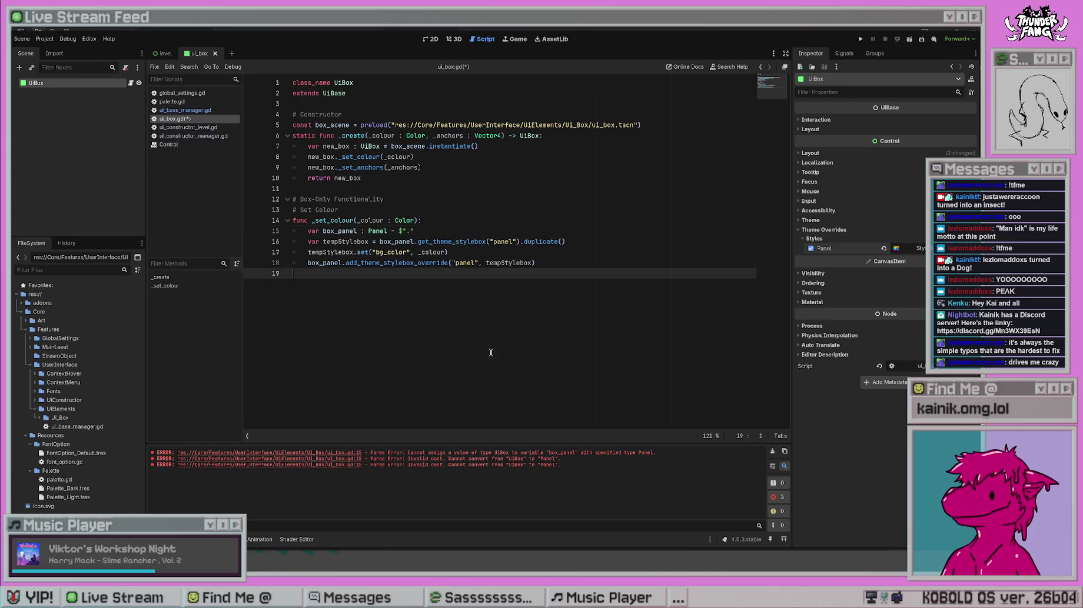
key(ctrl+s)
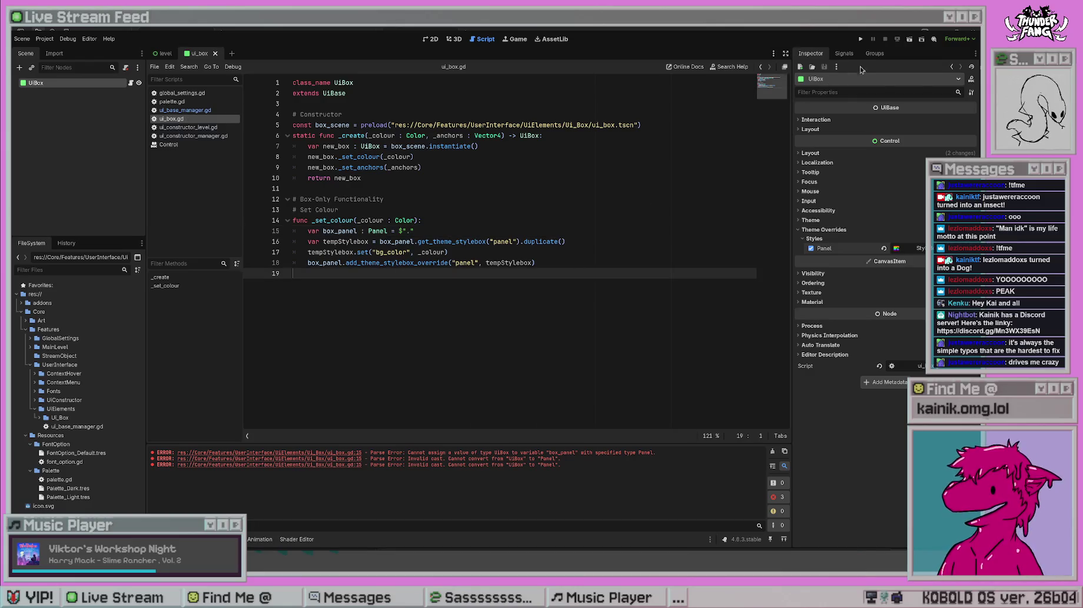
click(860, 39)
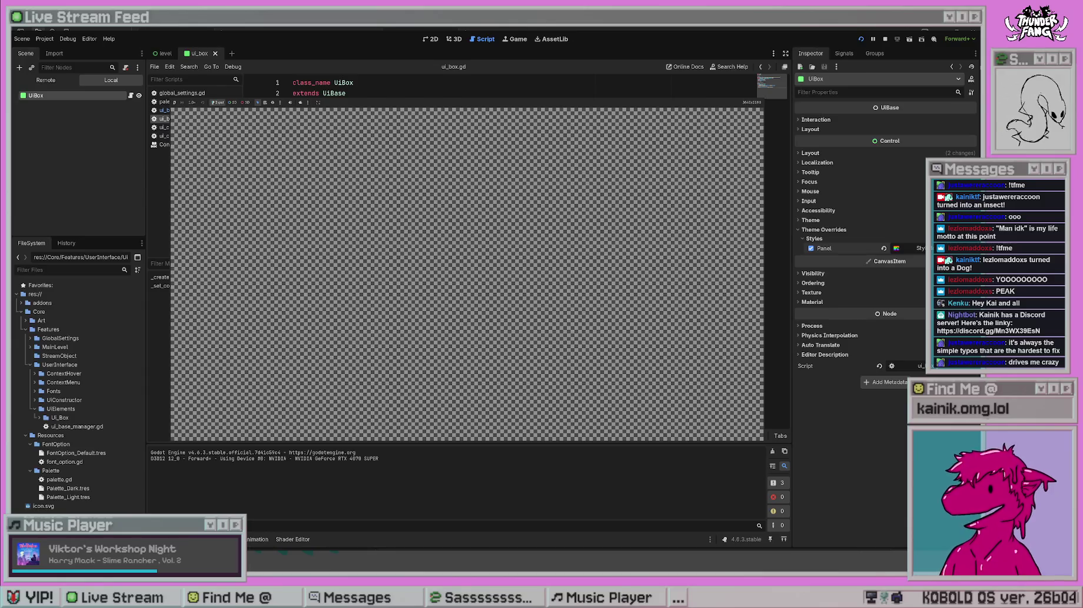
key(F8)
- Add a '#(Self)' comment to the box_panel line and save
click(482, 232)
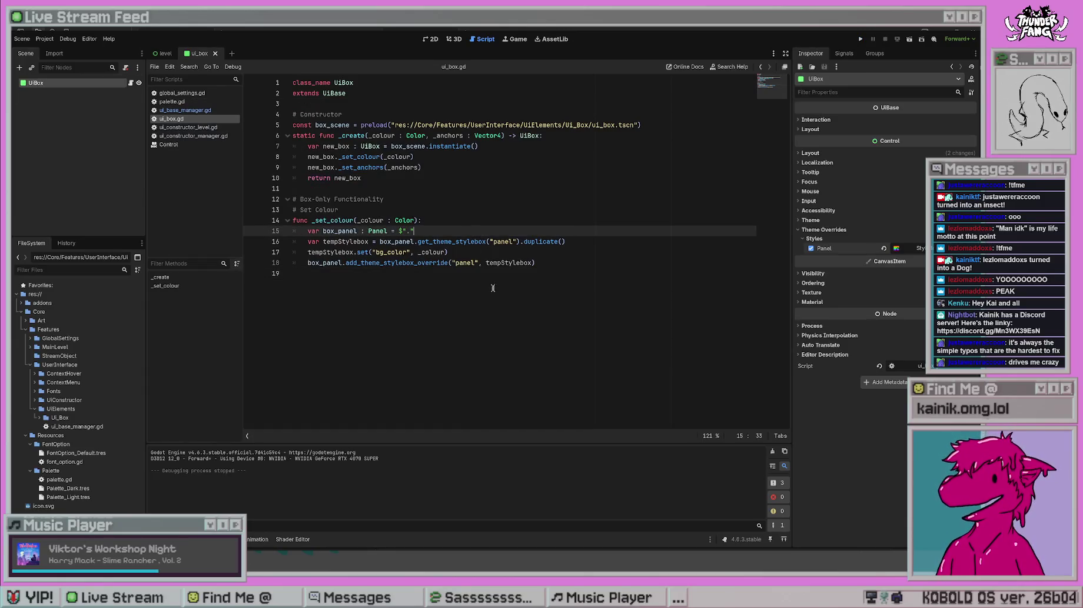
key(ctrl+space)
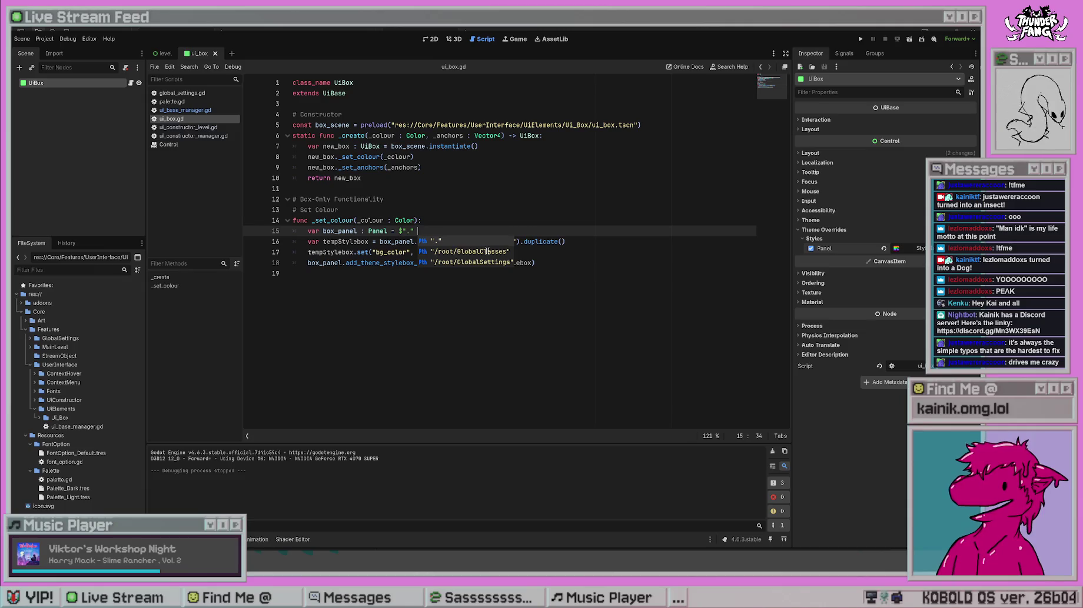
text(# )
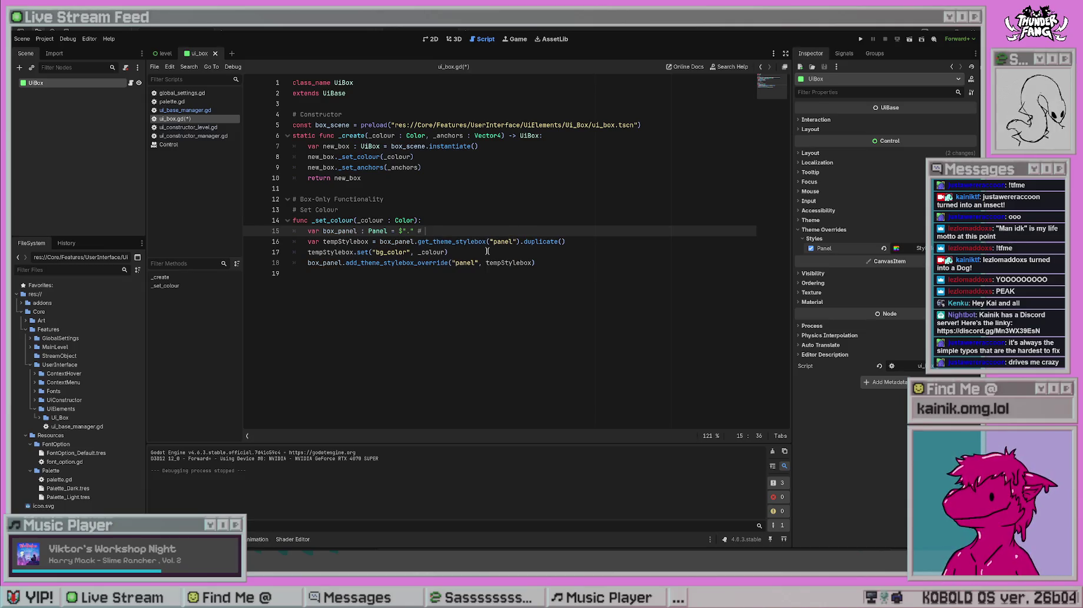
text(Self)
key(Down)
key(Down)
key(Down)
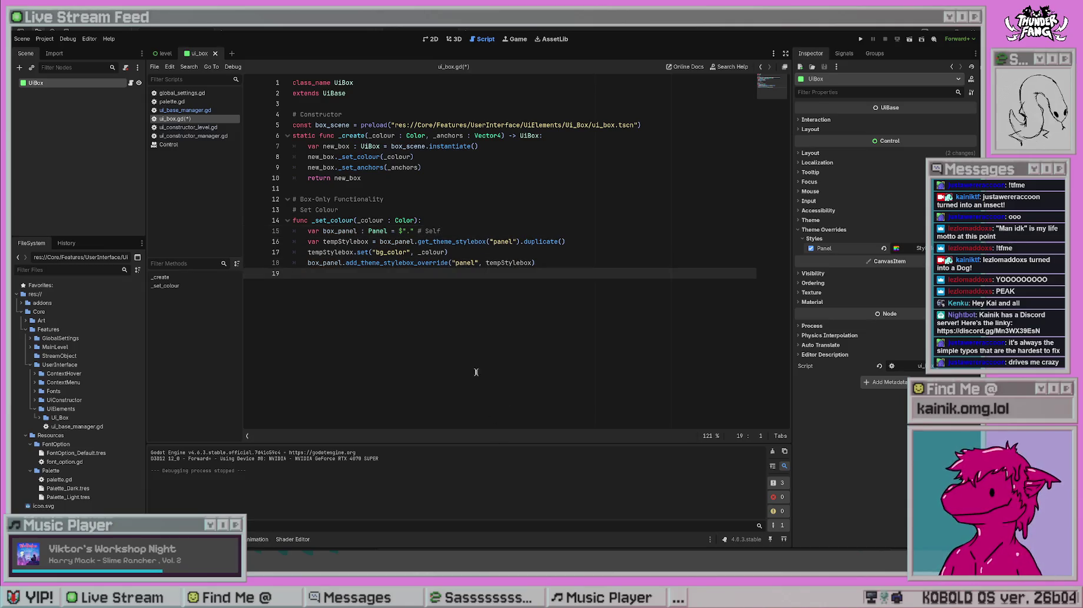
click(418, 231)
text(()
key(Right)
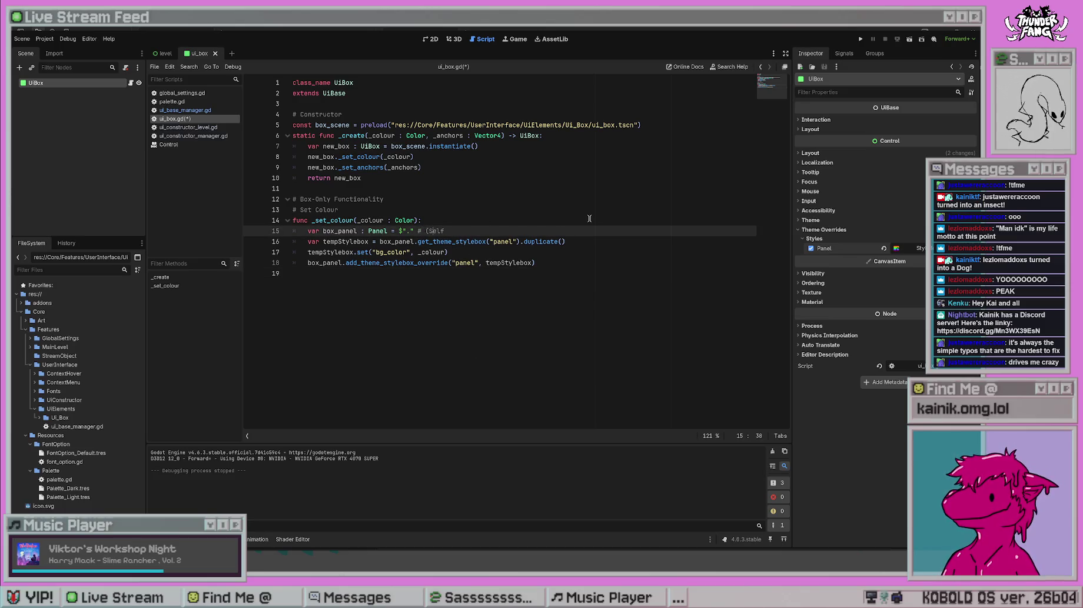
key(Down)
key(Down)
key(Down)
key(ctrl+s)
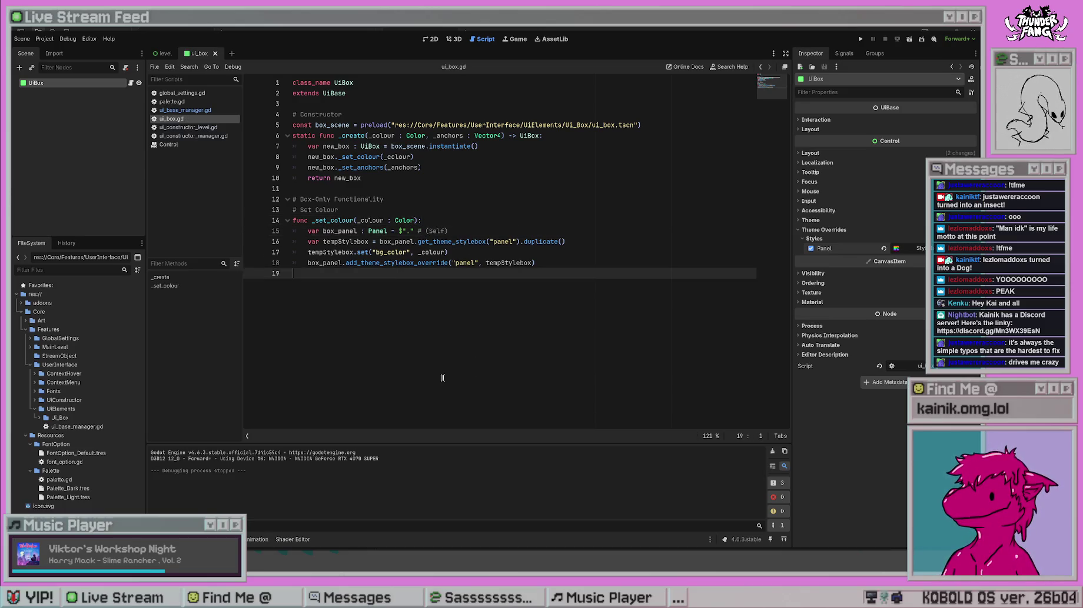
click(425, 231)
key(BackSpace)
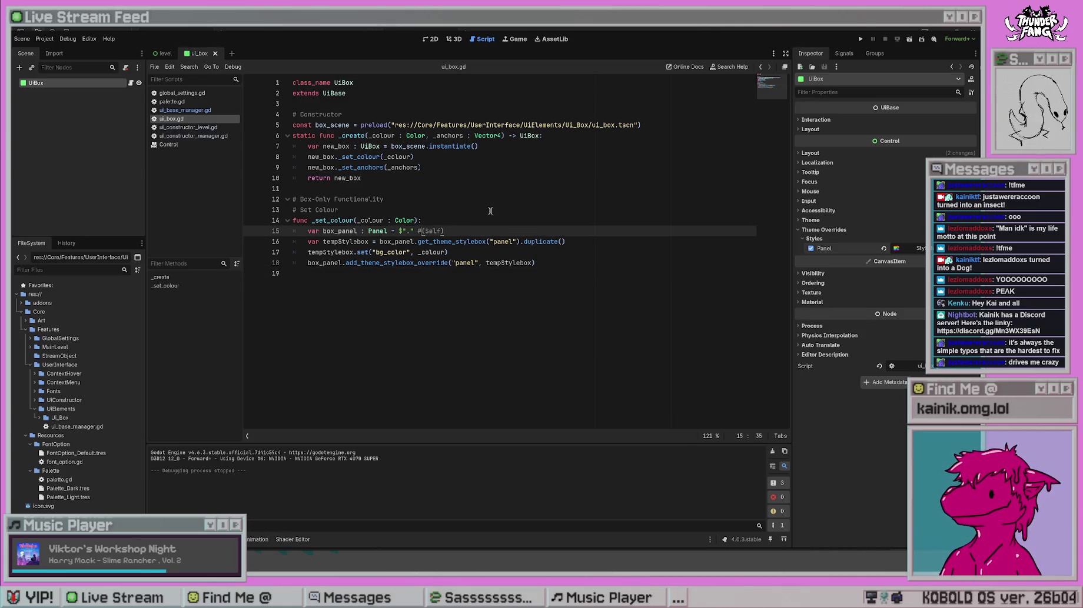
click(488, 210)
key(ctrl+s)
click(607, 277)
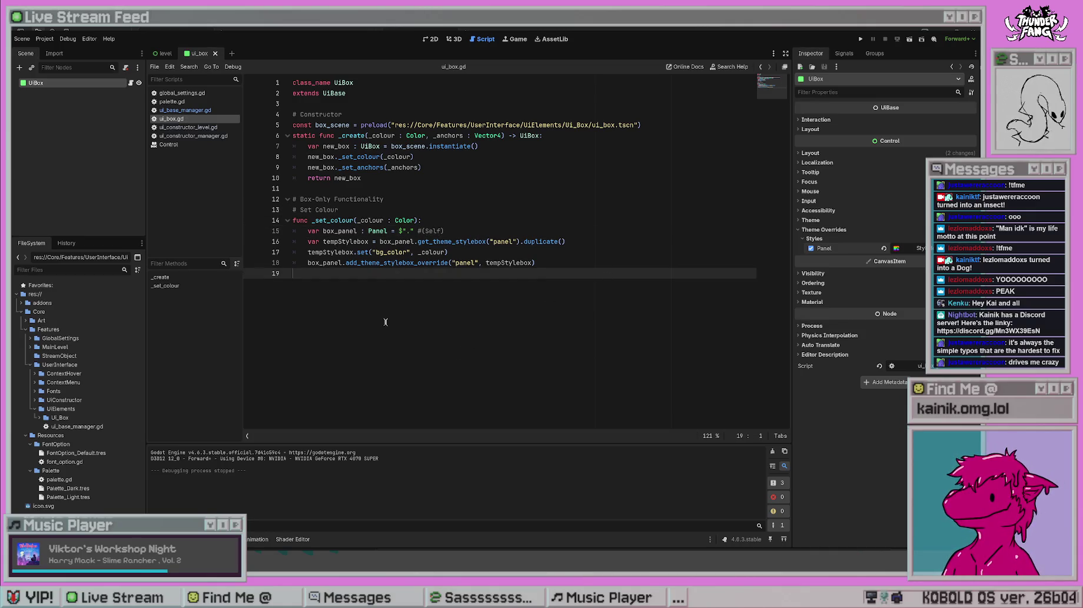
- Retype the node path on line 15 as $"." for the box_panel lookup
click(464, 209)
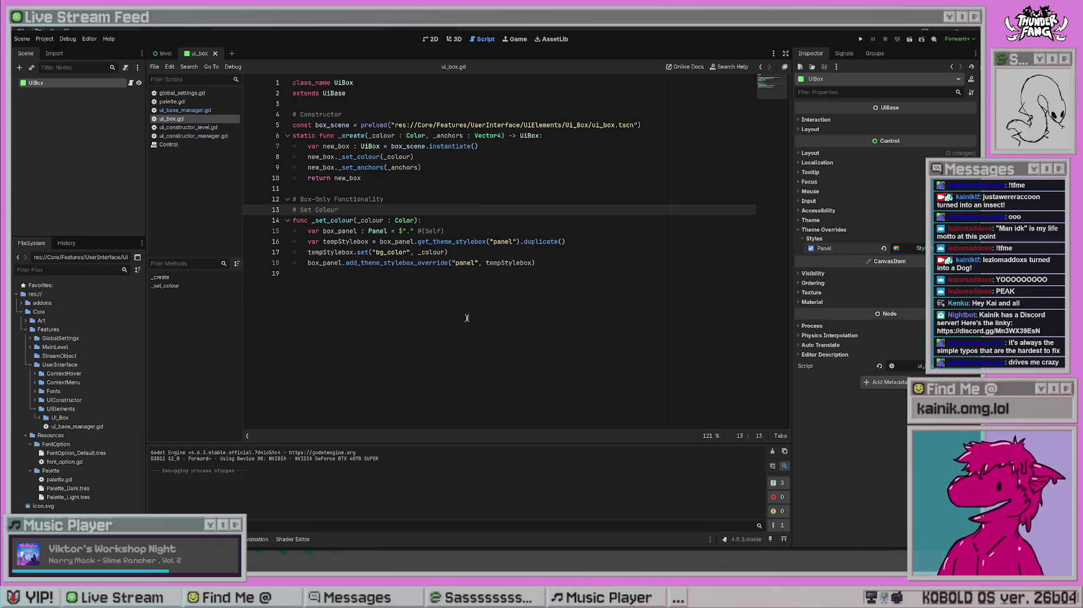
double_click(412, 230)
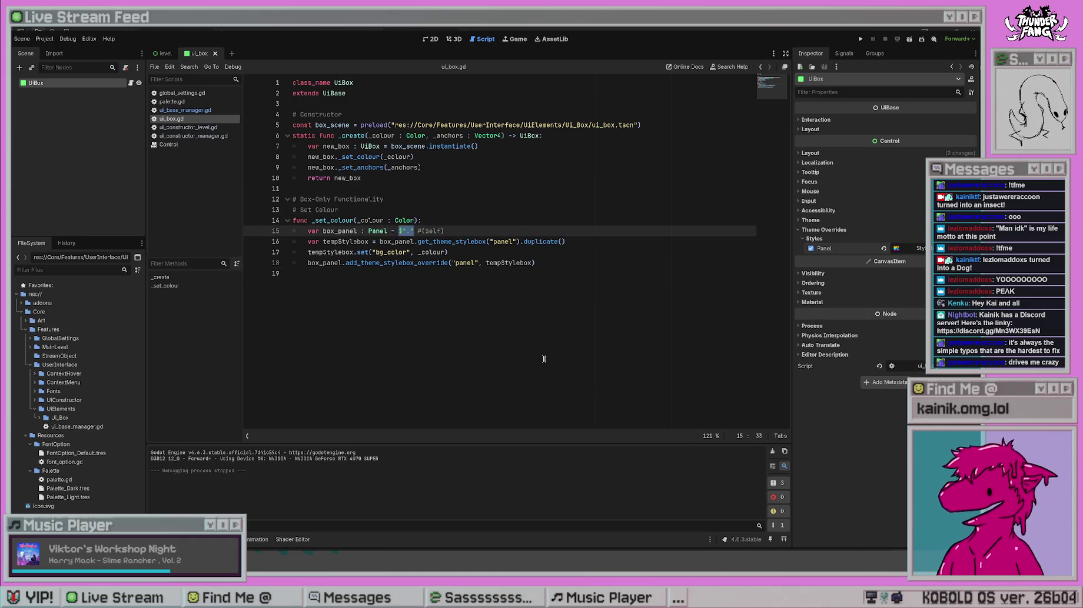
click(536, 352)
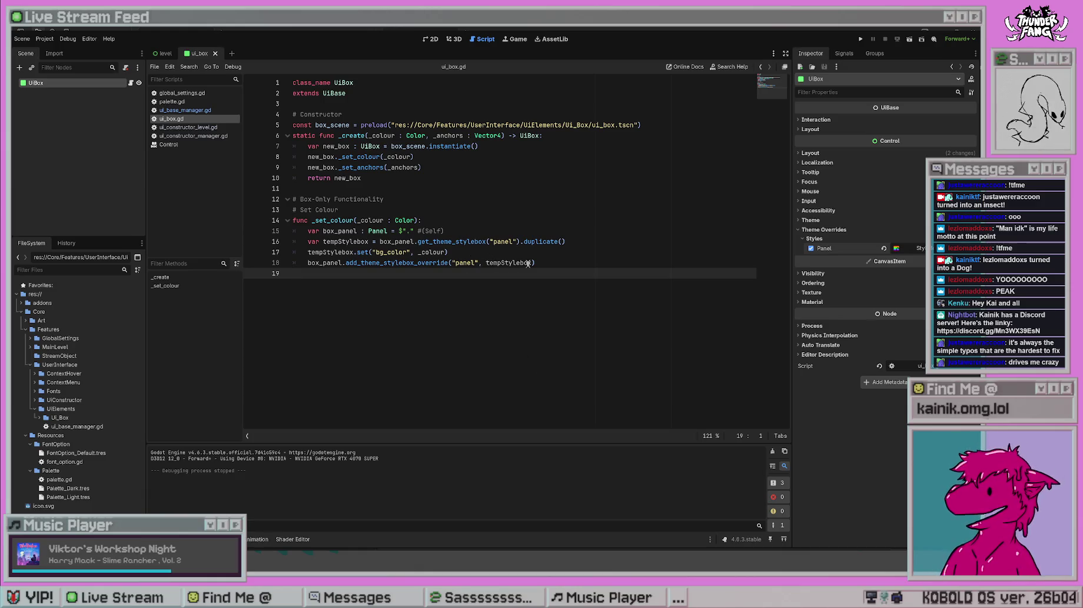
double_click(399, 231)
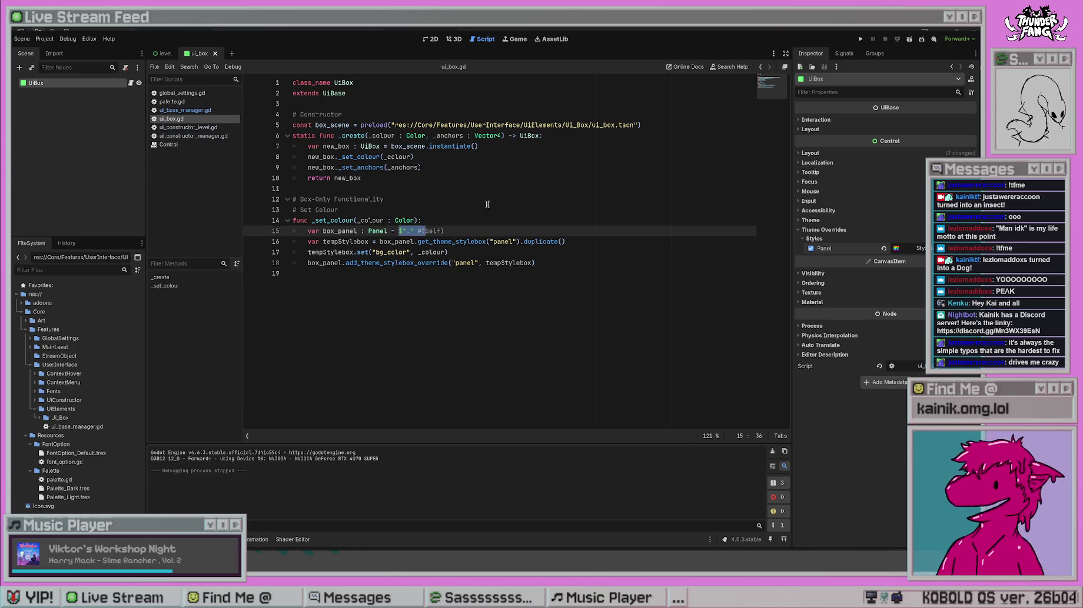
text($".")
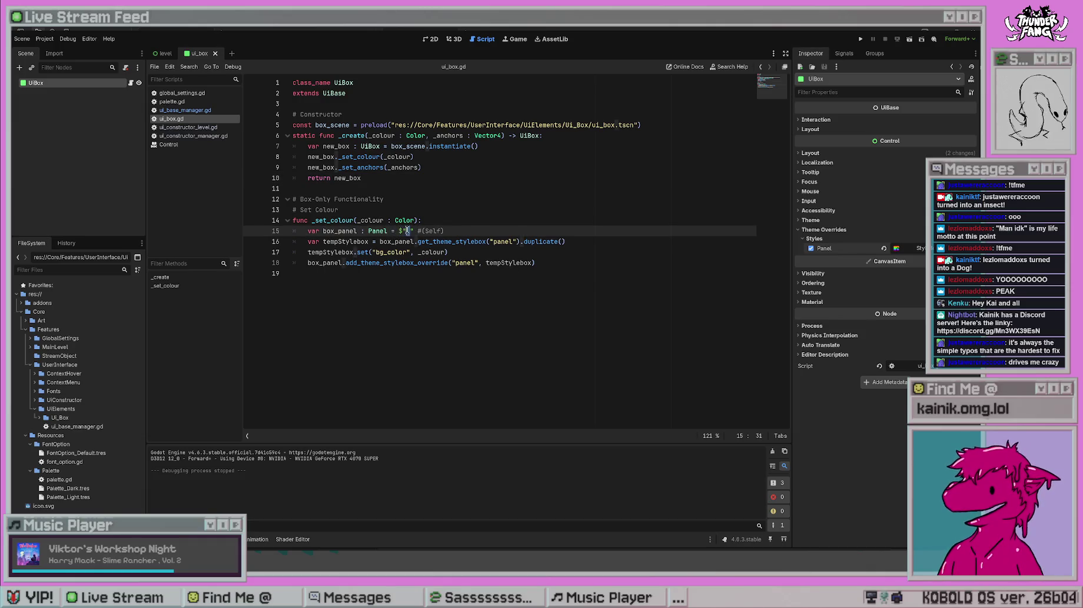
click(490, 193)
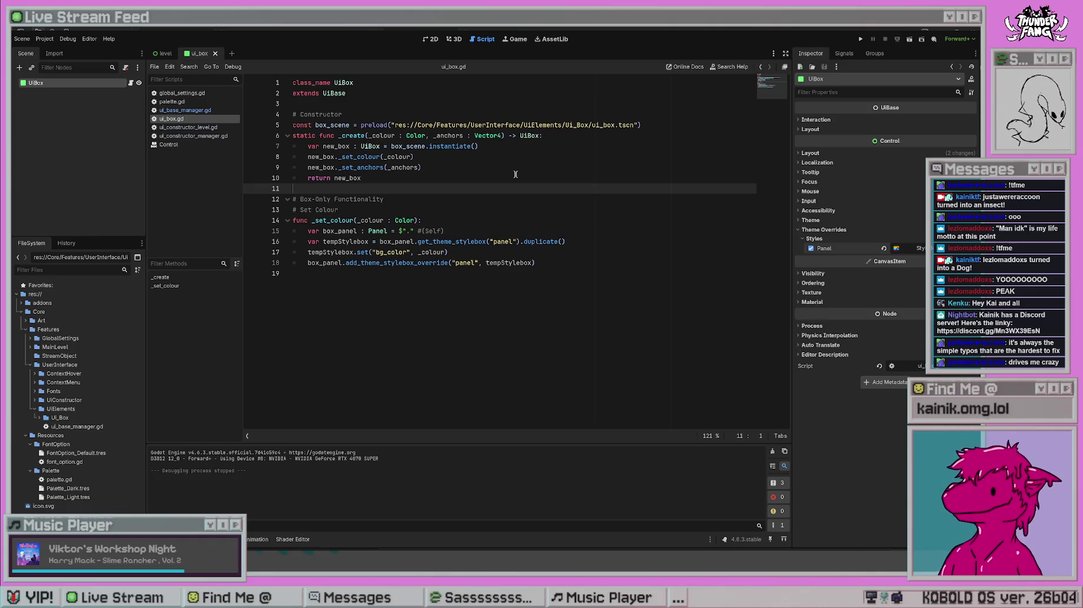
- Compare against the 'self as Panel' version, restore the $"." lookup, and switch to ui_constructor_level.gd
key(ctrl+z)
key(ctrl+z)
key(ctrl+z)
key(ctrl+shift+z)
key(ctrl+shift+z)
key(ctrl+shift+z)
click(516, 249)
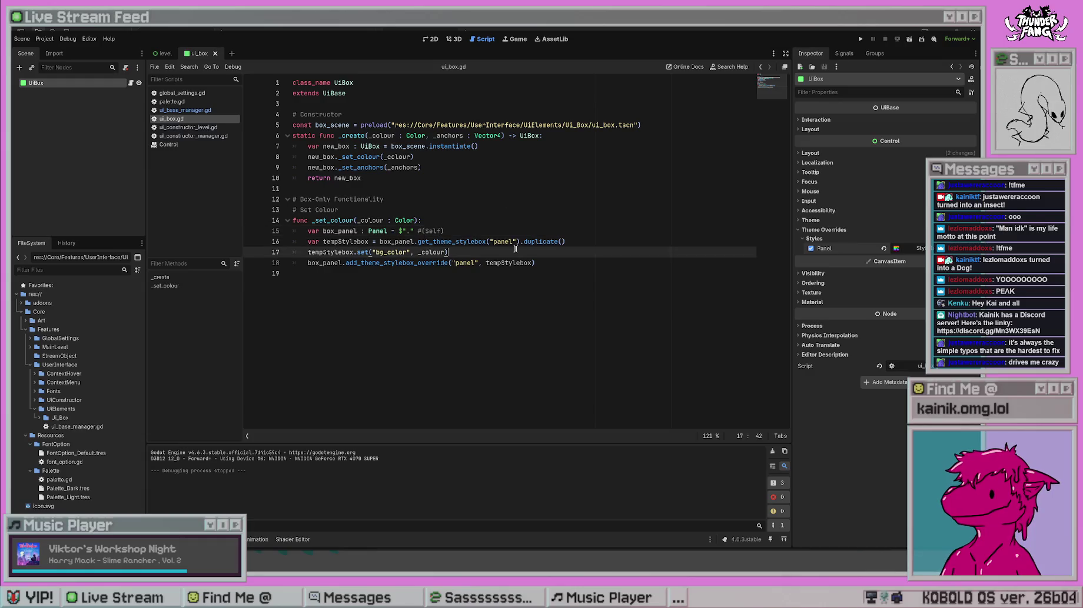
click(521, 332)
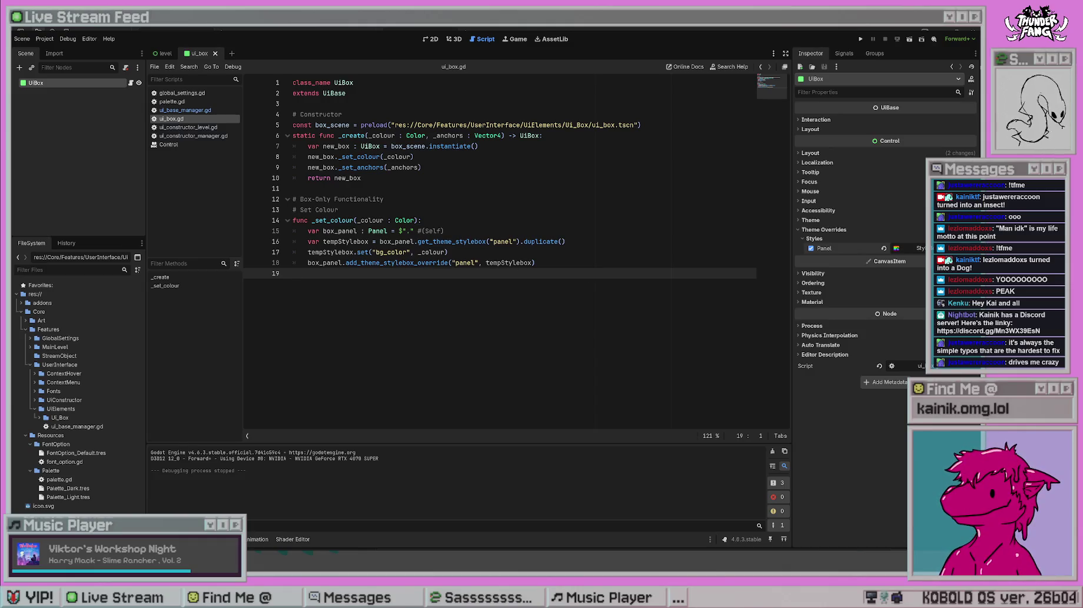
click(511, 231)
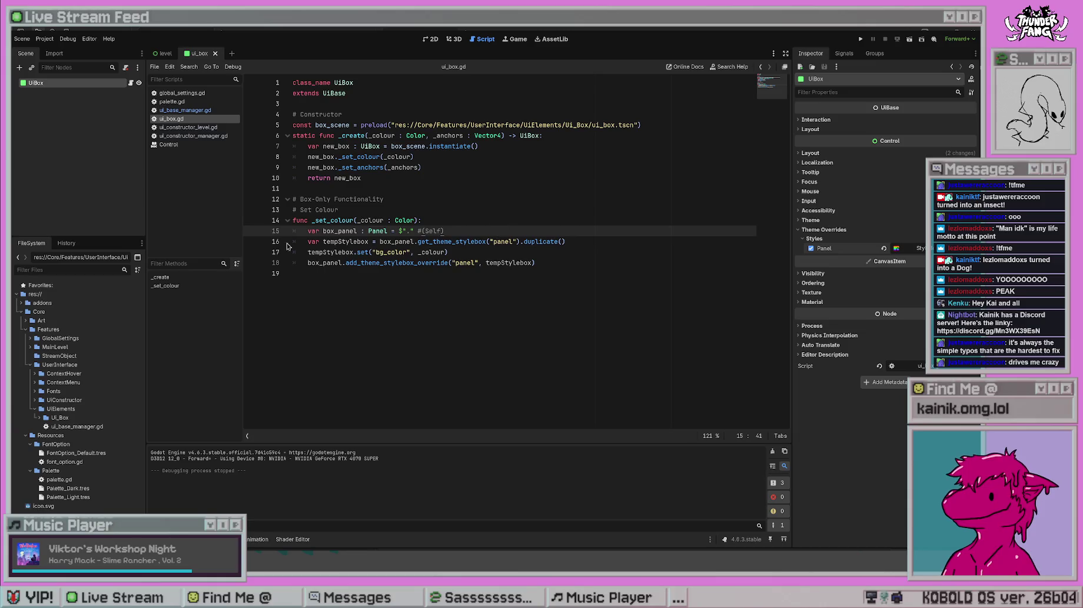
click(190, 128)
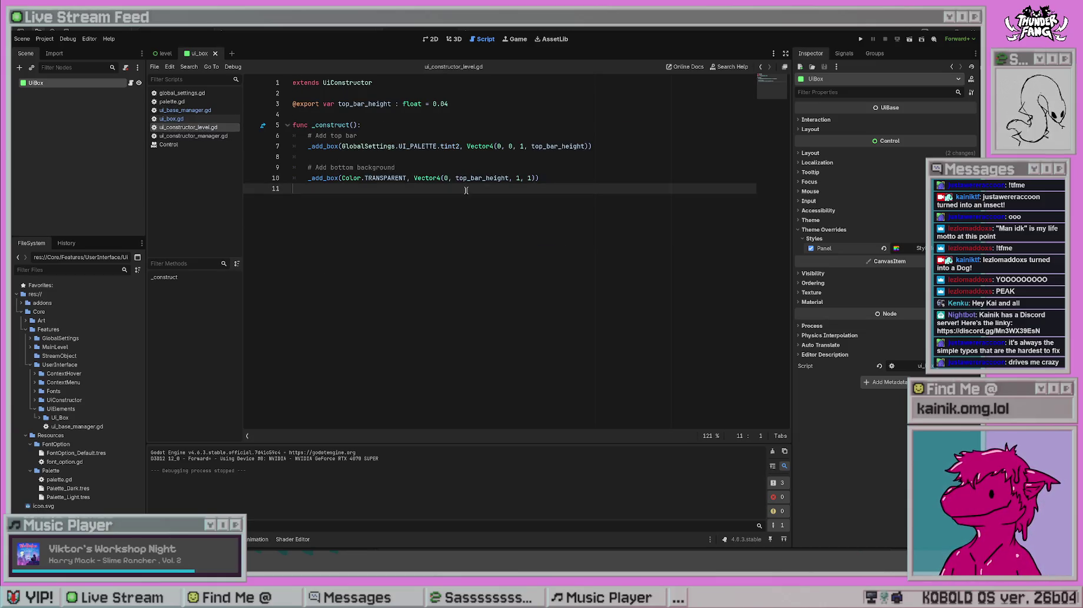
- Compare the top bar and bottom background _add_box calls with _add_box in ui_constructor_manager.gd
click(200, 135)
click(200, 128)
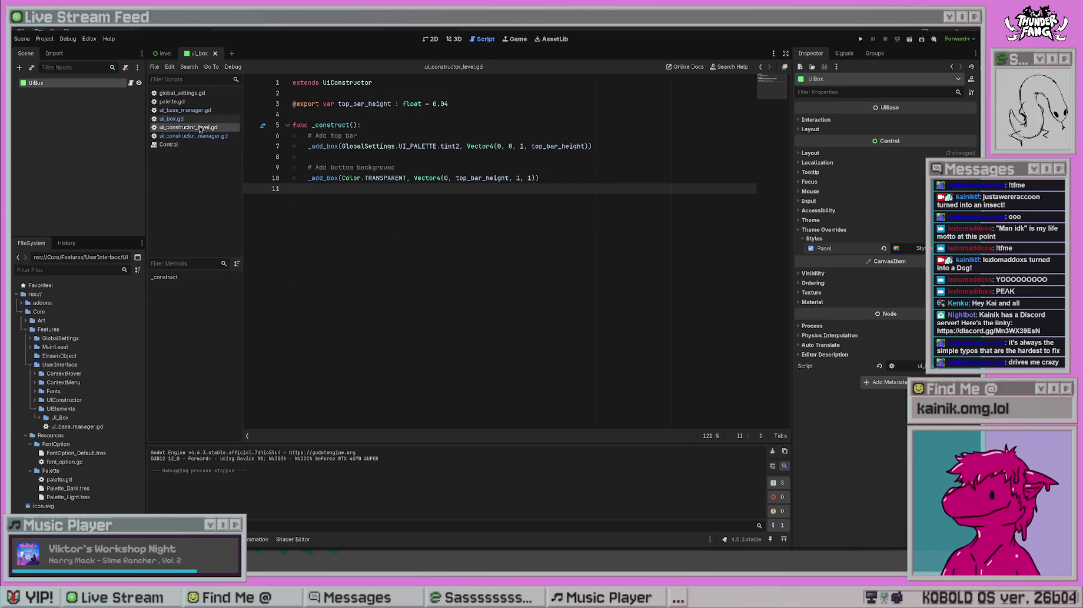
click(356, 135)
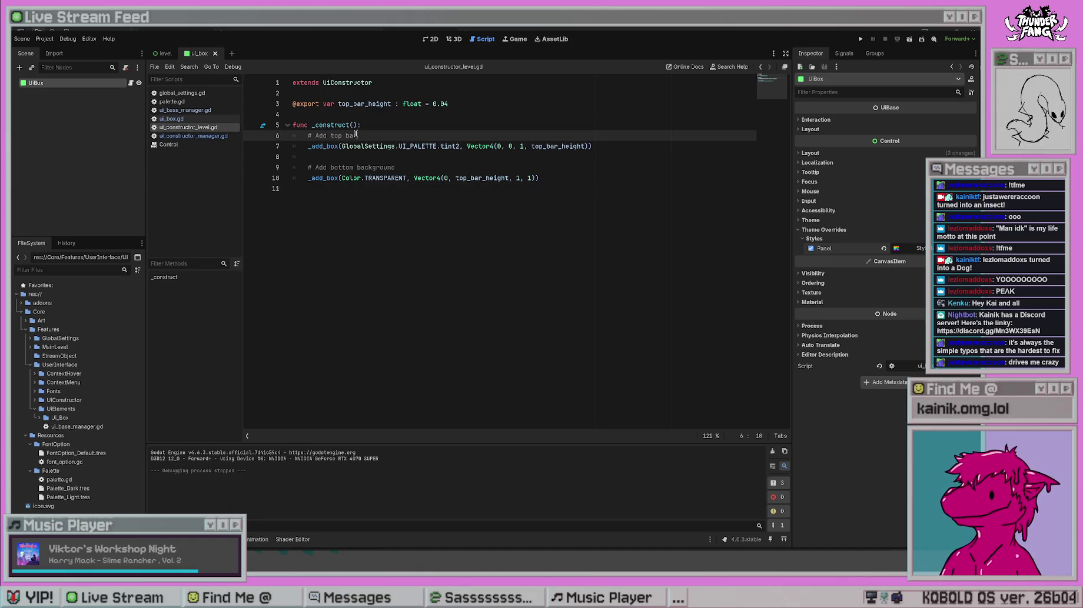
click(436, 178)
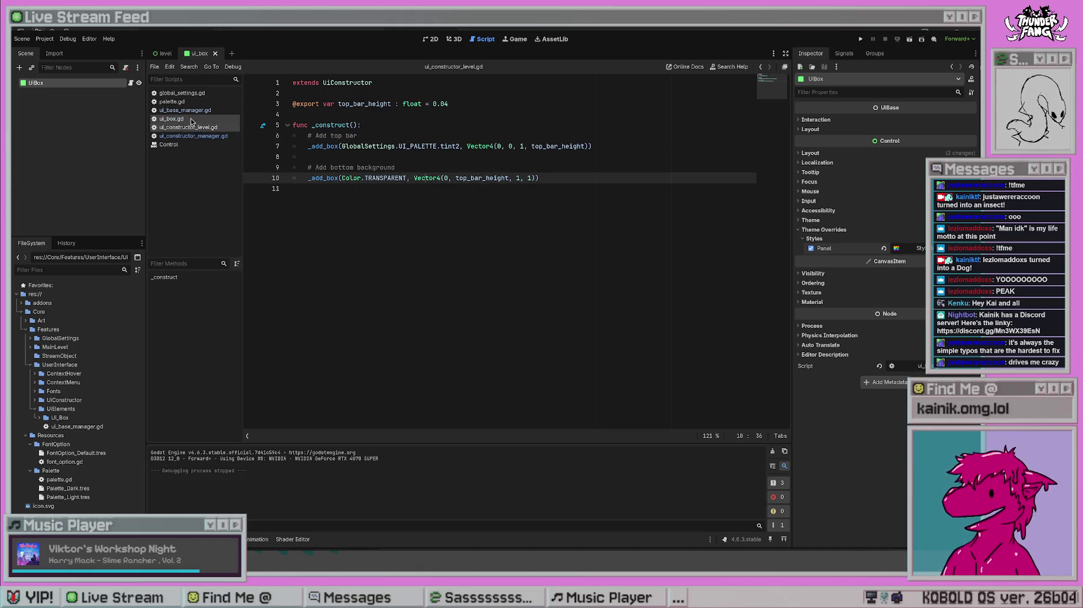
click(198, 137)
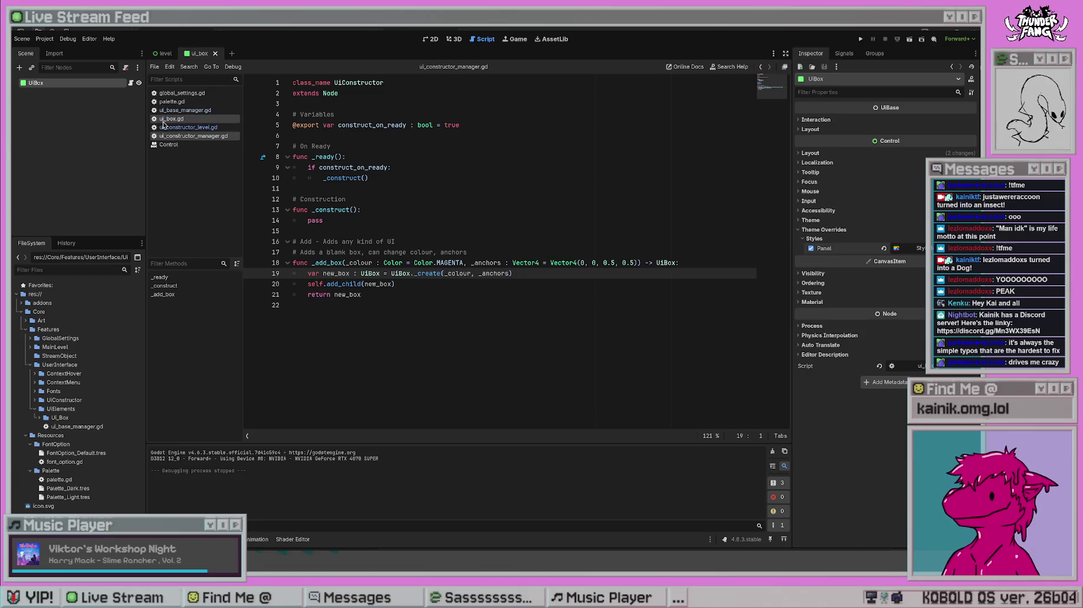
click(189, 128)
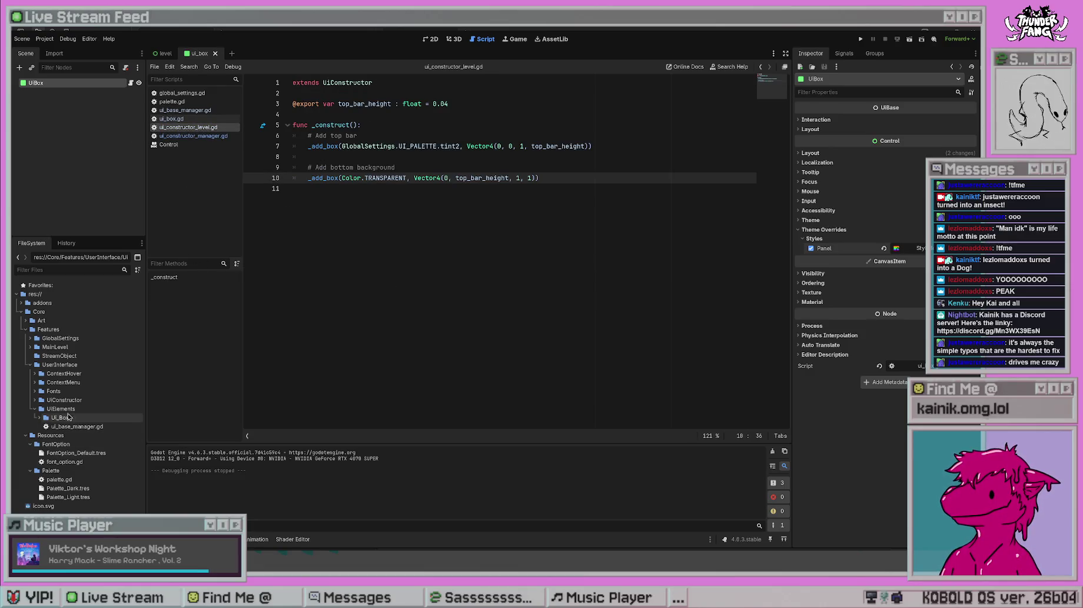
- Browse the Ui_Box folder files, close the Control docs, and view palette.gd, ui_box.gd and ui_base_manager.gd
click(40, 417)
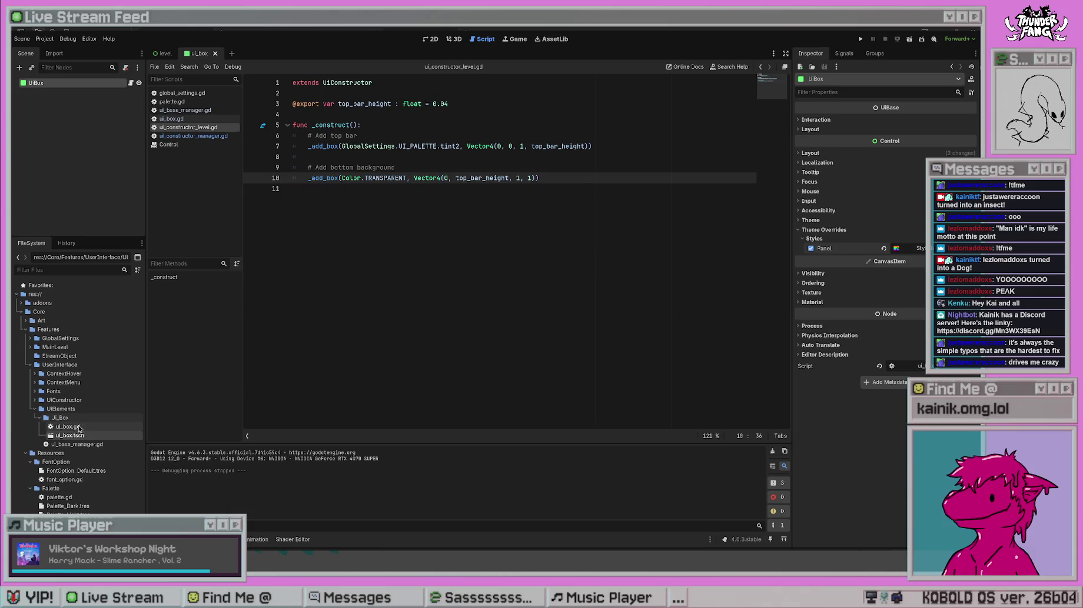
click(88, 436)
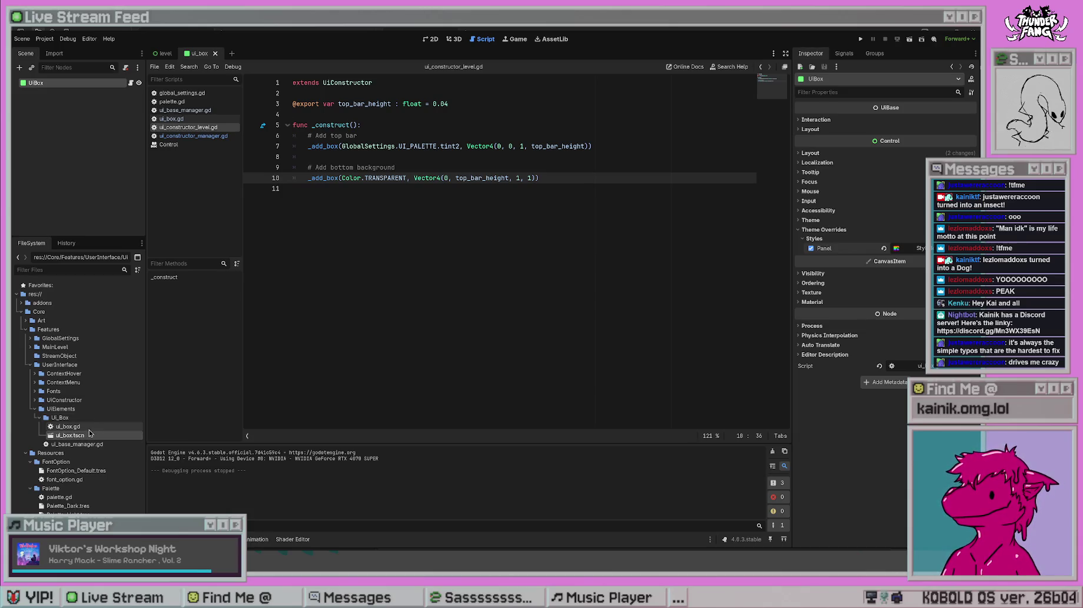
click(90, 428)
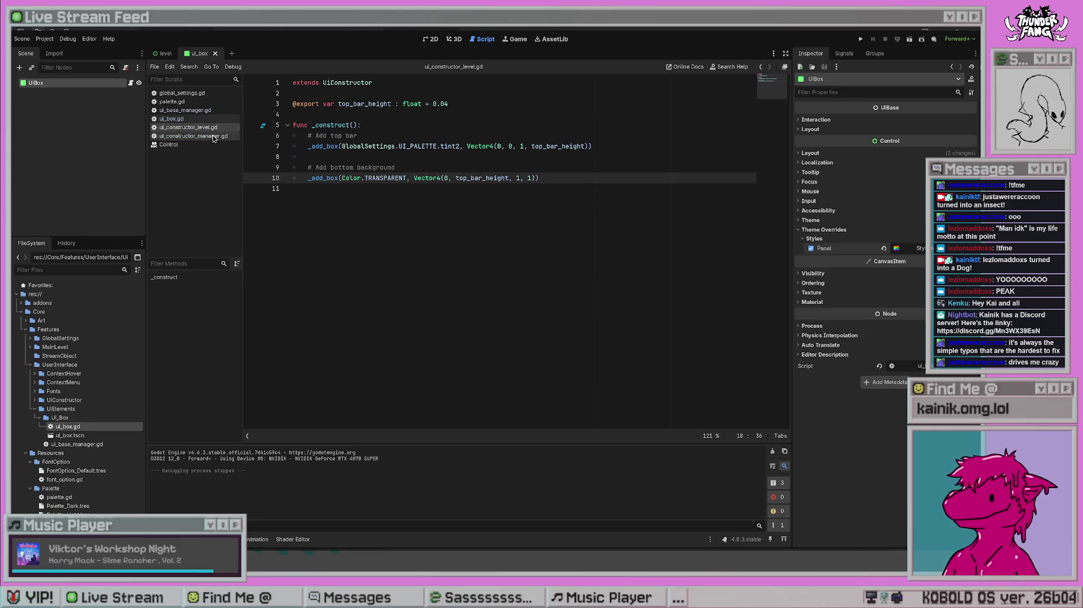
click(200, 145)
key(ctrl+w)
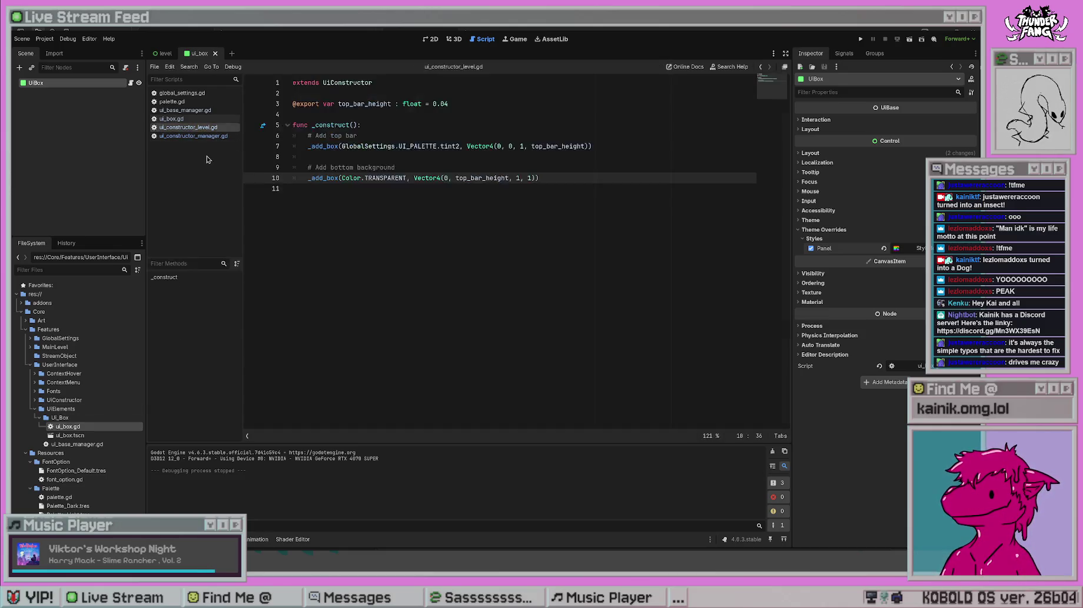
click(188, 102)
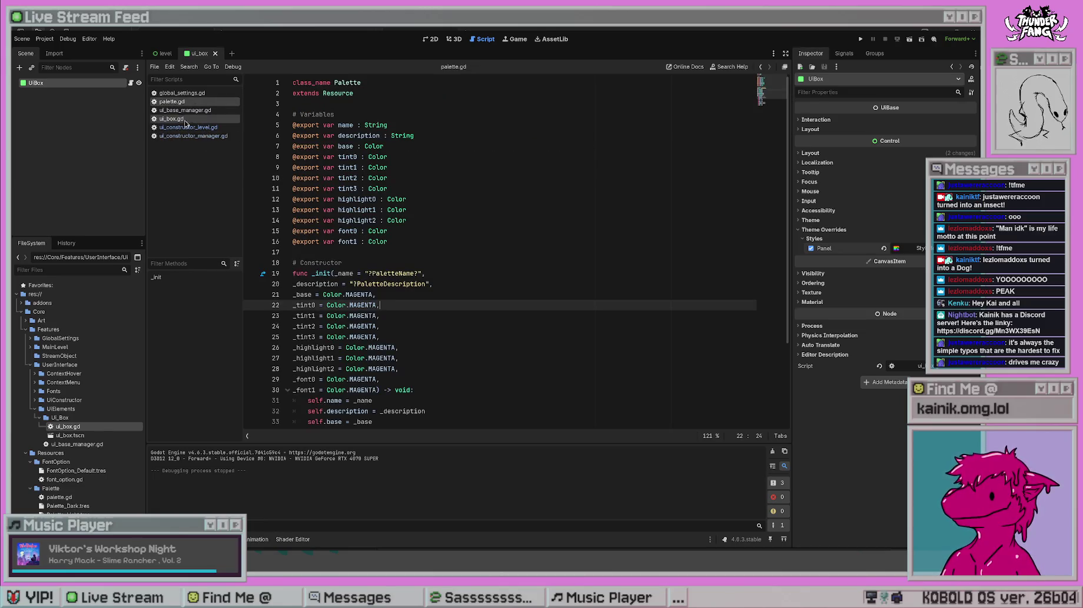
click(199, 119)
click(200, 109)
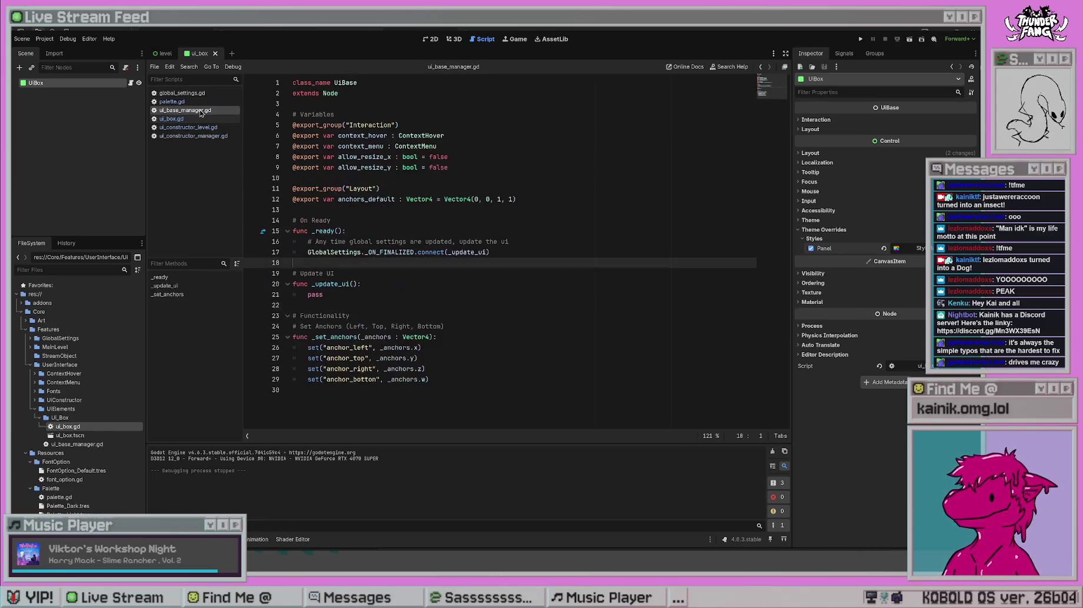
click(450, 380)
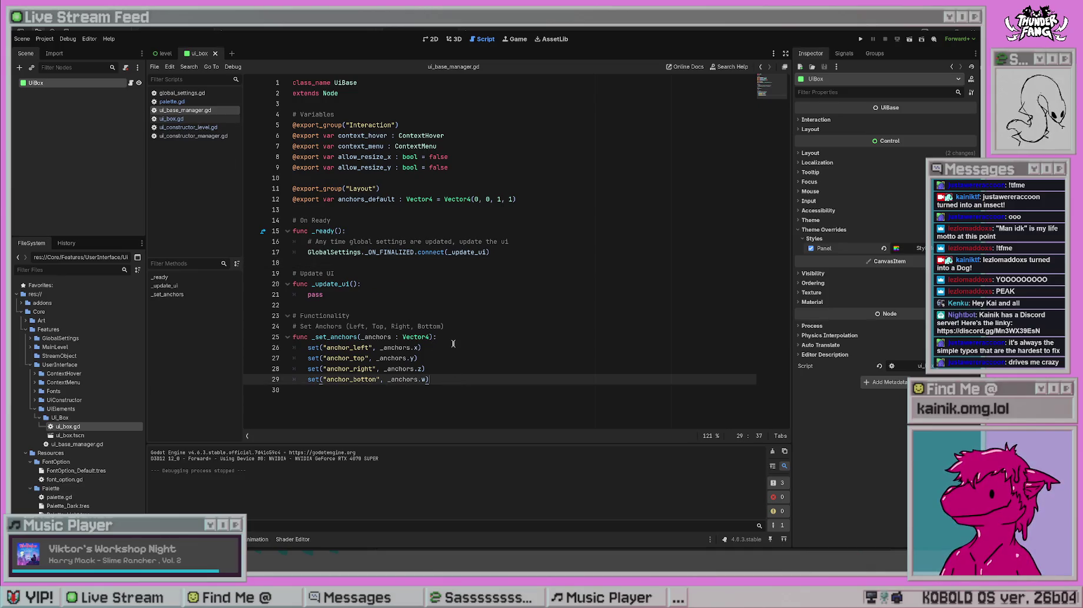
click(408, 421)
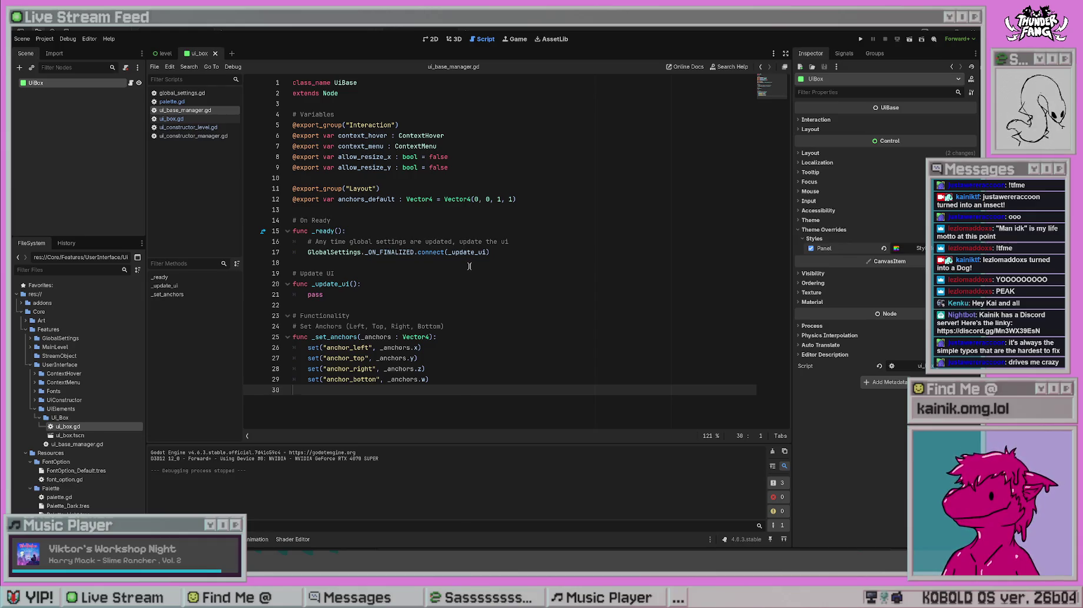
click(299, 318)
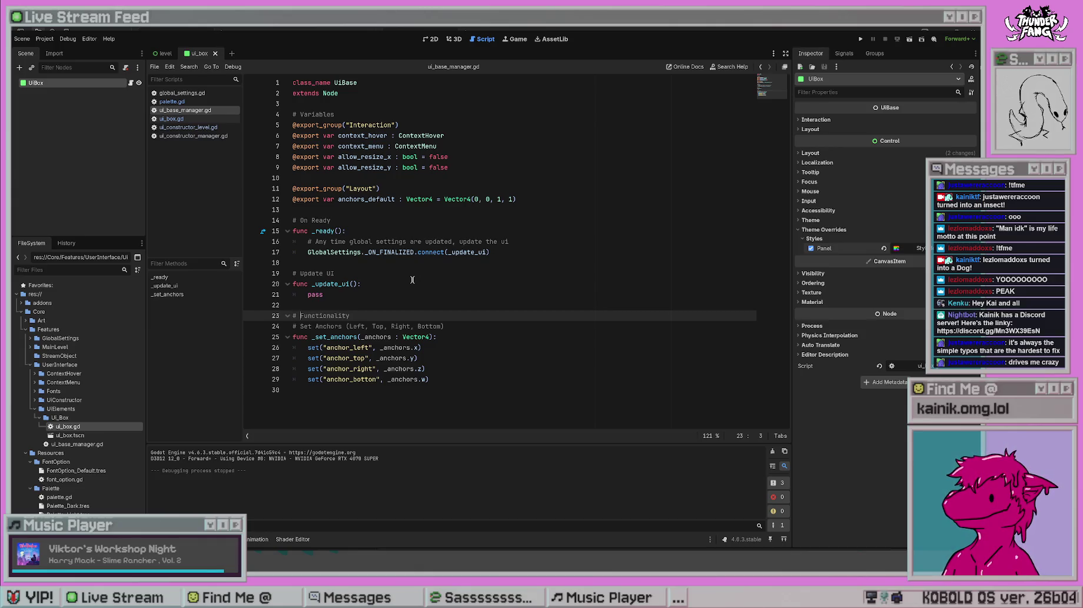
text(Shared)
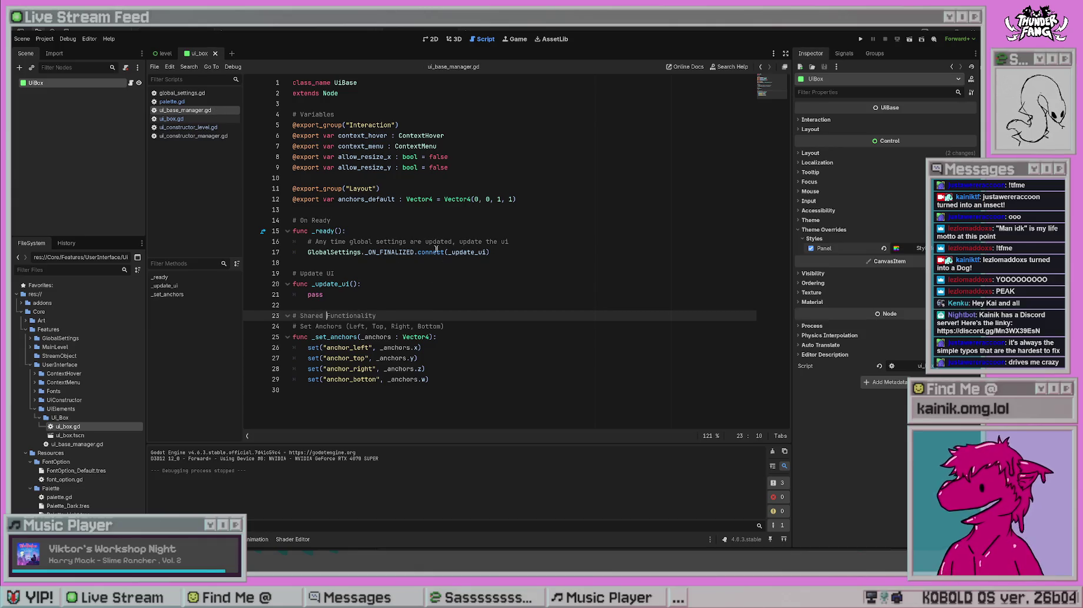
click(436, 252)
click(601, 326)
click(361, 284)
click(385, 306)
click(424, 337)
click(449, 369)
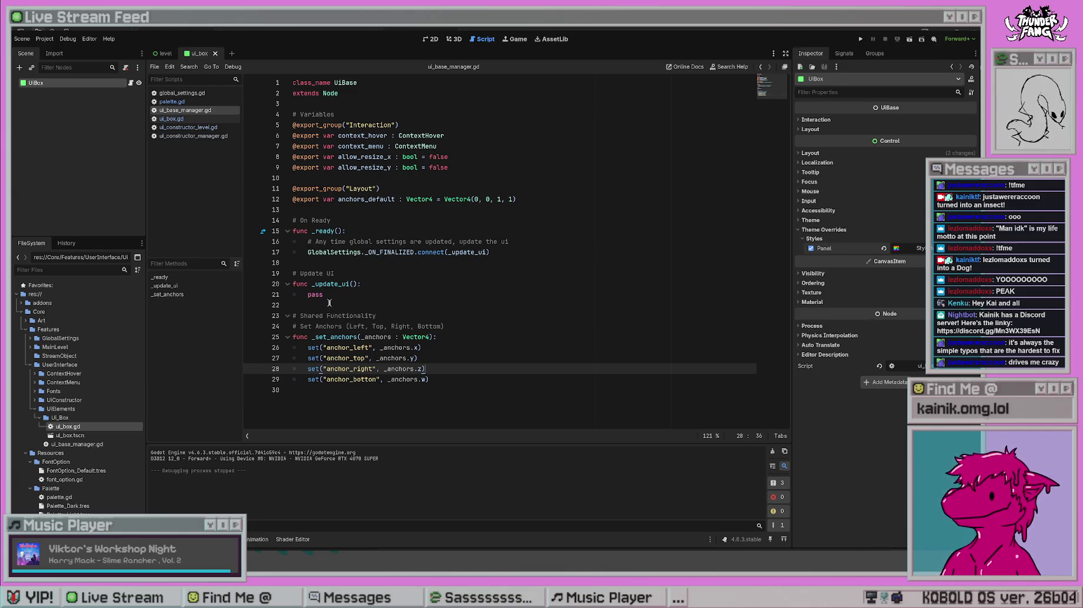
click(394, 199)
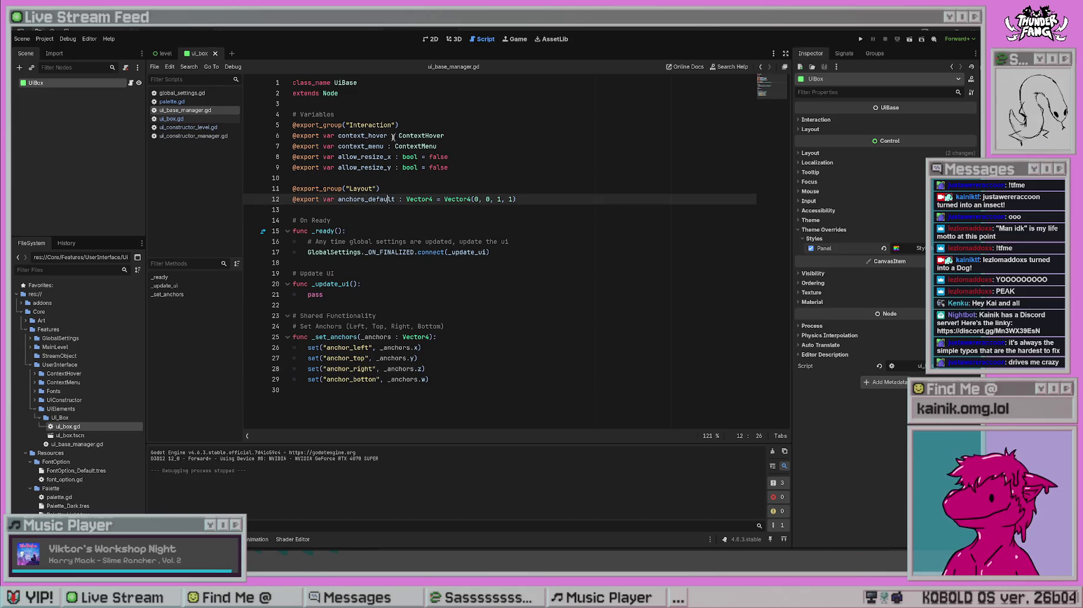
click(468, 145)
click(463, 127)
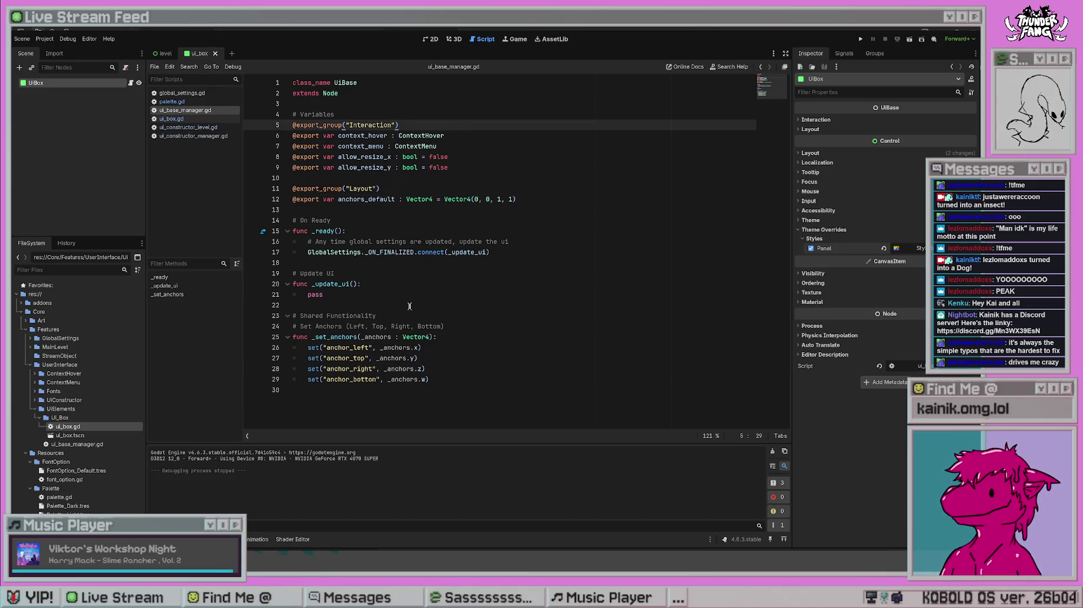
drag(324, 316, 300, 315)
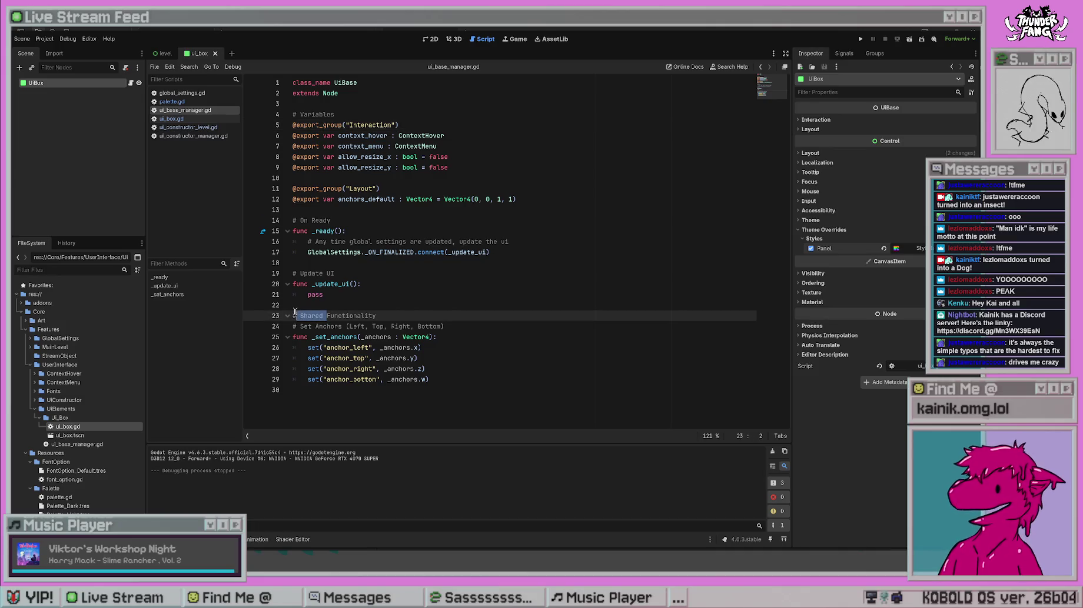
key(Delete)
key(Delete)
click(422, 348)
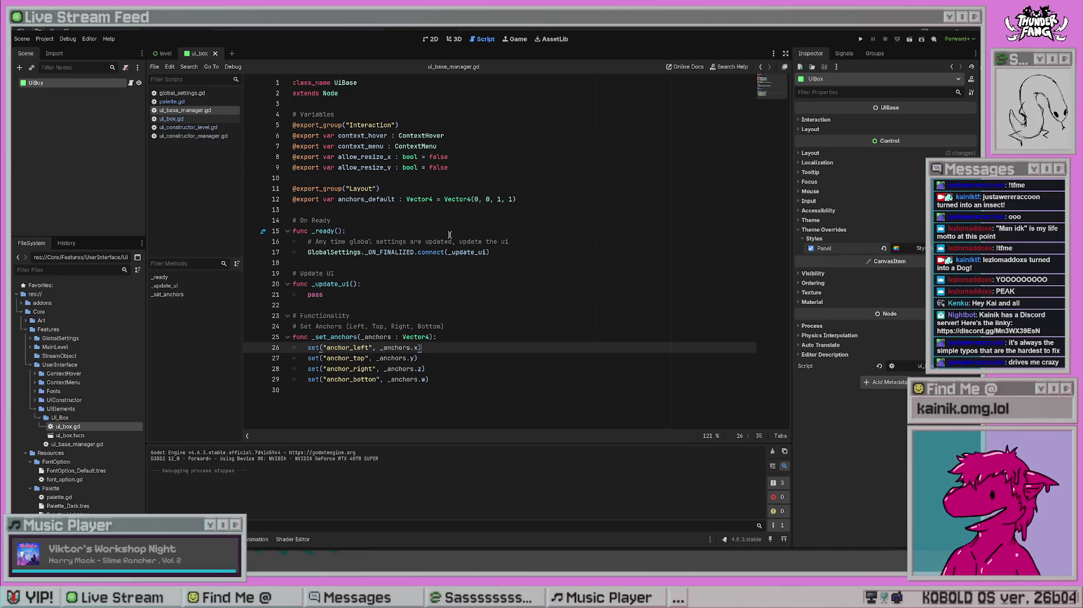
click(351, 315)
key(Up)
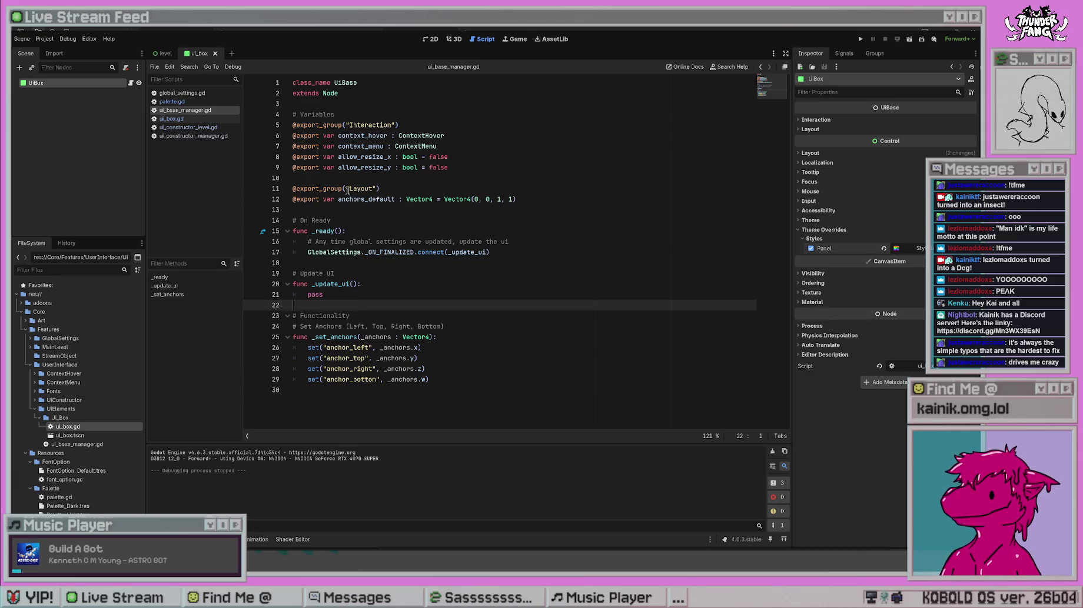
click(811, 129)
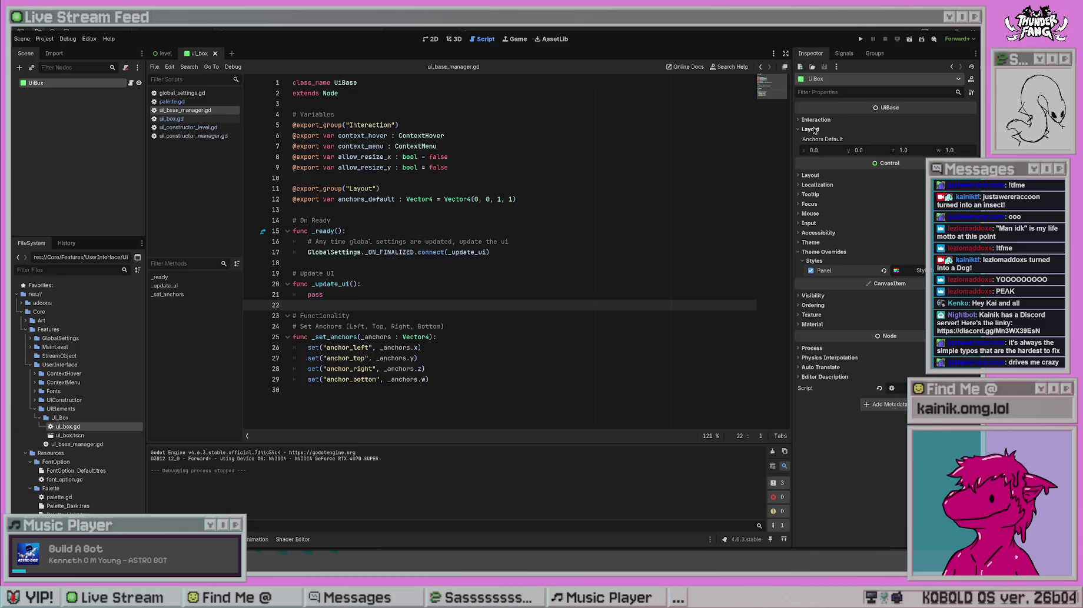
click(812, 129)
click(818, 120)
click(819, 120)
click(811, 129)
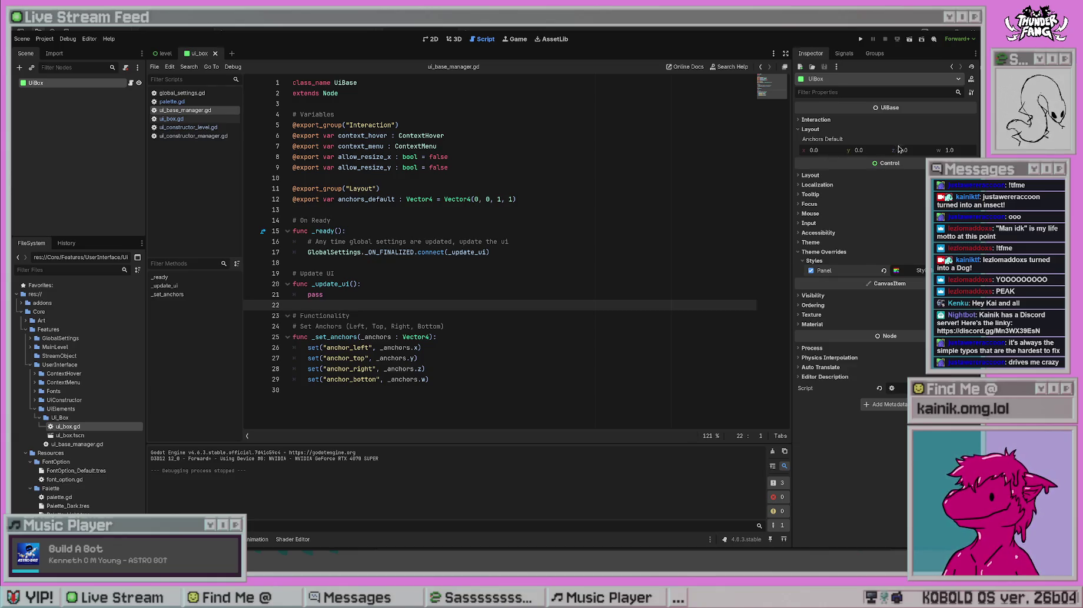
click(812, 122)
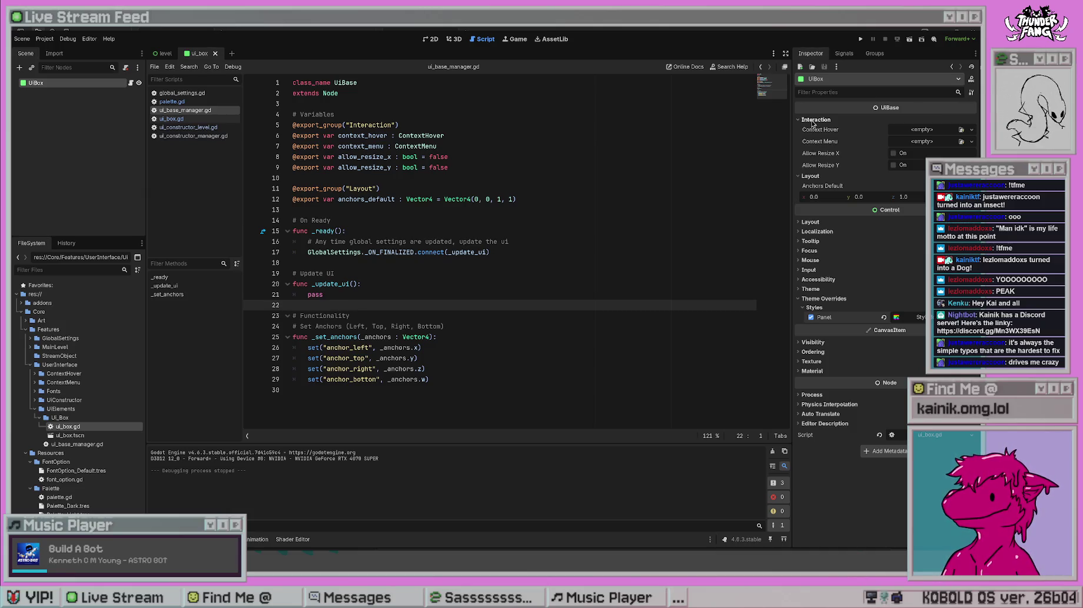
click(815, 120)
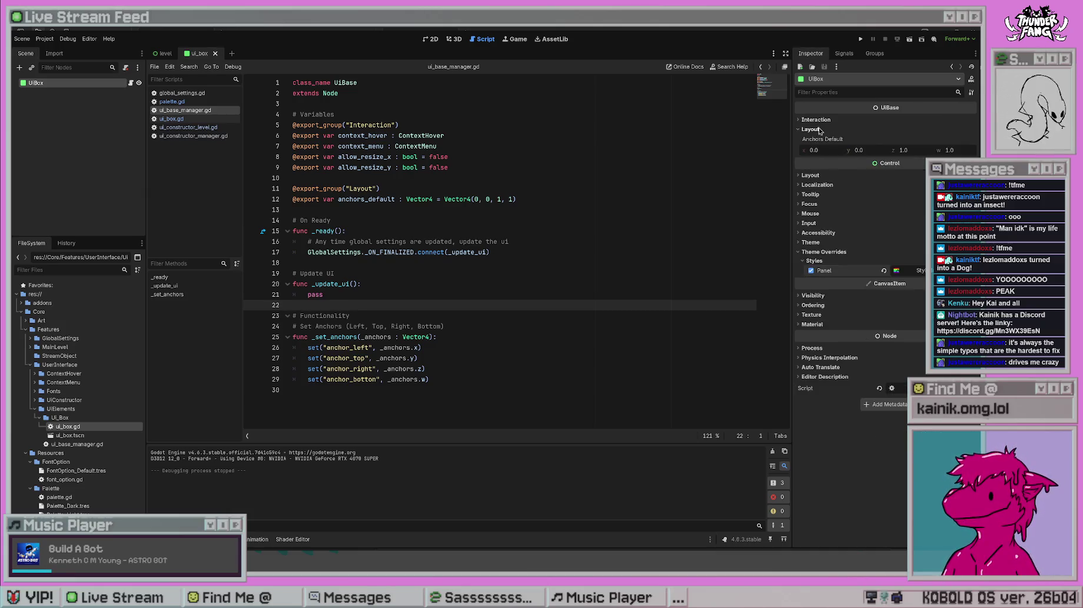
click(816, 120)
click(816, 120)
click(815, 120)
click(816, 120)
click(816, 120)
click(816, 121)
click(815, 130)
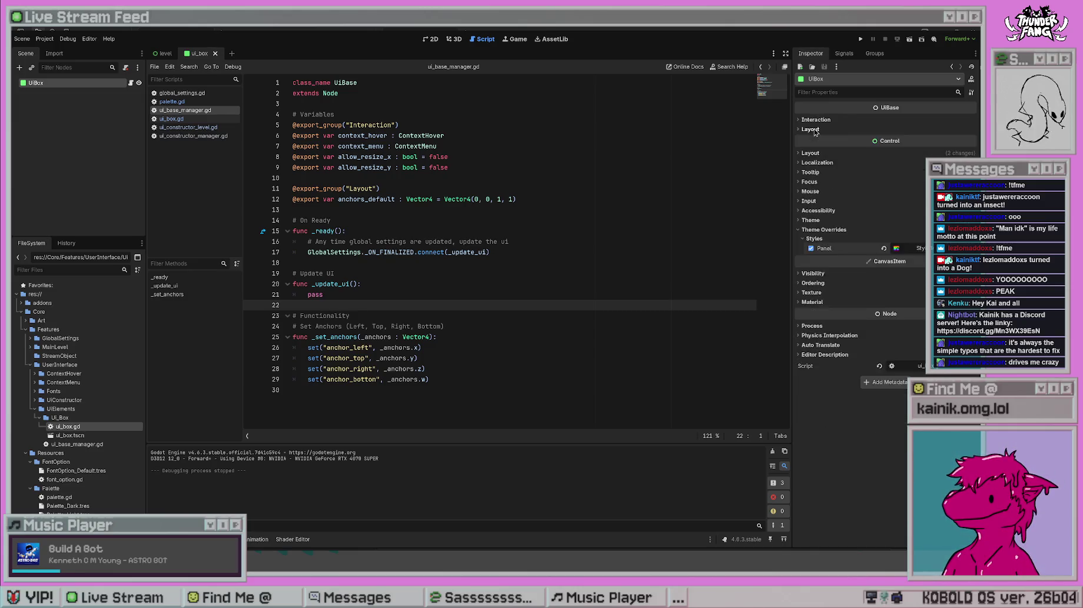
click(815, 130)
click(816, 130)
click(816, 130)
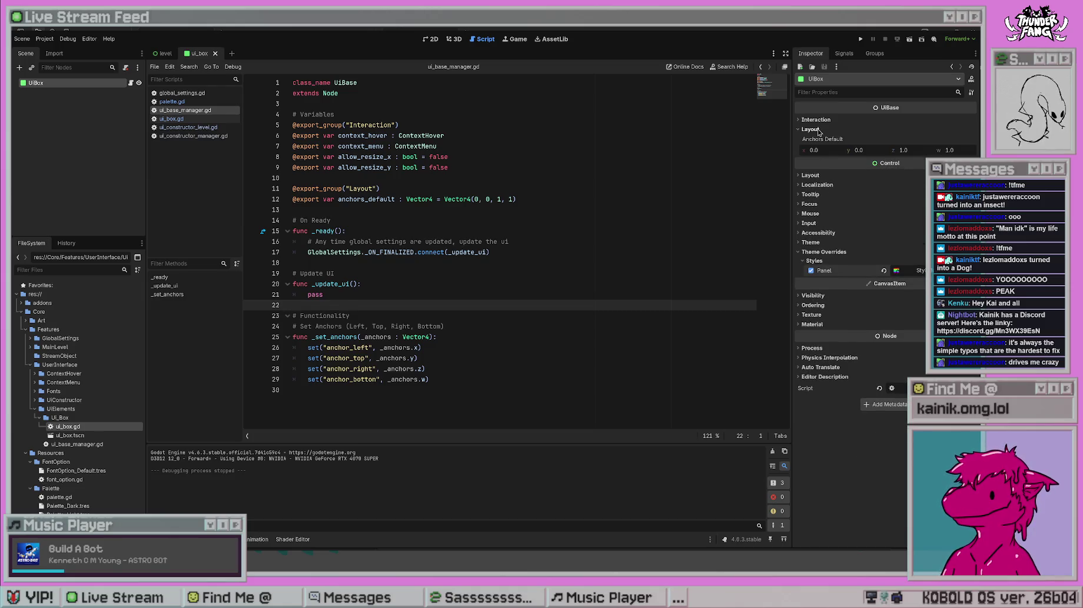
click(816, 130)
click(526, 283)
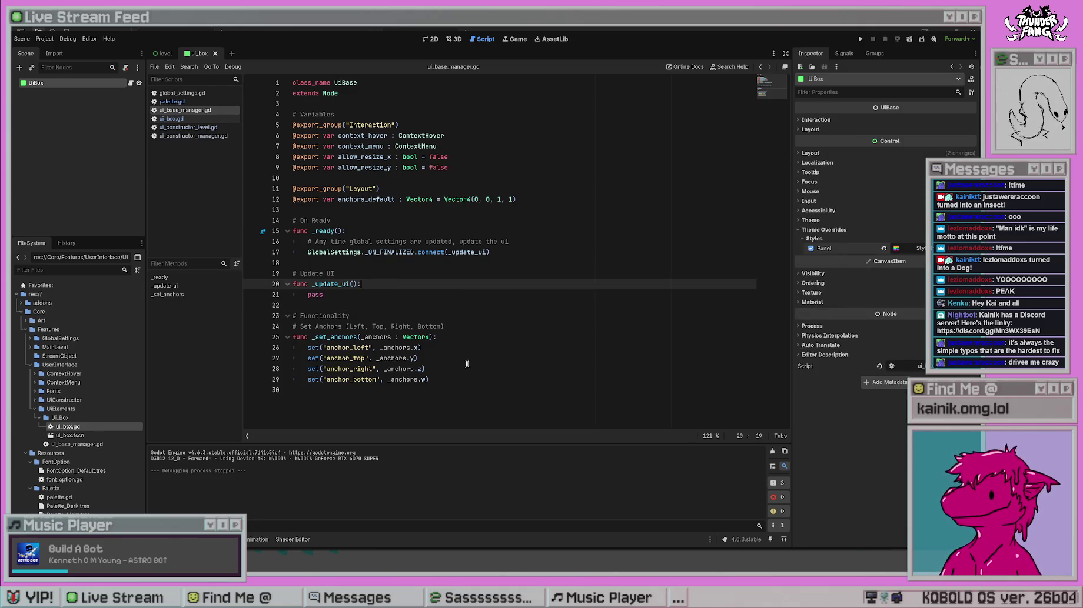
click(478, 259)
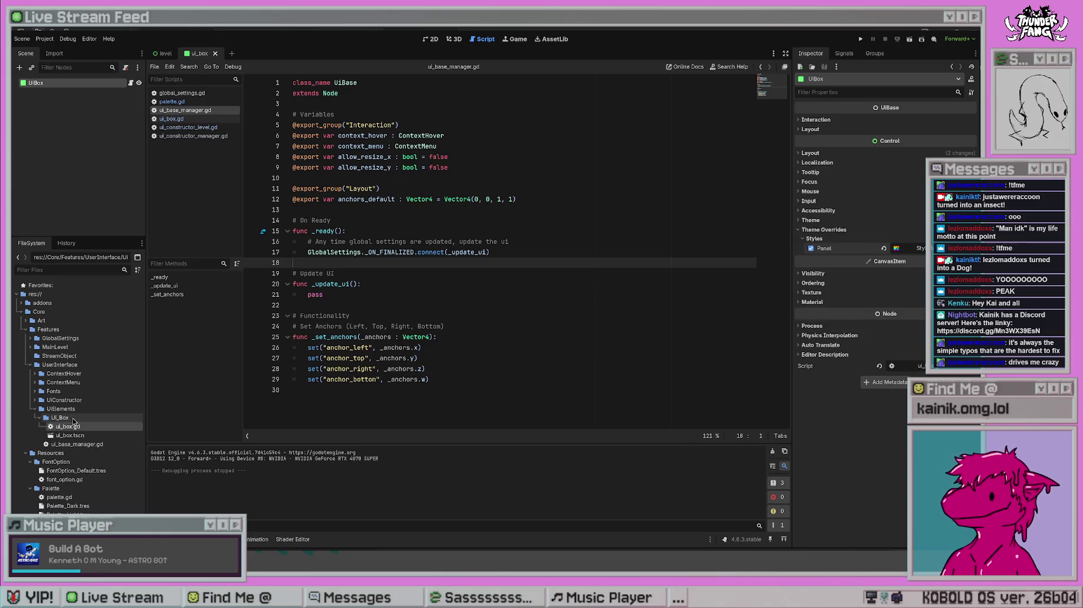
click(67, 410)
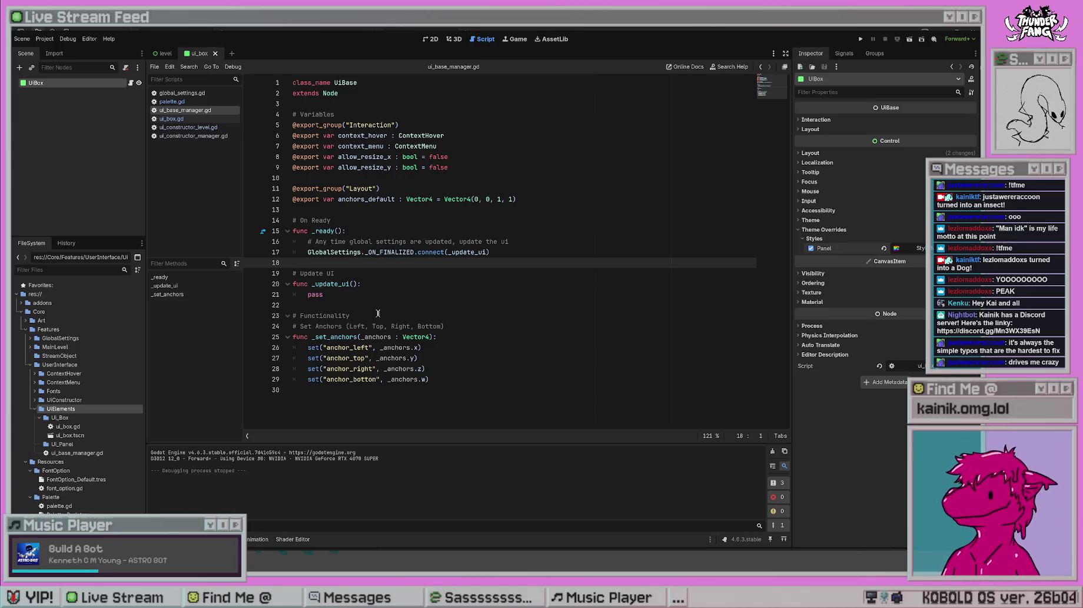
- Confirm the new UI_Panel folder and select the UiPanel root node to view its properties
click(85, 446)
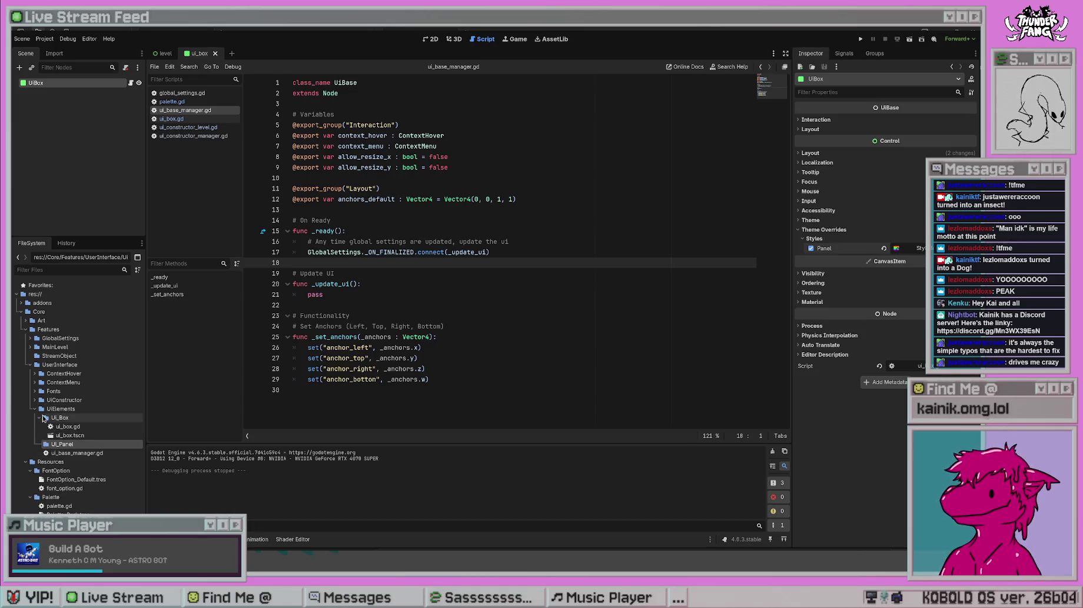
click(39, 418)
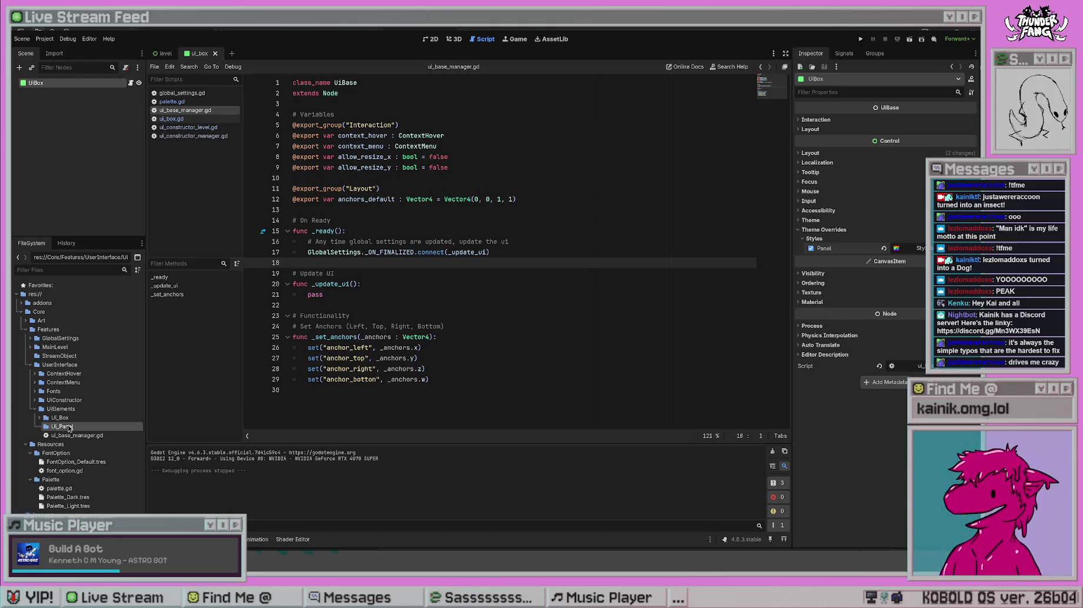
click(39, 419)
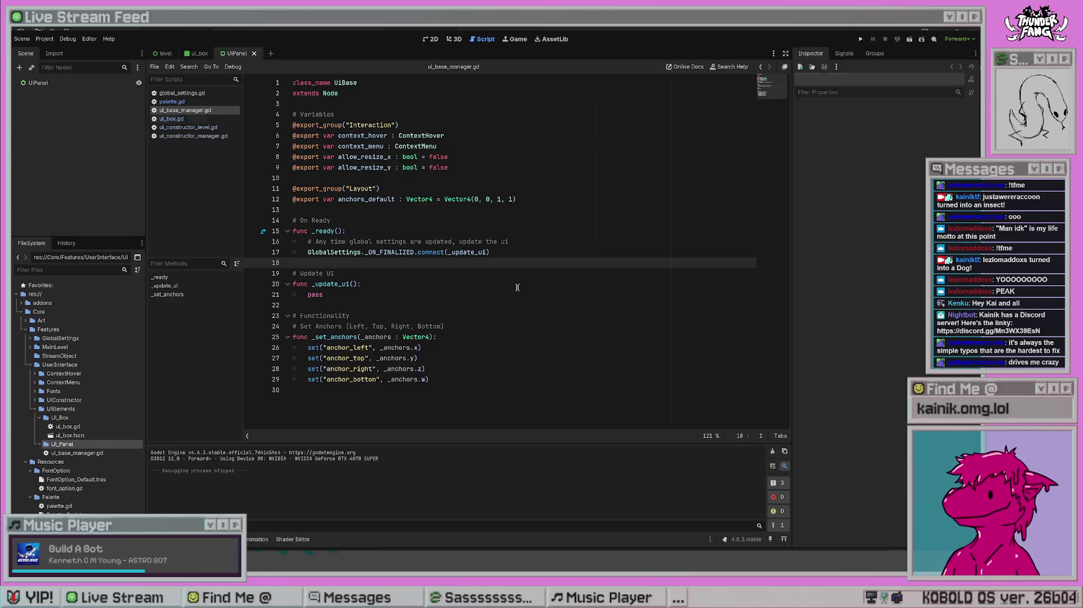
click(106, 82)
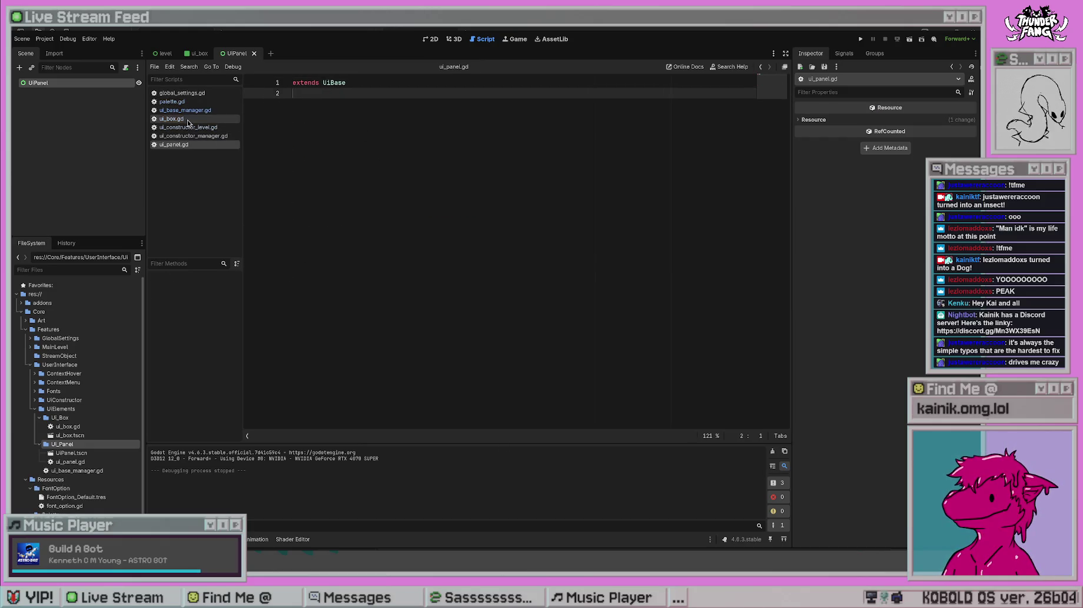
- Add 'class_name UiPanel' above 'extends UiBase' in ui_panel.gd and save it
click(188, 120)
click(190, 144)
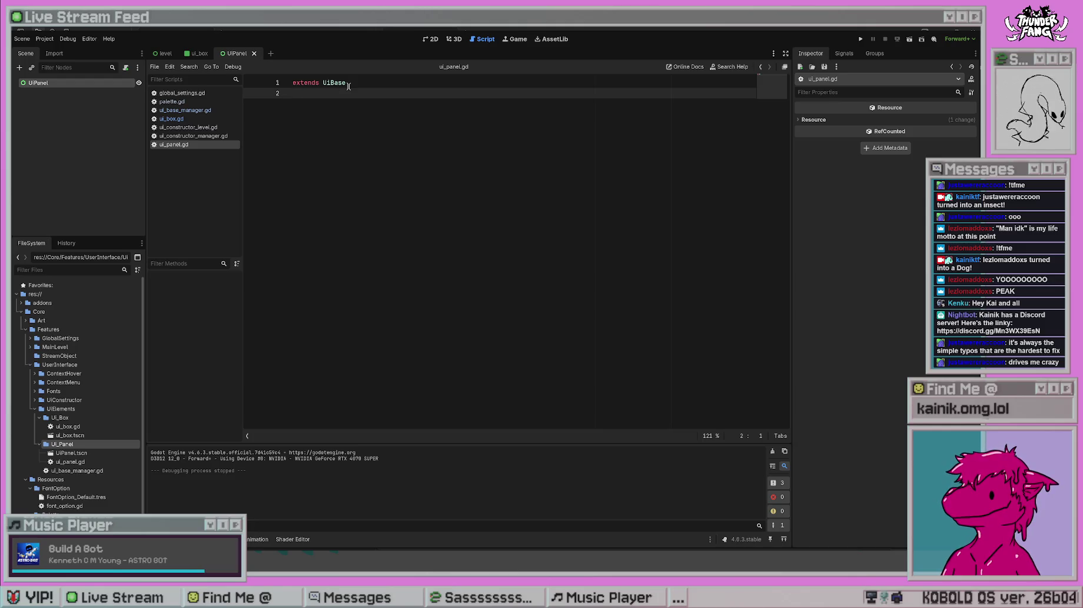
key(Up)
key(Return)
key(Up)
text(class_name)
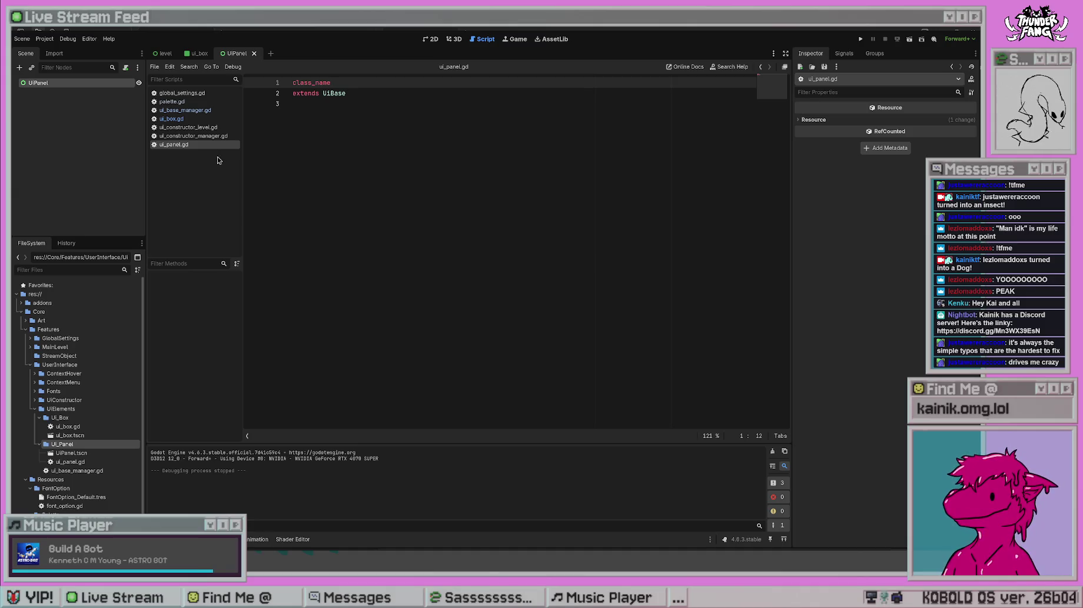
click(209, 119)
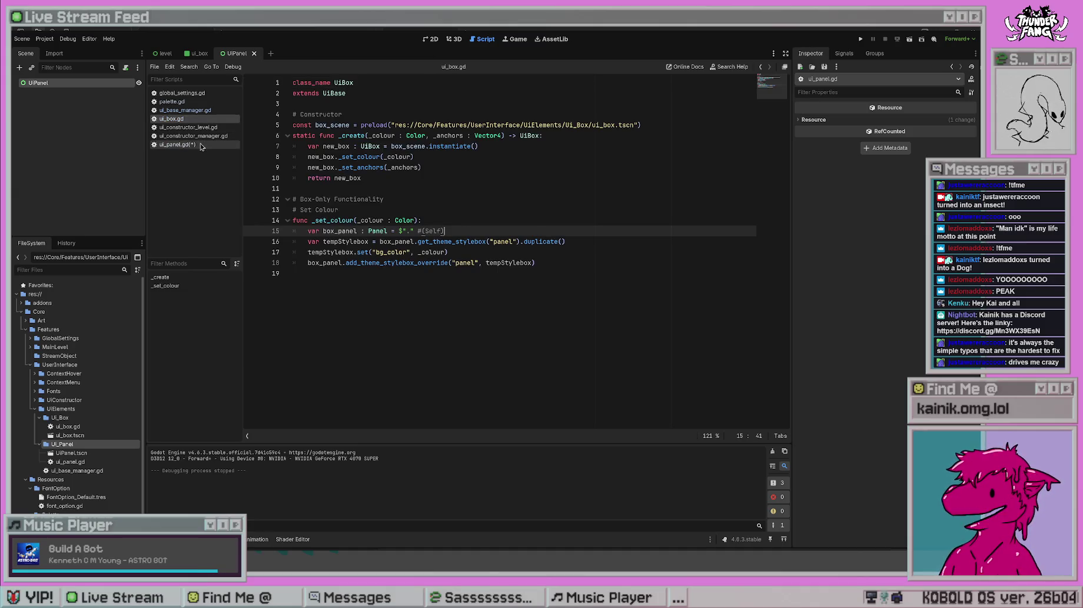
click(201, 146)
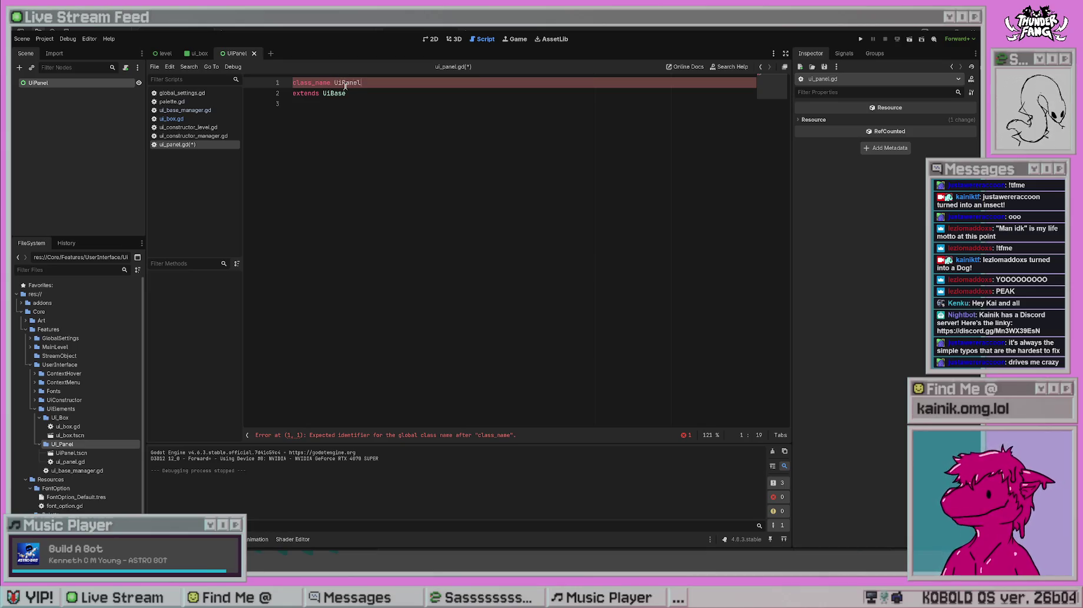
click(348, 103)
key(ctrl+s)
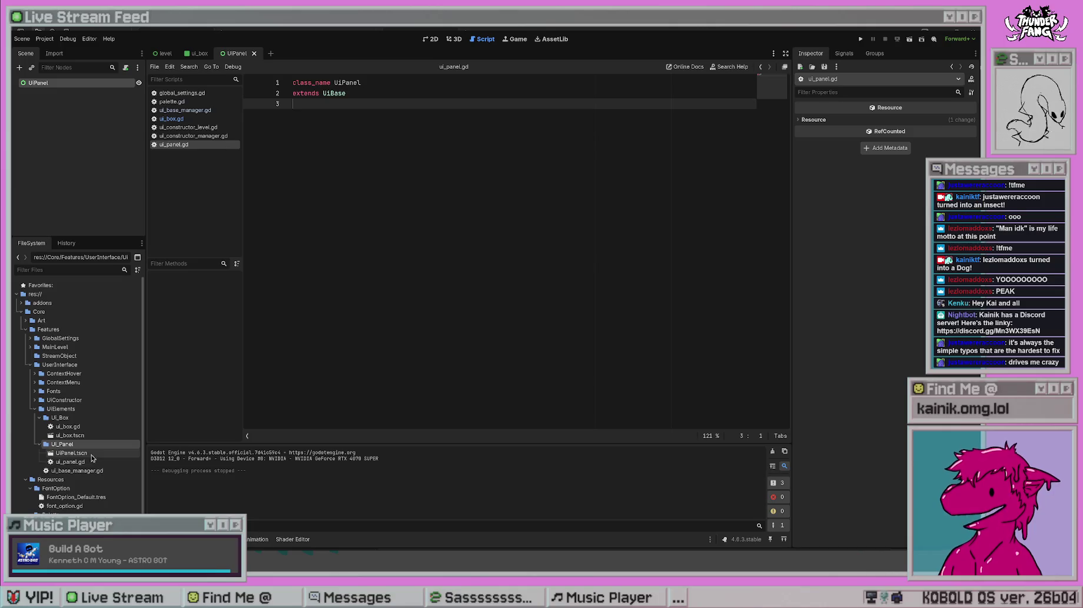
- Rename UIPanel.tscn to ui_panel.tscn and open ui_base_manager.gd
click(91, 455)
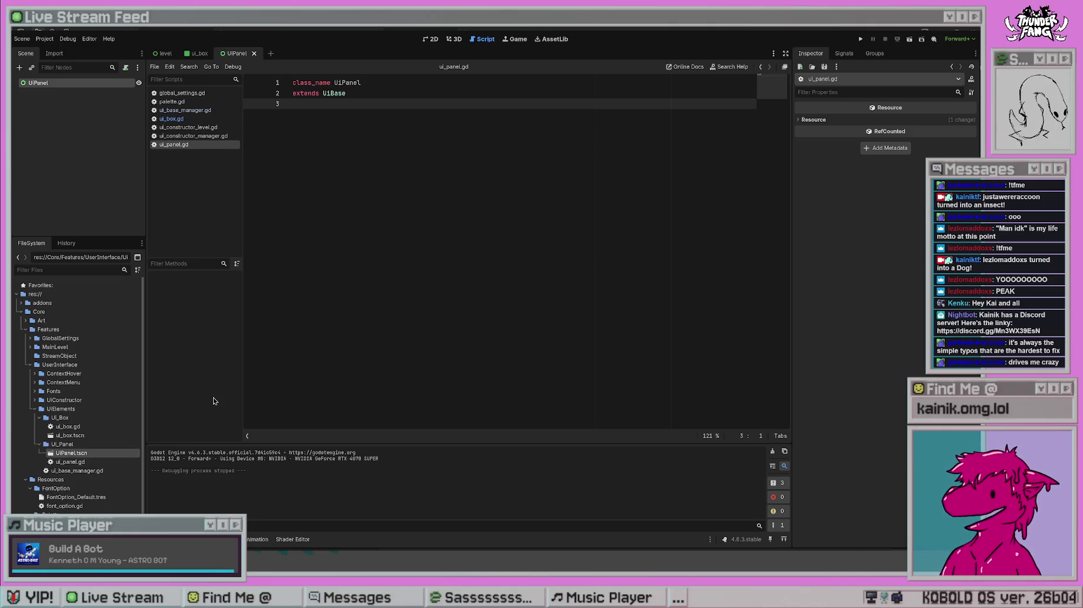
key(F2)
text(ui_panel)
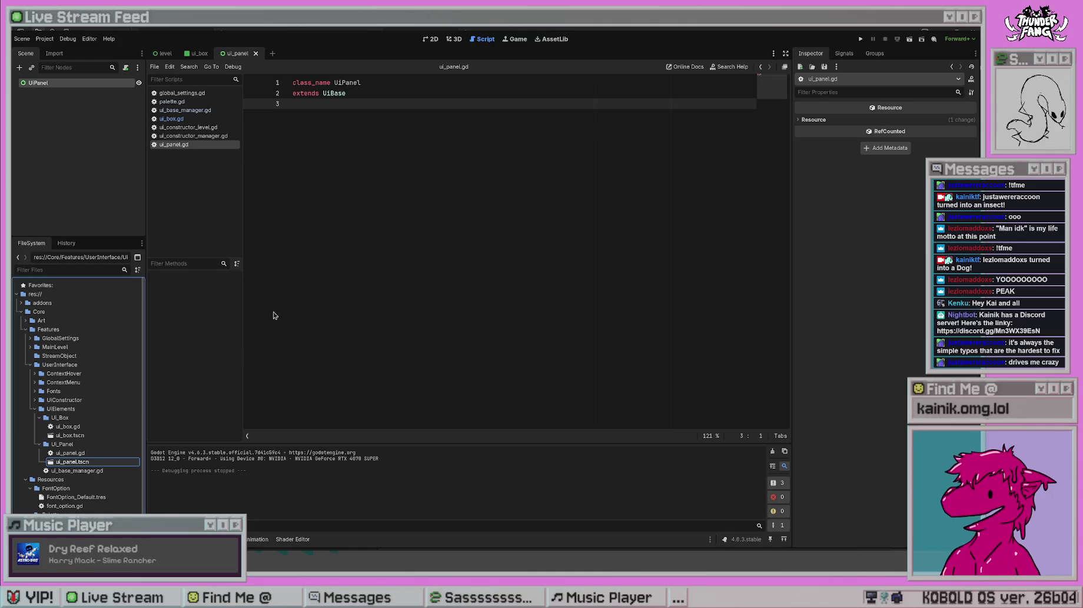
key(Return)
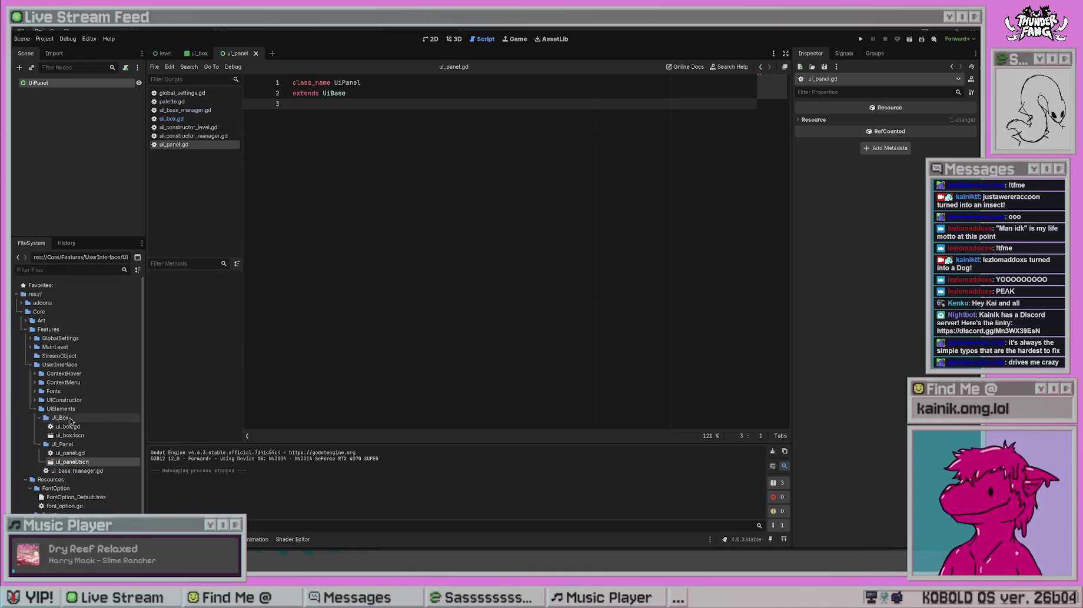
double_click(77, 471)
click(508, 297)
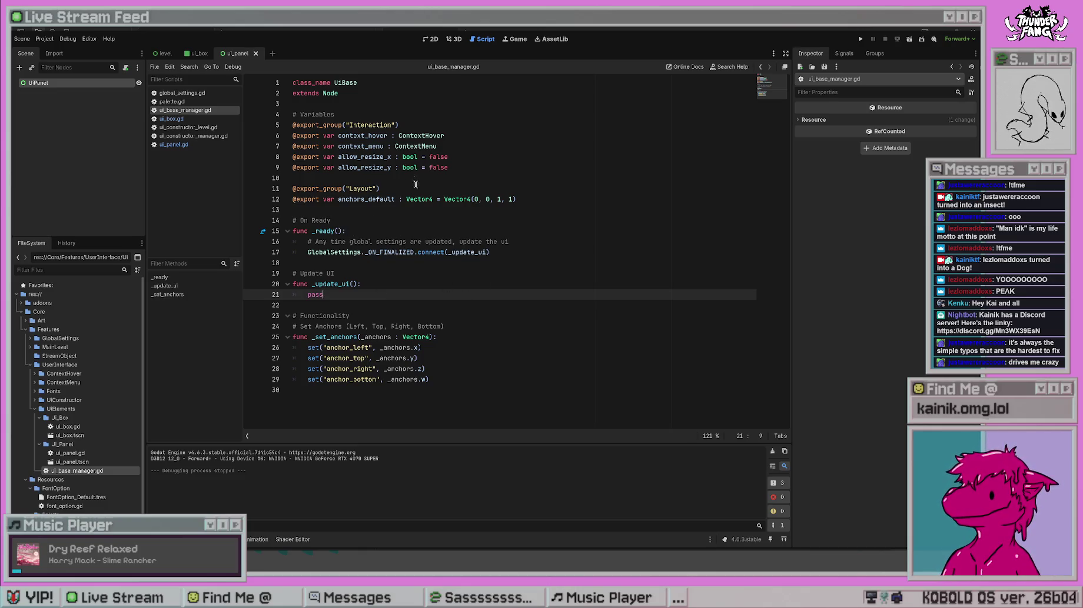
- Switch to ui_constructor_manager.gd and place the caret at the end of the line 16 comment above _add_box
click(195, 127)
click(200, 136)
click(460, 339)
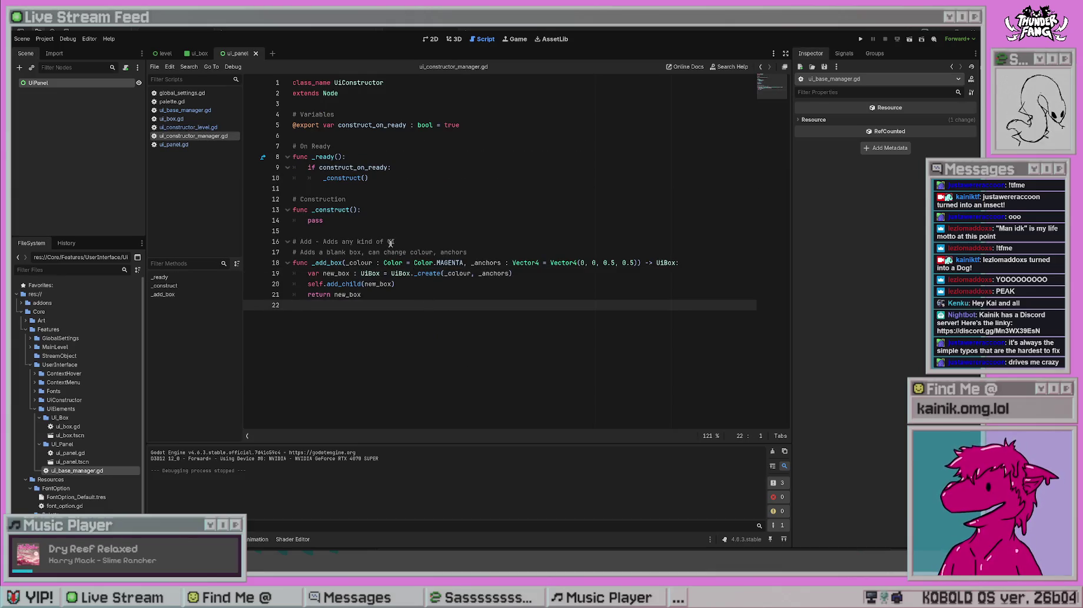
click(414, 242)
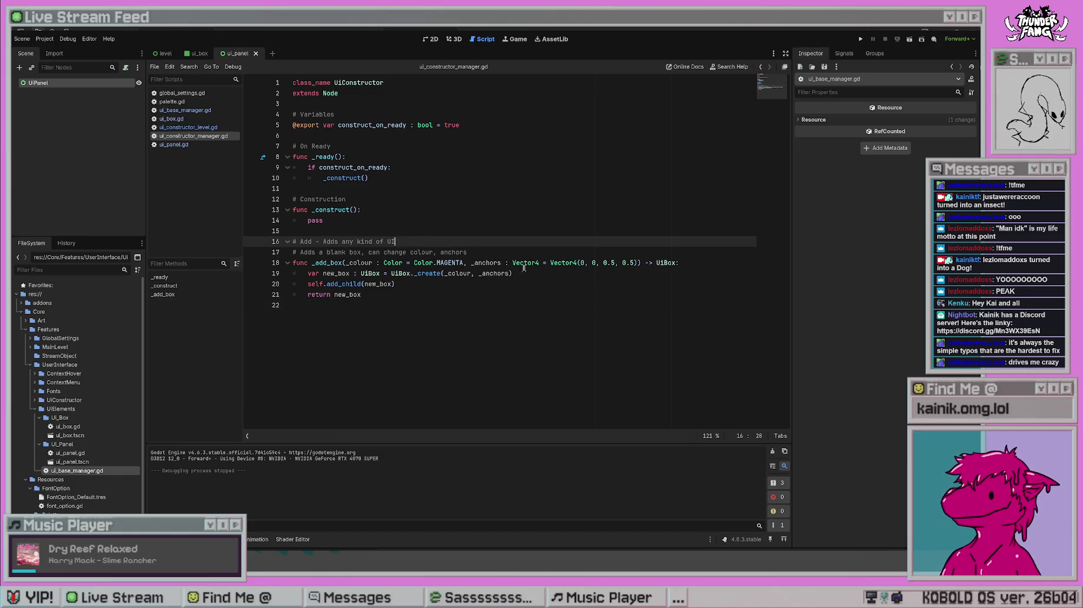
click(427, 359)
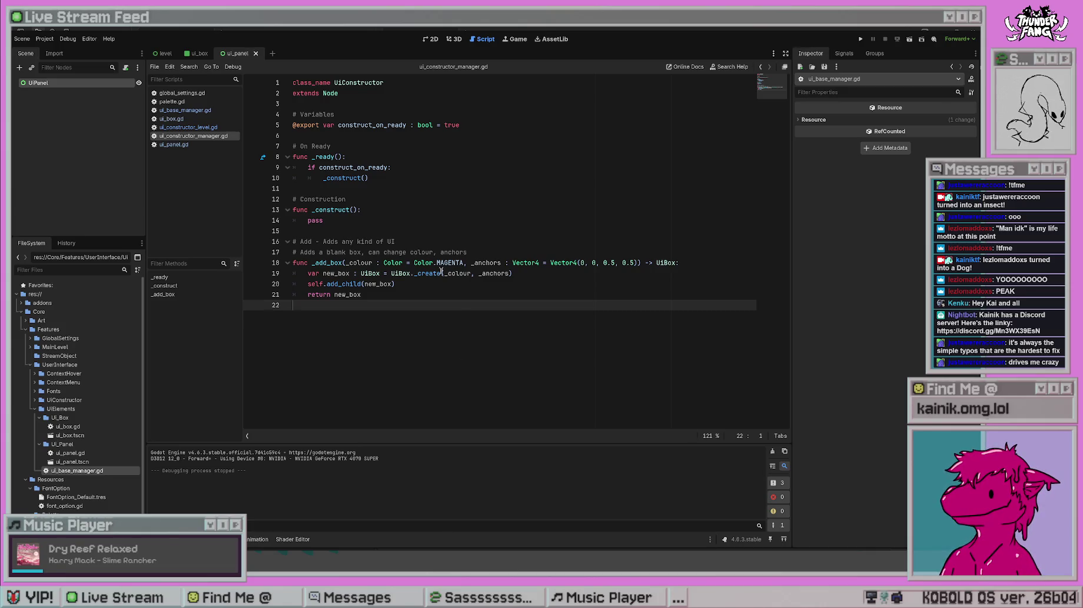
click(434, 243)
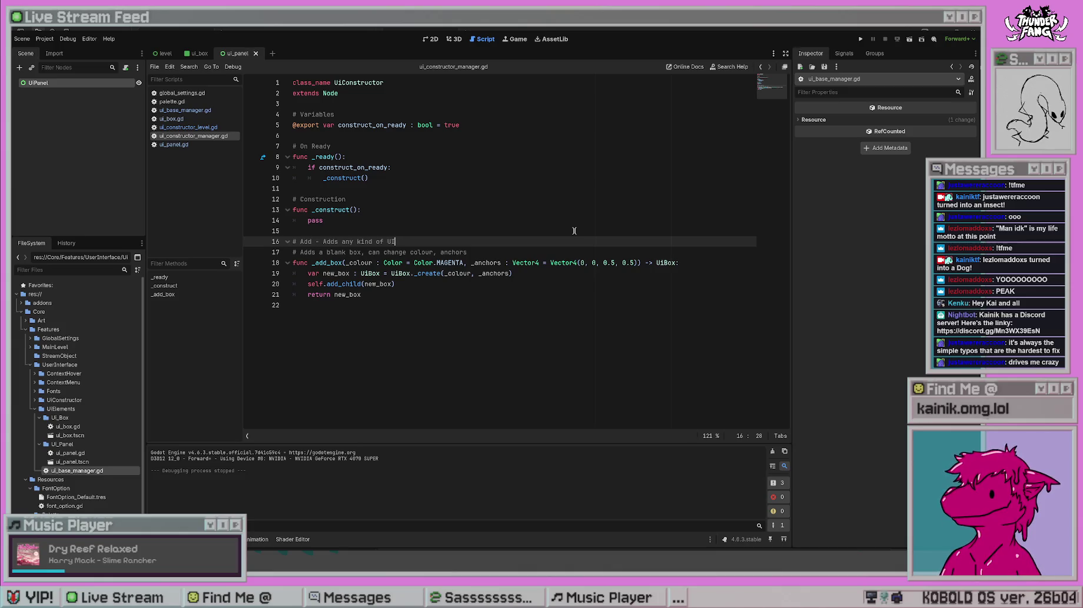
- Reword the end of the line 16 comment above _add_box
key(BackSpace)
key(BackSpace)
key(BackSpace)
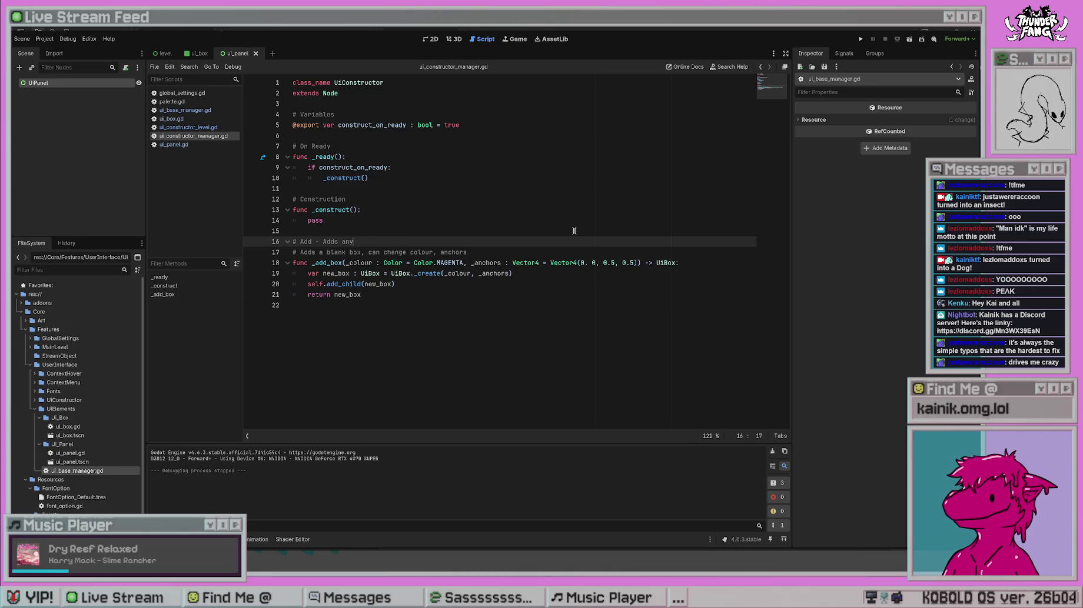
key(BackSpace)
key(BackSpace)
key(BackSpace)
text(# Type of)
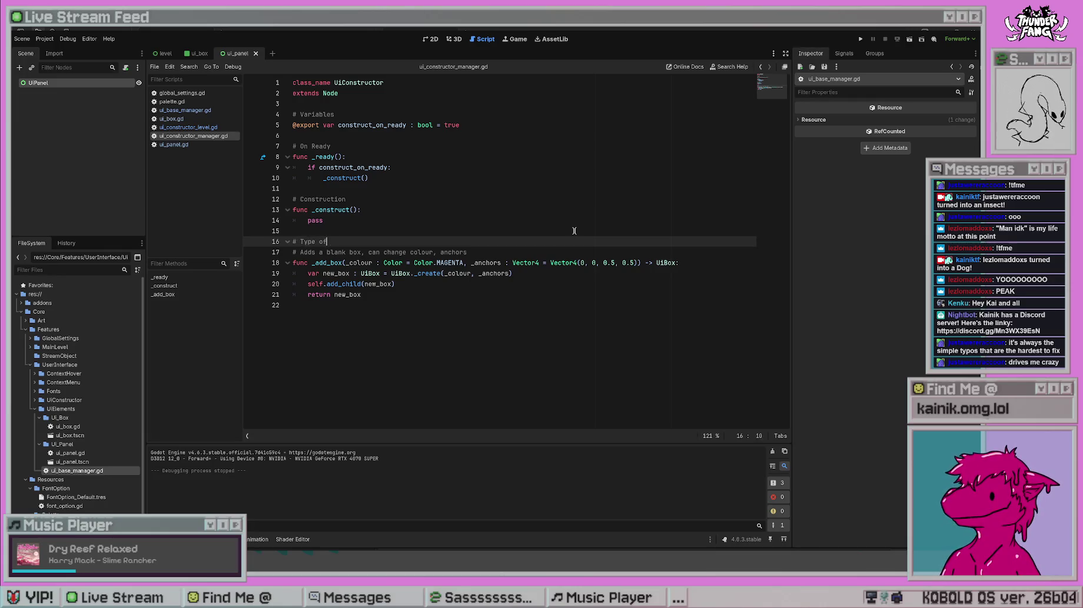
key(BackSpace)
key(BackSpace)
key(BackSpace)
text(s)
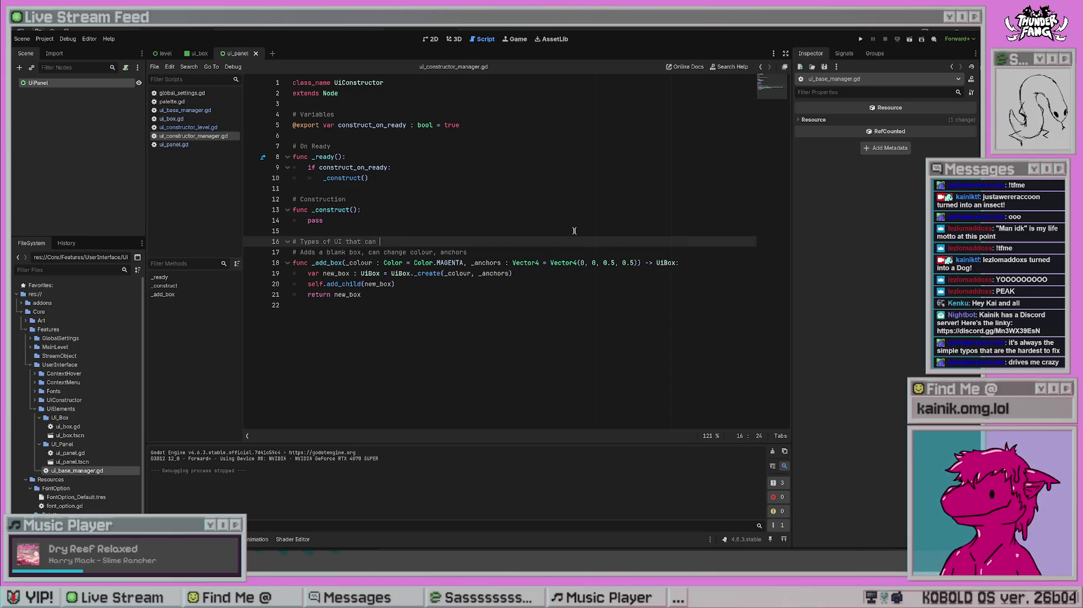
text(ded)
click(571, 233)
click(357, 336)
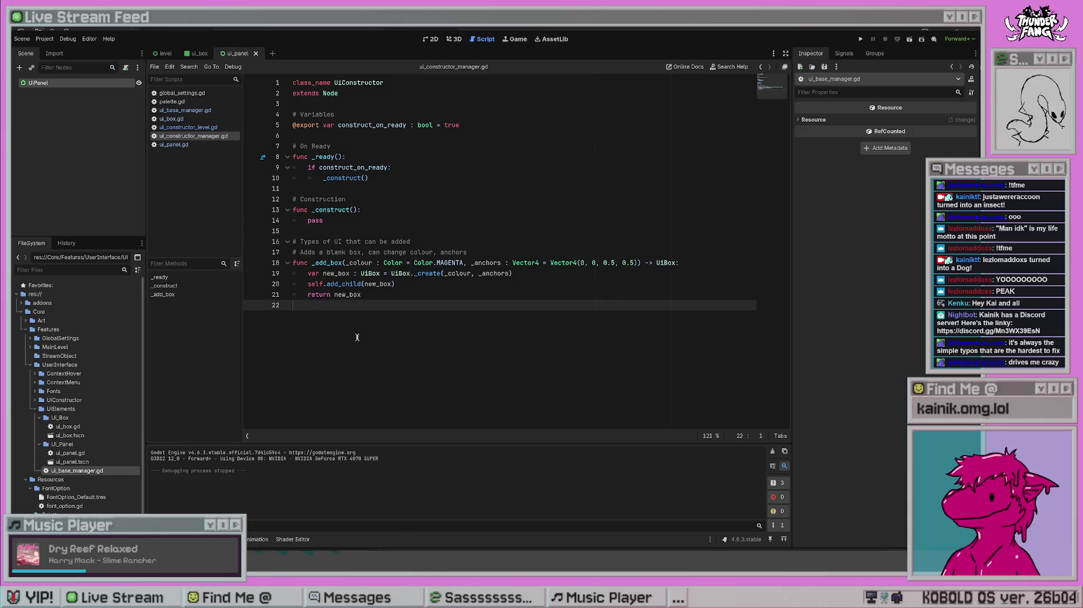
- Remove 'static' from the _add_box declaration, save, and begin an ADD PANEL comment below the function
click(293, 263)
text(static)
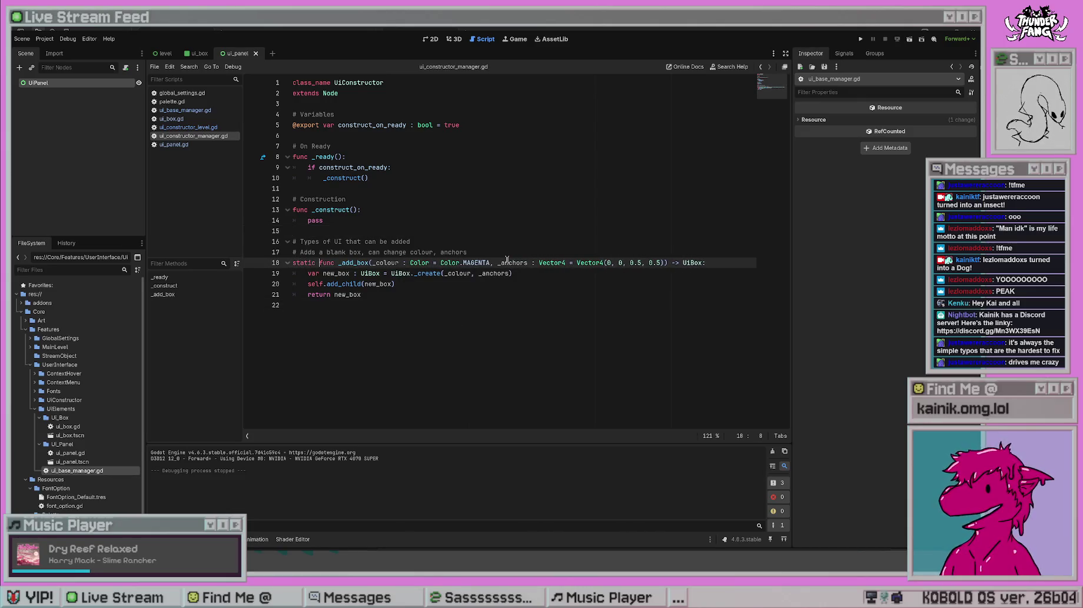
click(435, 365)
key(ctrl+z)
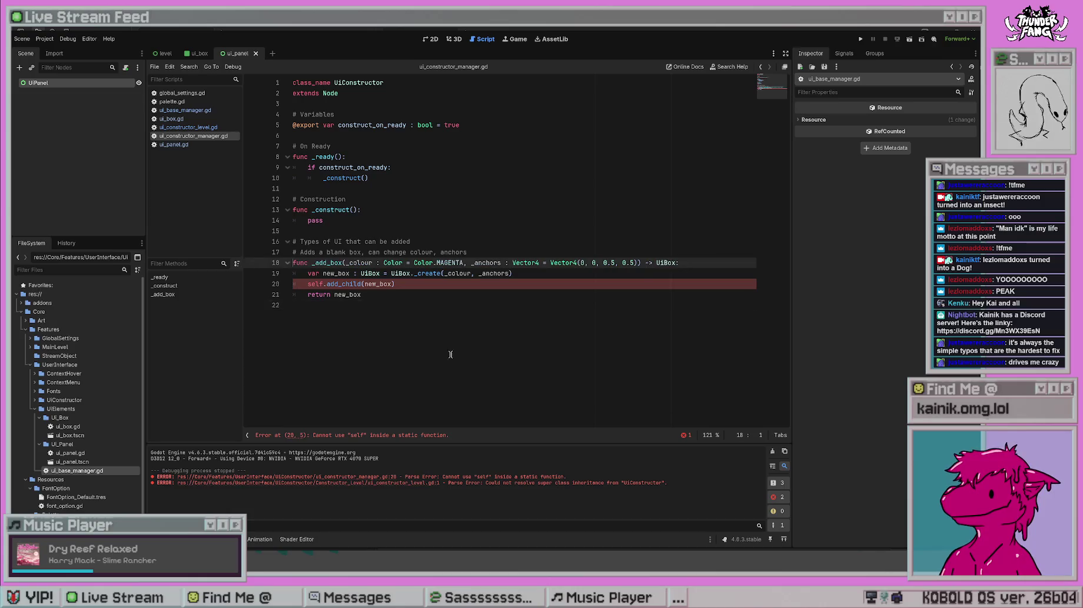
click(449, 355)
key(ctrl+s)
key(Return)
text(# Adds a)
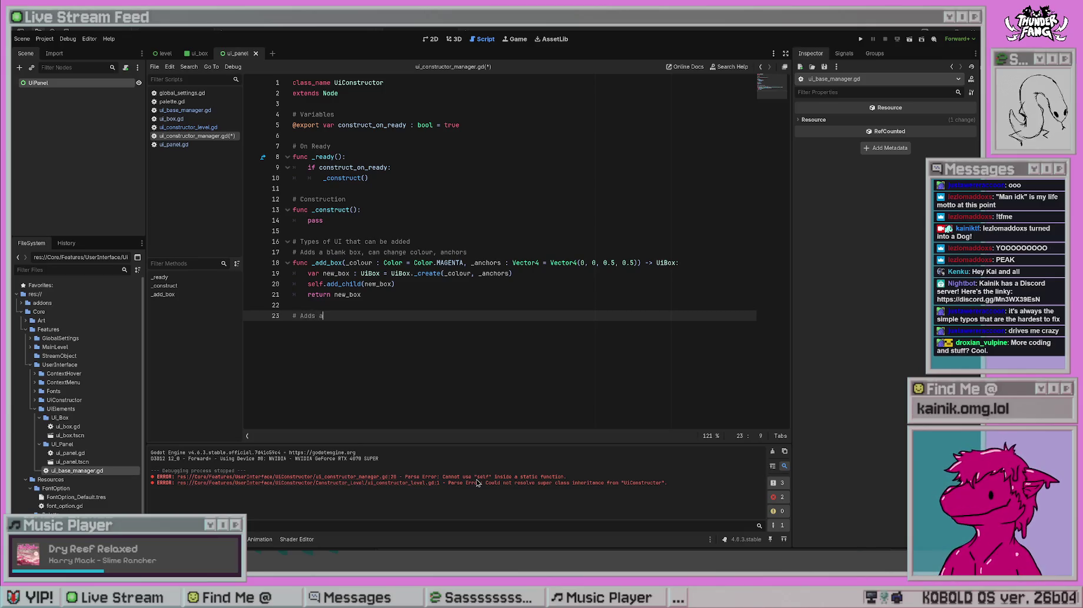
key(BackSpace)
key(BackSpace)
key(BackSpace)
text(DD PANEL)
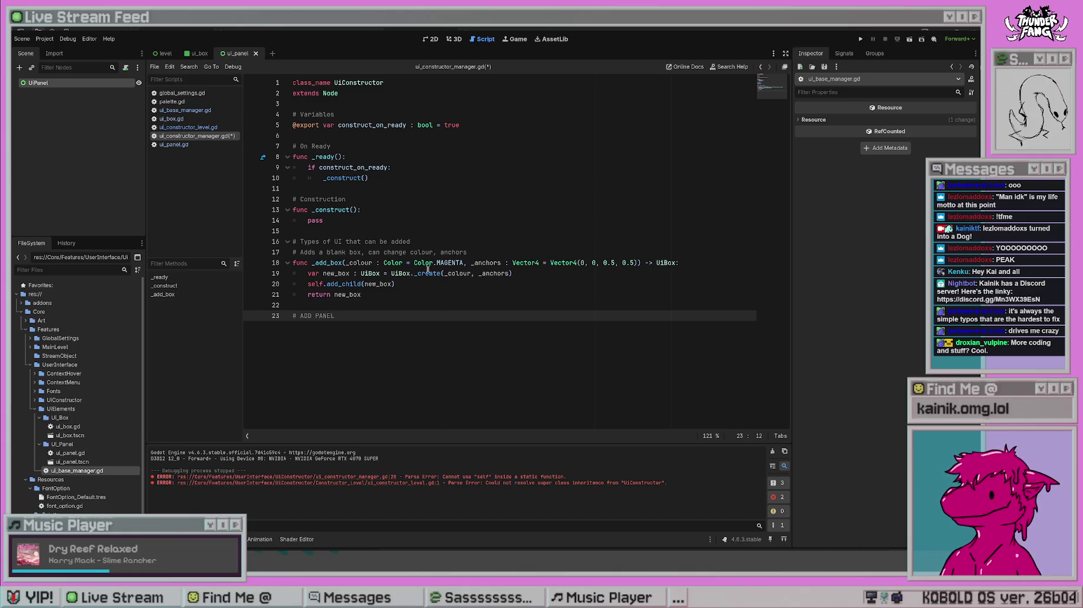
- Merge the two box comments into a single '# ADD BOX - …' line and save
click(429, 245)
key(Return)
key(Return)
text(# ADD)
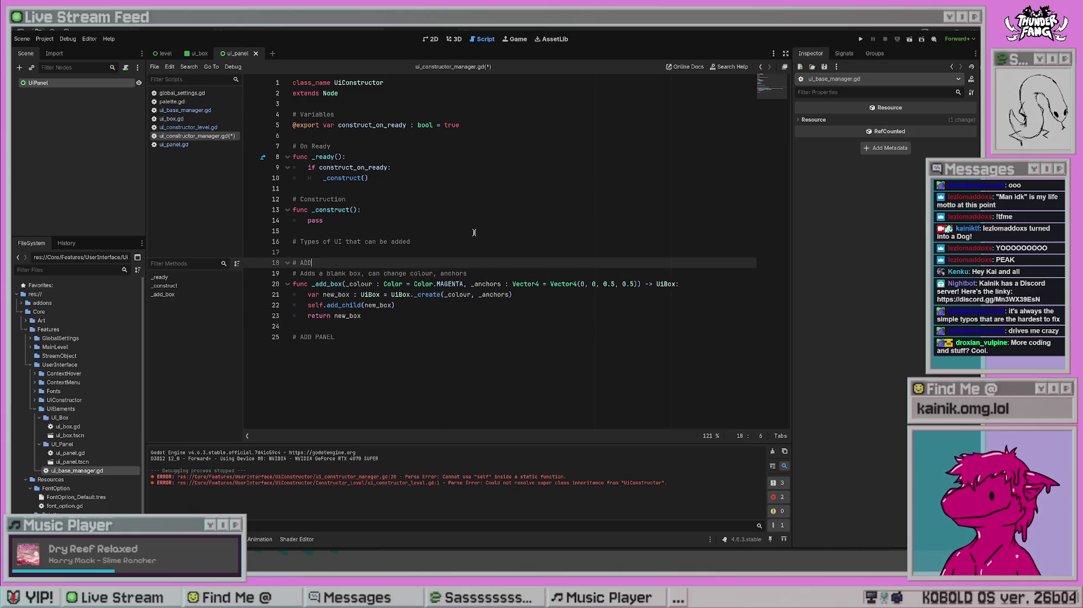
text( BOX)
drag(467, 274, 301, 272)
key(ctrl+x)
click(329, 263)
text(-)
key(ctrl+v)
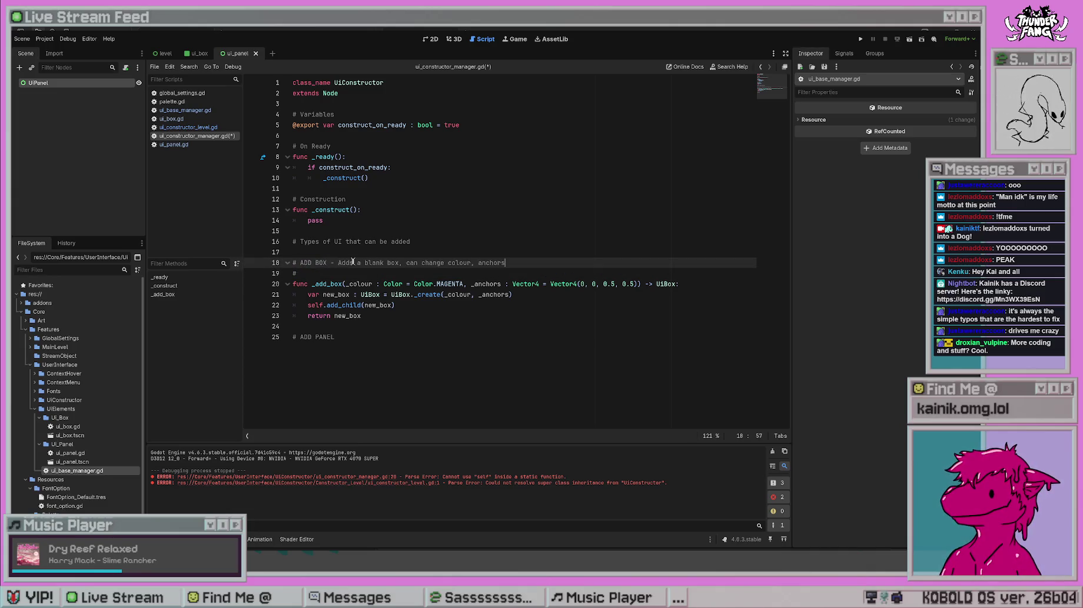
click(359, 275)
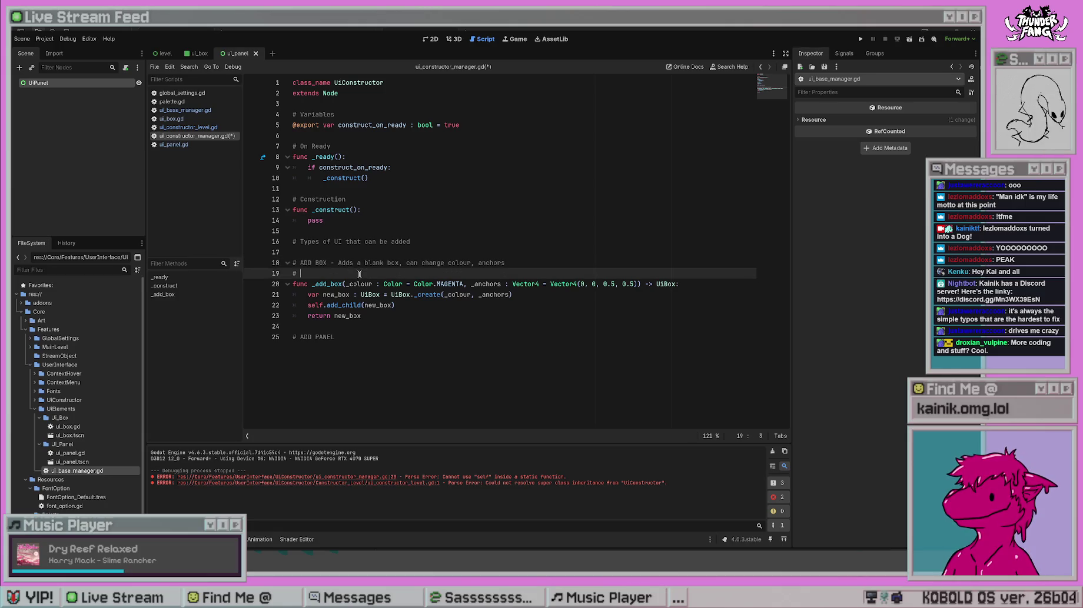
key(BackSpace)
key(BackSpace)
key(BackSpace)
click(369, 366)
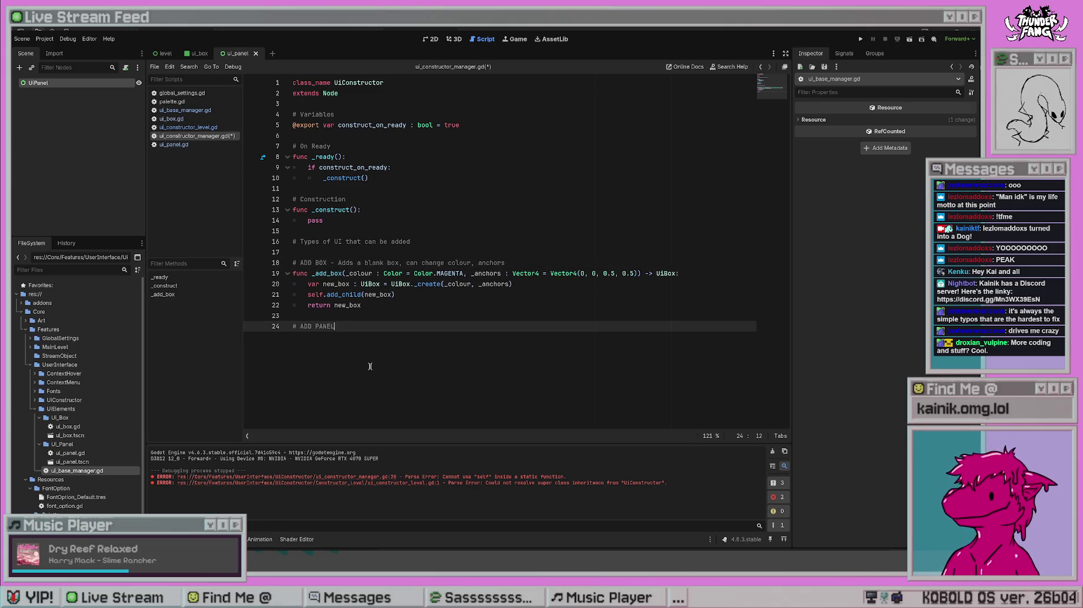
key(ctrl+s)
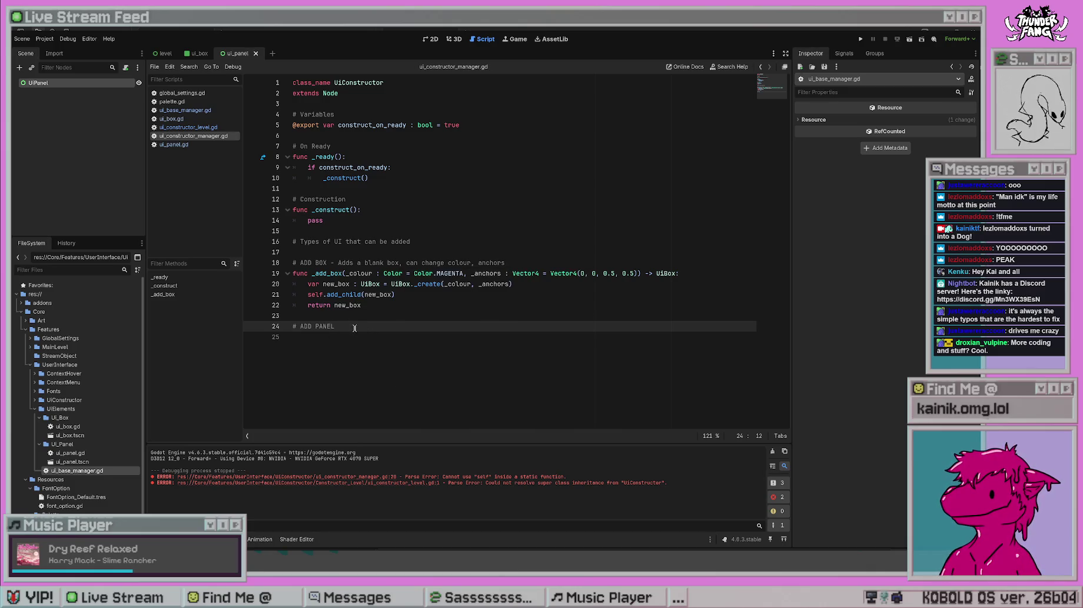
- Move the ADD BOX comment and _add_box function below the ADD PANEL comment
drag(375, 307, 290, 263)
key(BackSpace)
key(Delete)
key(Delete)
key(End)
key(Return)
key(Return)
key(ctrl+v)
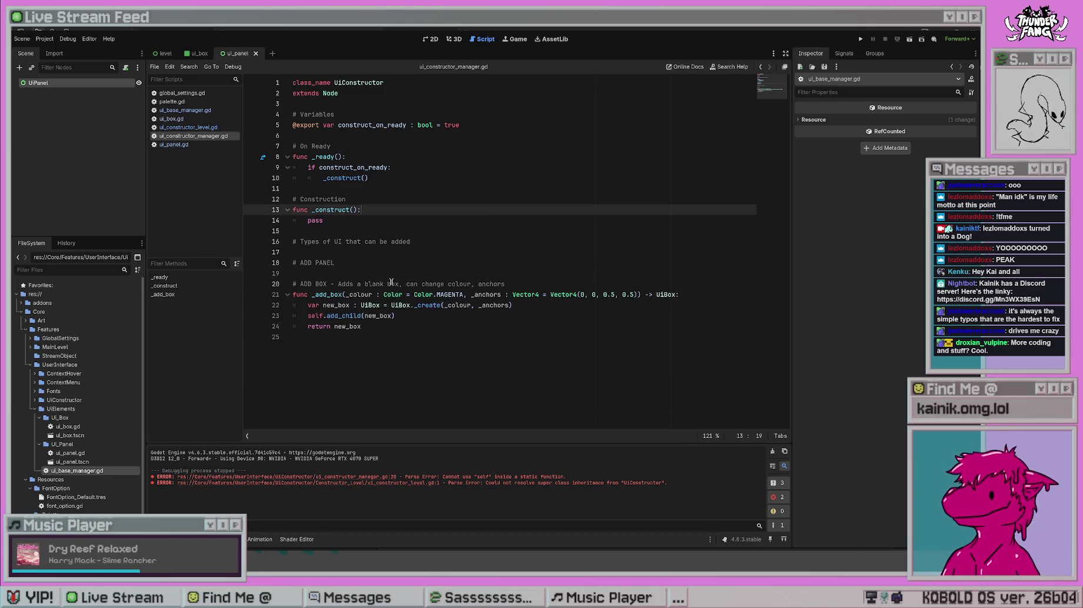
- Finish the comment as 'ADD PANEL - Adds an empty control node for mapping layout', save, and begin _add_panel(_anchors)
click(415, 267)
text(- Adds a)
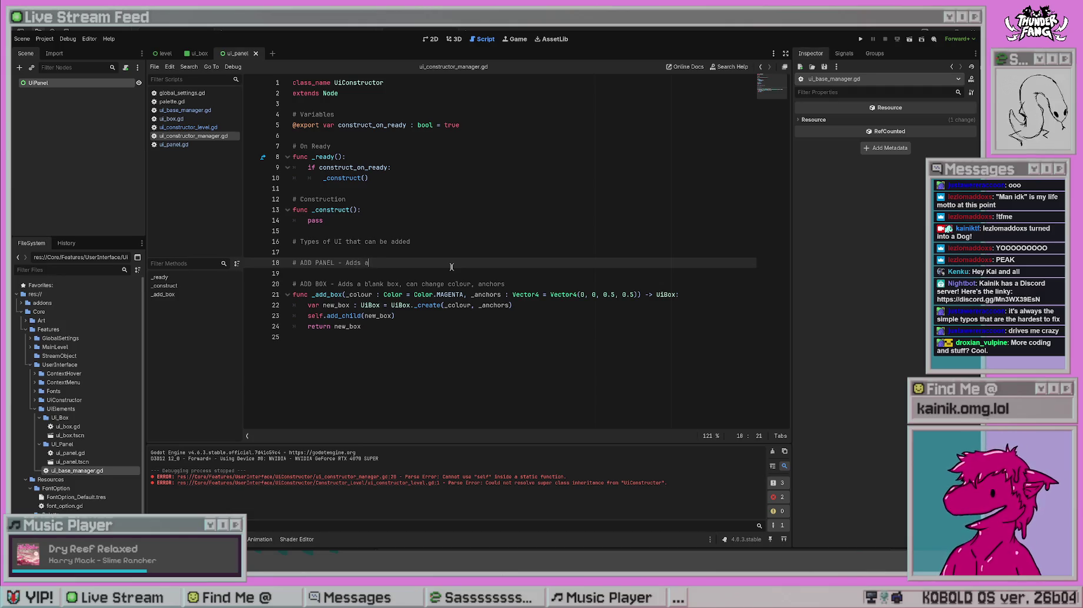
text(n empty control node )
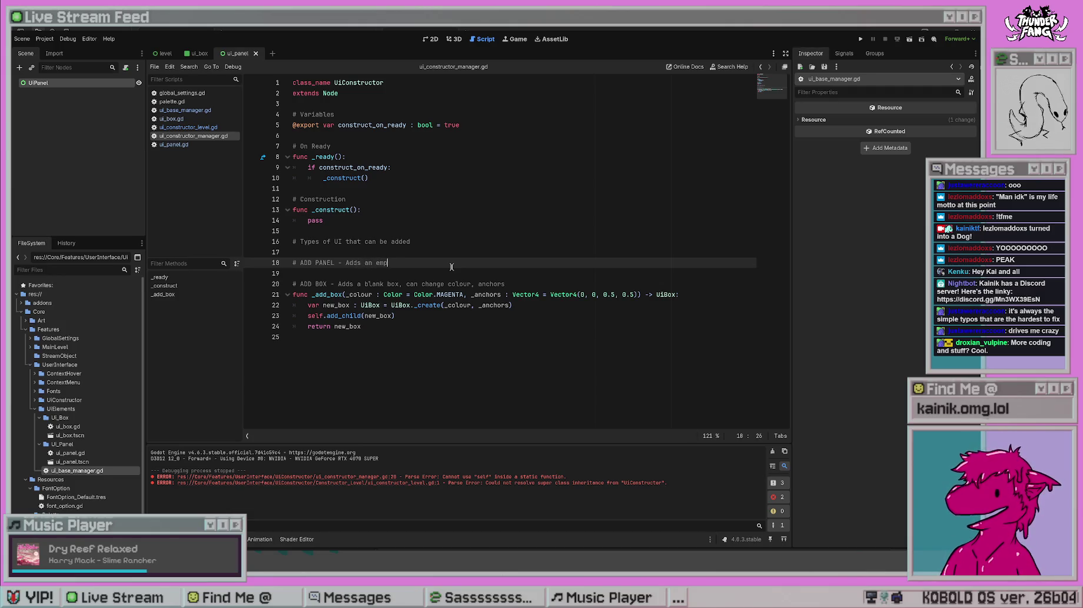
text(with layout)
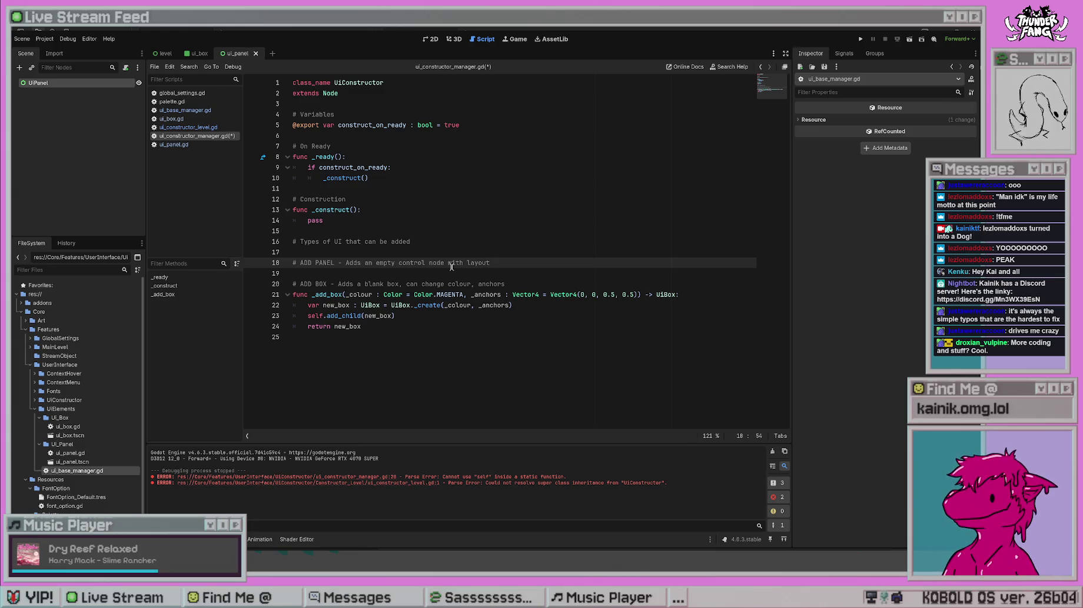
key(BackSpace)
key(BackSpace)
key(BackSpace)
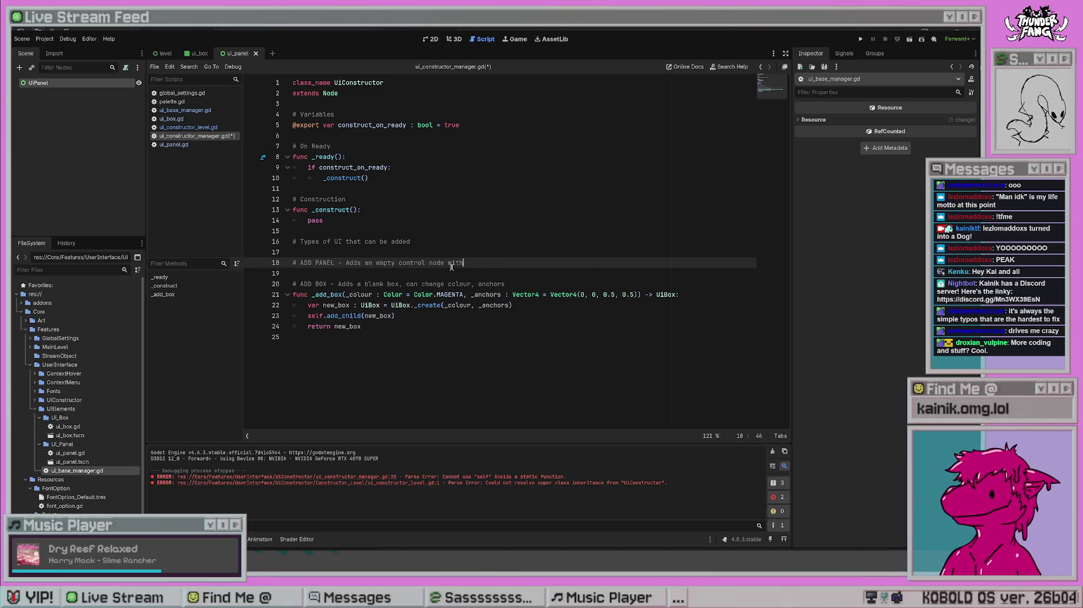
text(forlayout )
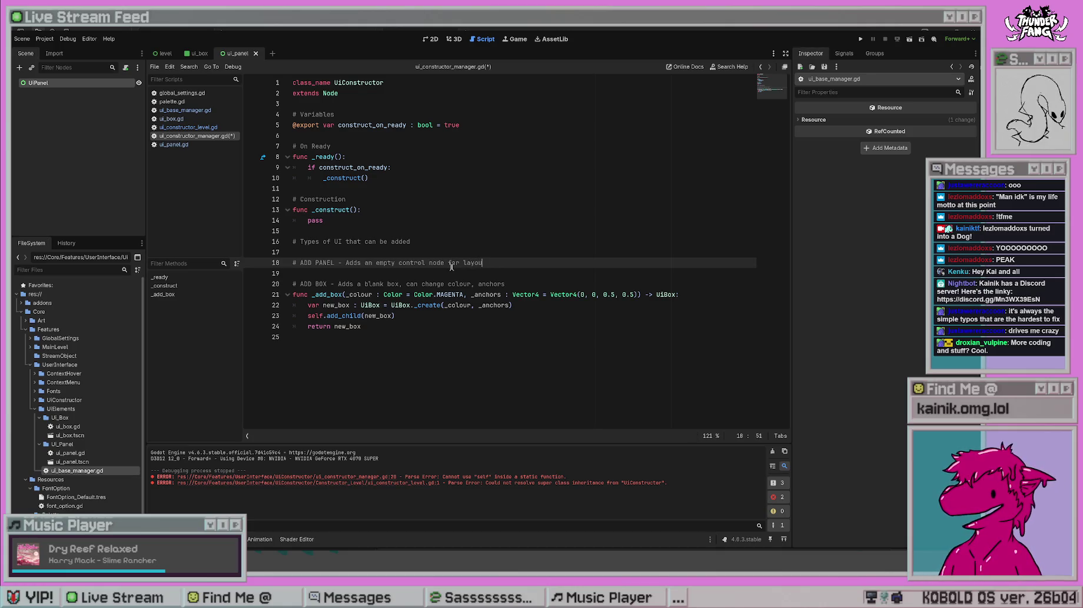
text(mapping)
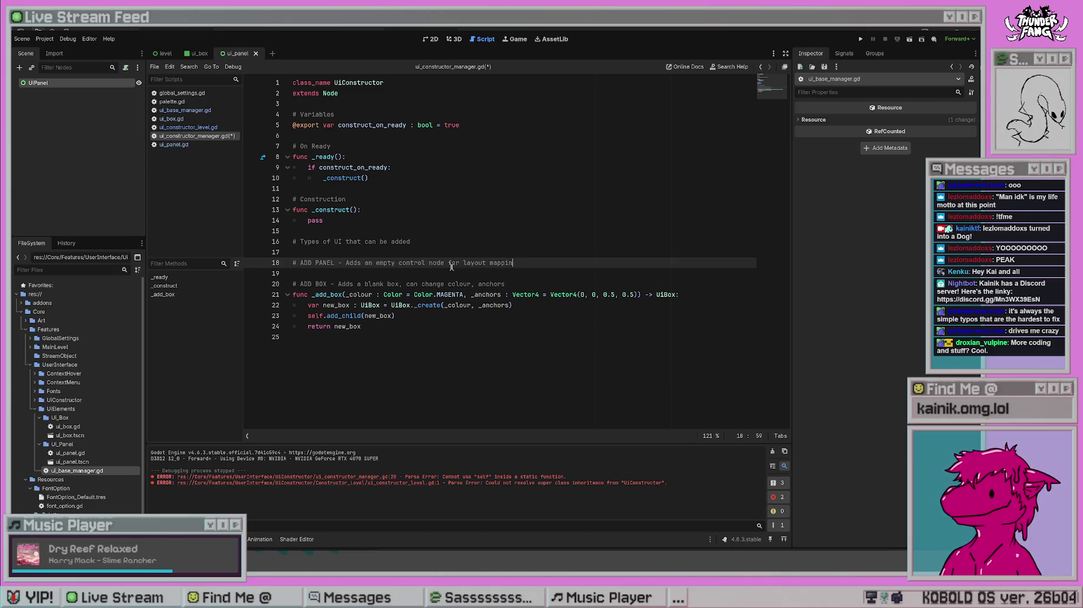
key(BackSpace)
key(BackSpace)
key(BackSpace)
text(mappi)
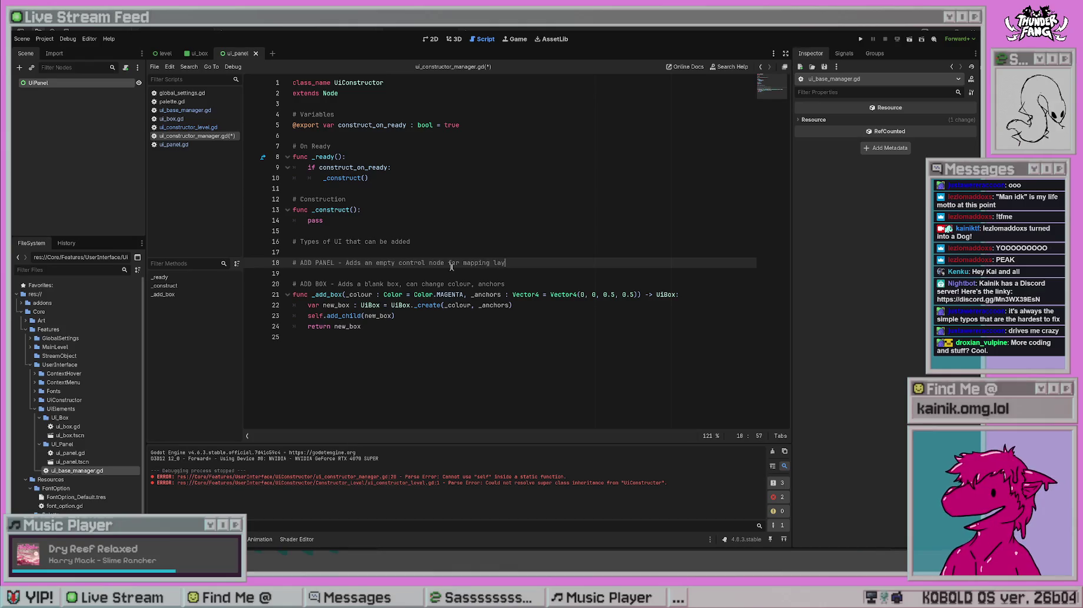
key(BackSpace)
text(out)
key(Return)
key(ctrl+s)
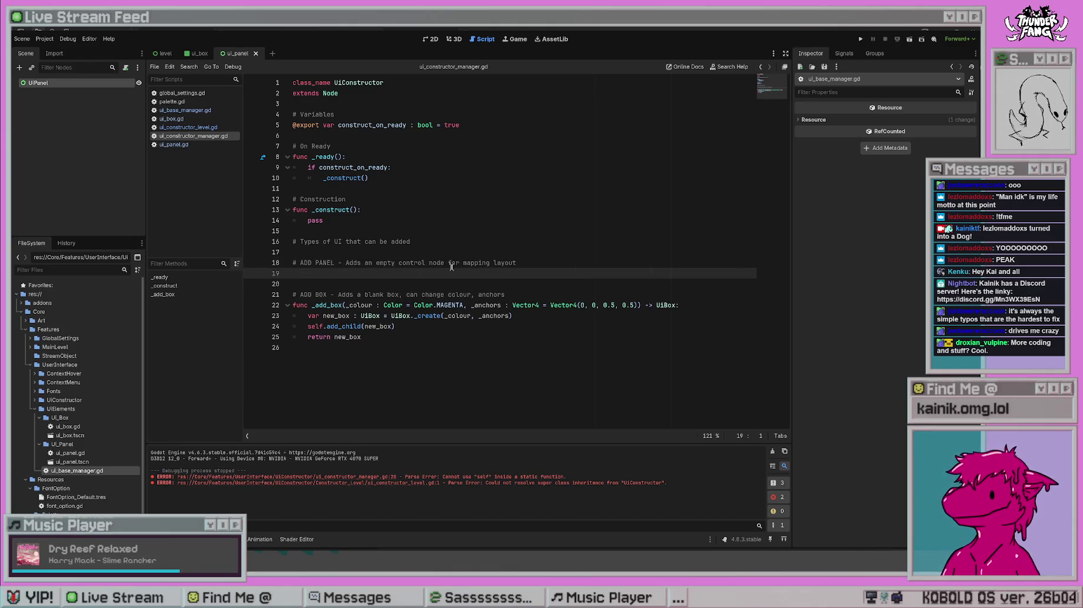
text(func )
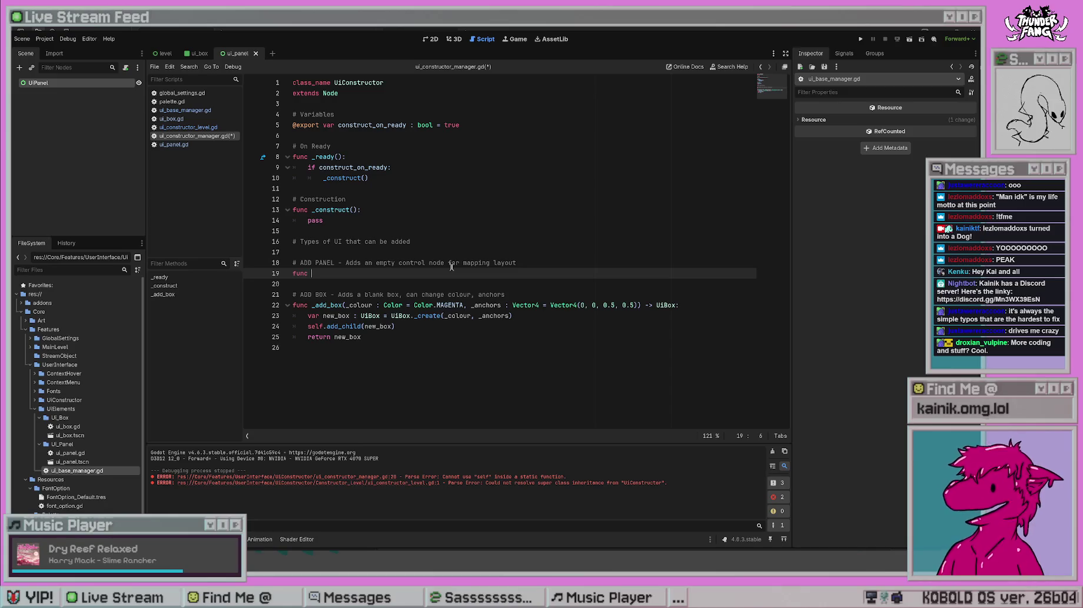
text(_add_panel(_))
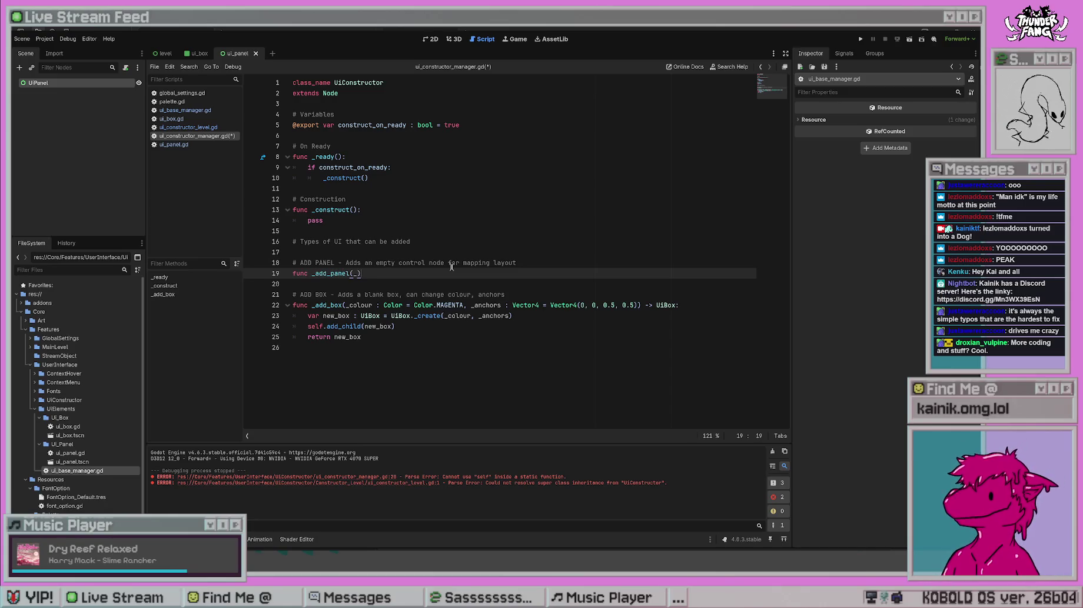
text(anchors :)
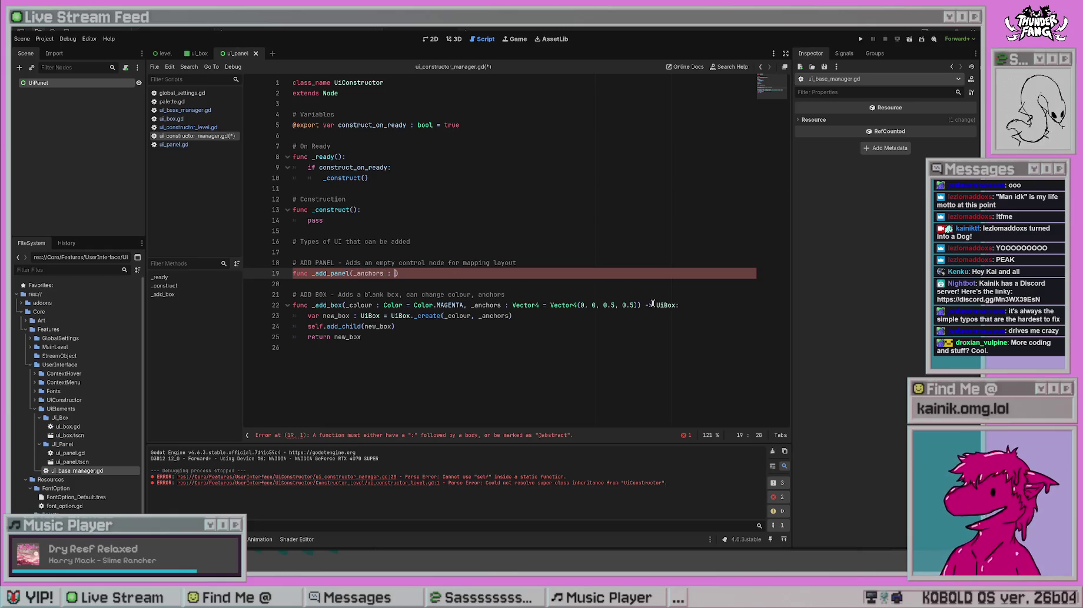
- Copy _add_box's anchors parameter into _add_panel, set its third value to 1, 1, and return type UiPanel
drag(636, 305, 470, 306)
key(ctrl+c)
drag(396, 274, 354, 274)
key(ctrl+v)
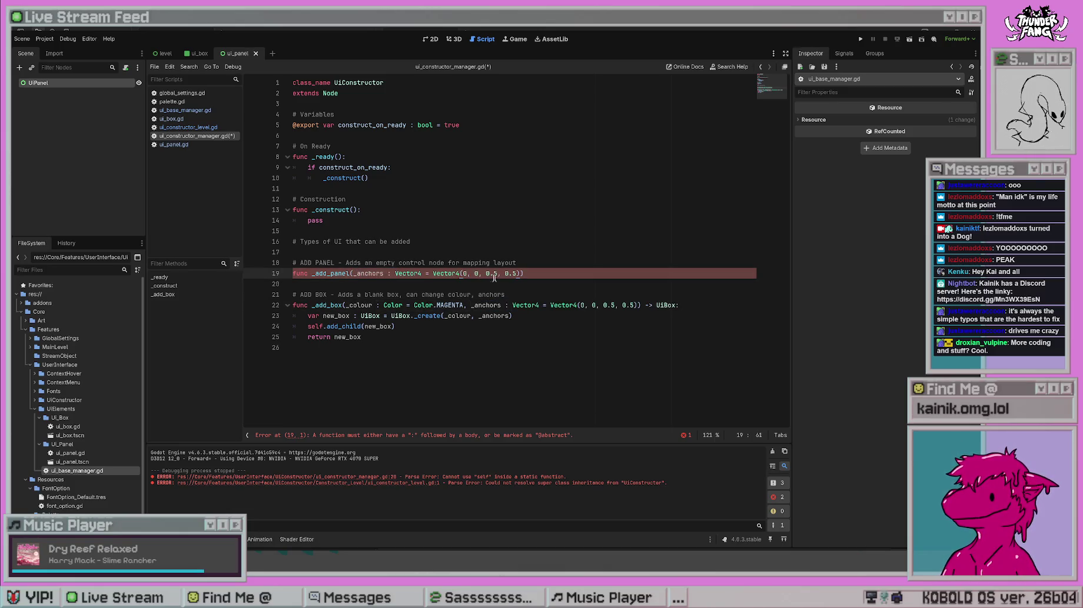
mouse_move(493, 273)
mouse_down()
mouse_move(484, 273)
mouse_move(496, 273)
mouse_up()
text(1, 1)
click(540, 270)
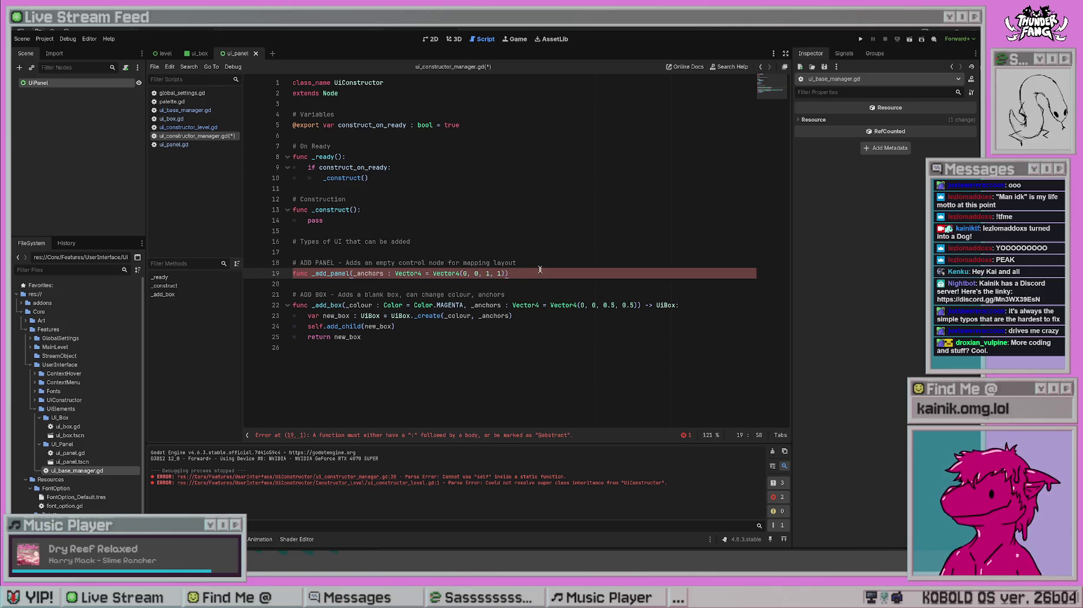
text( -> UiP)
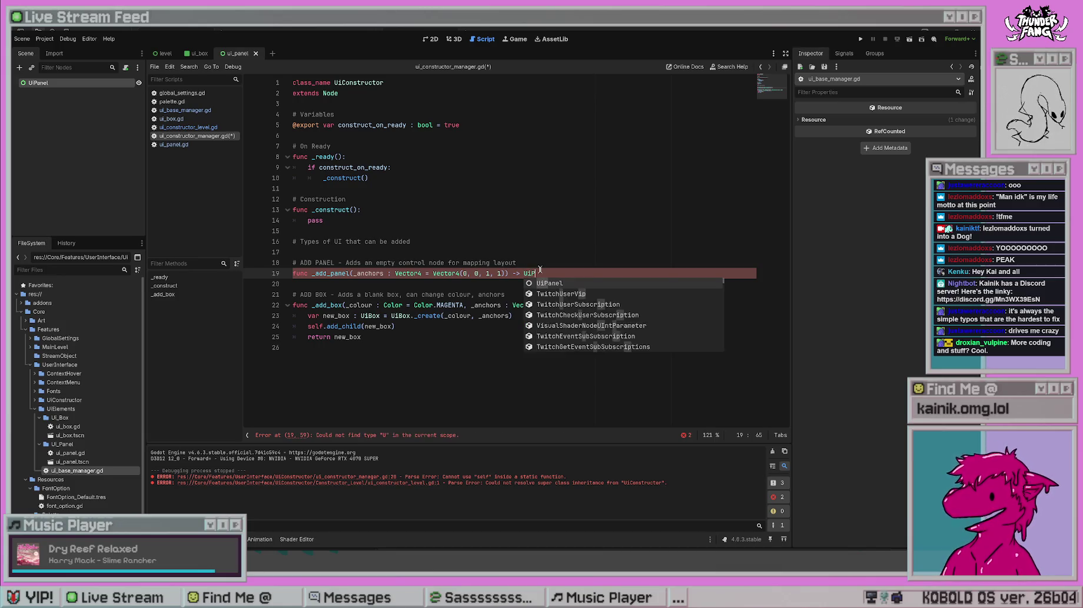
text(anel:)
key(Return)
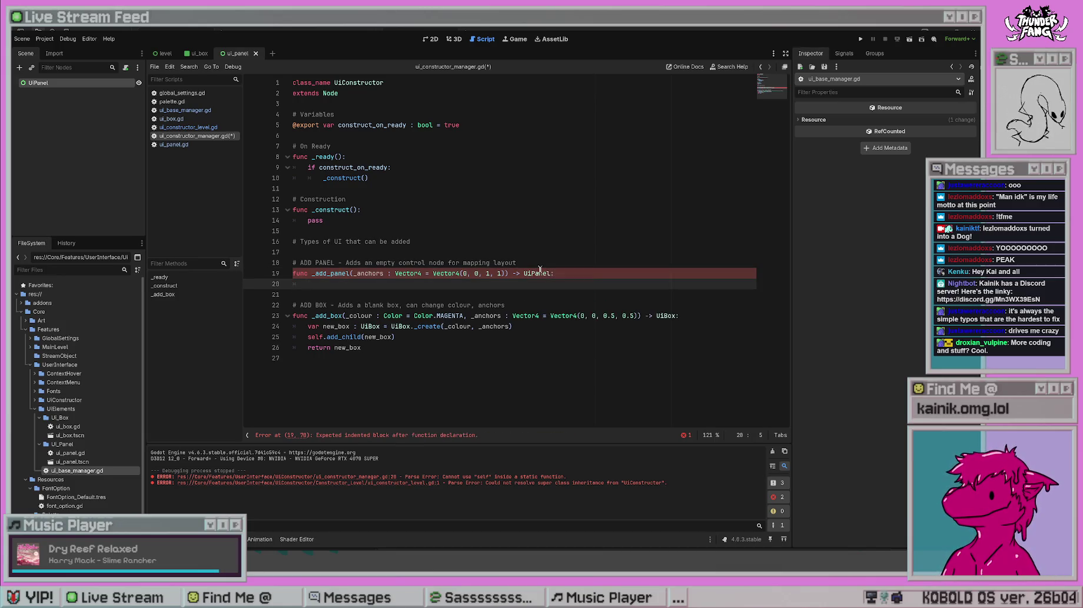
- Make the _add_panel stub body 'return null' and save the script
text(var new_pan)
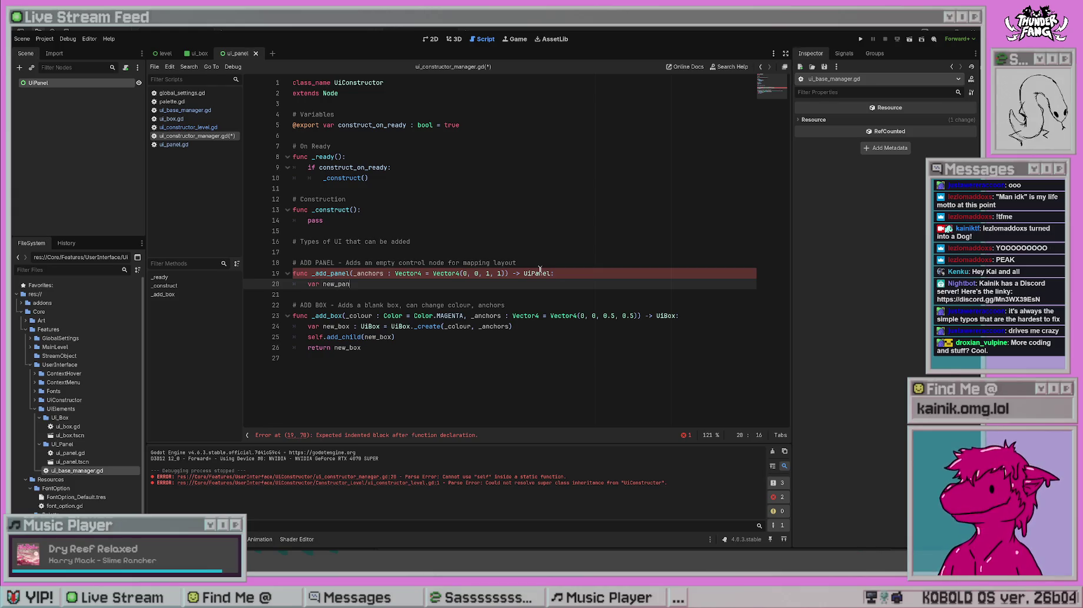
text(el : UiP)
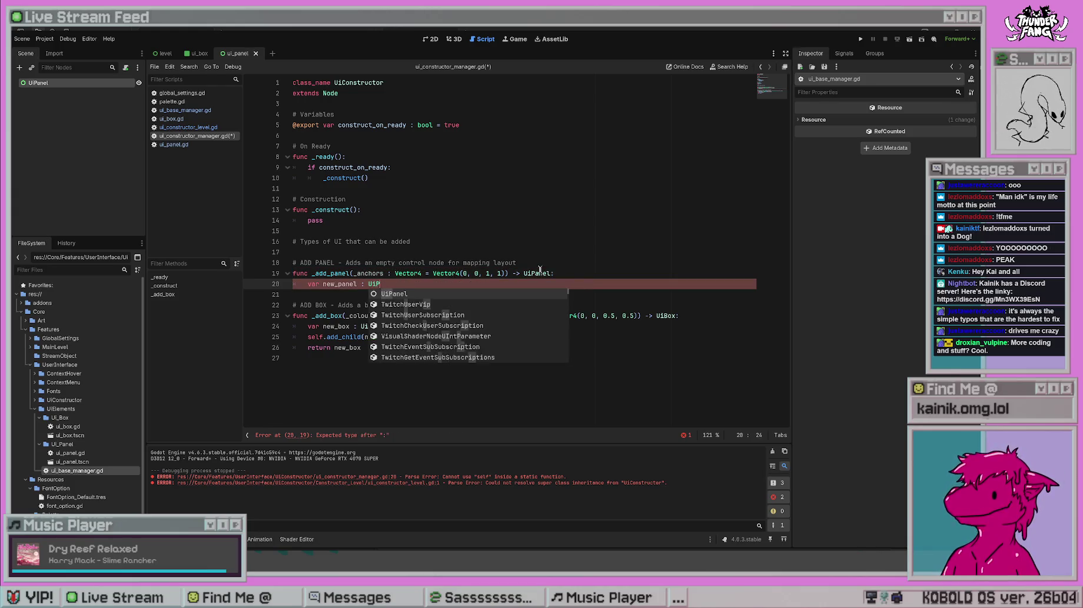
key(BackSpace)
key(BackSpace)
key(BackSpace)
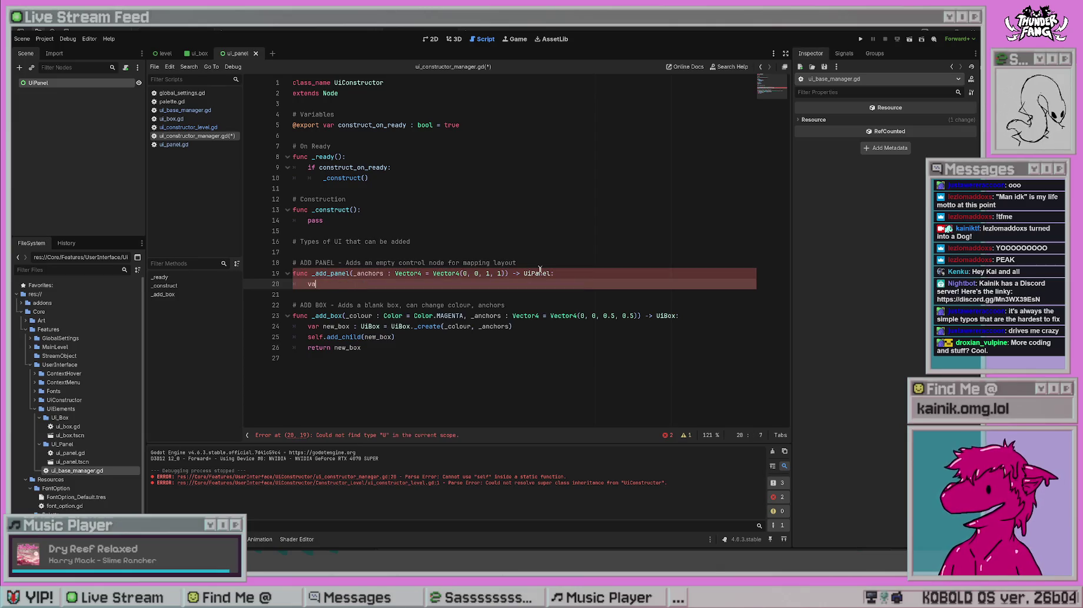
key(ctrl+z)
key(ctrl+z)
key(ctrl+z)
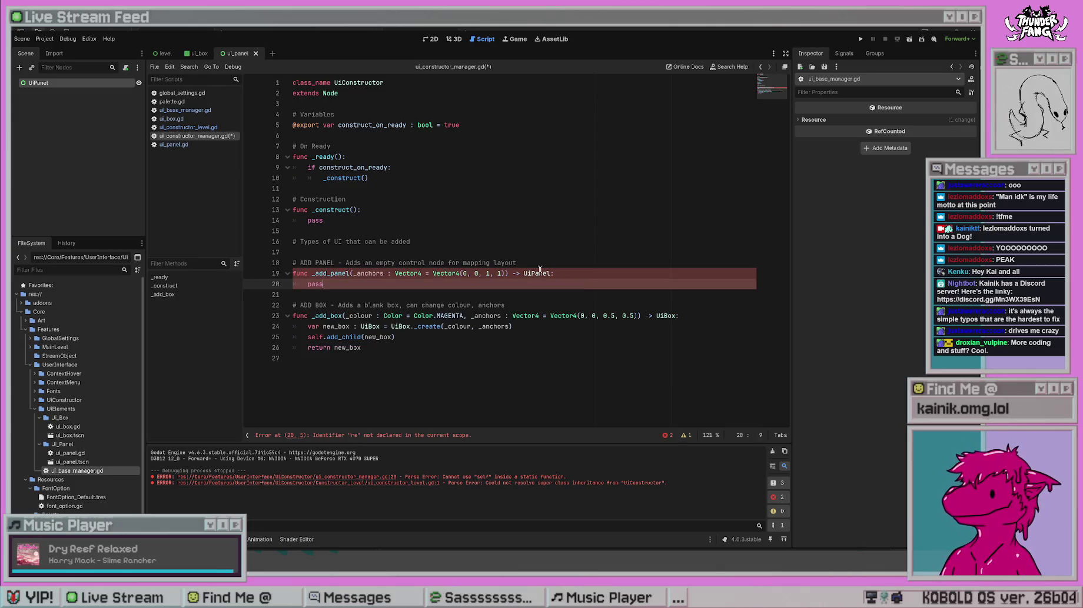
key(ctrl+s)
click(520, 353)
double_click(315, 284)
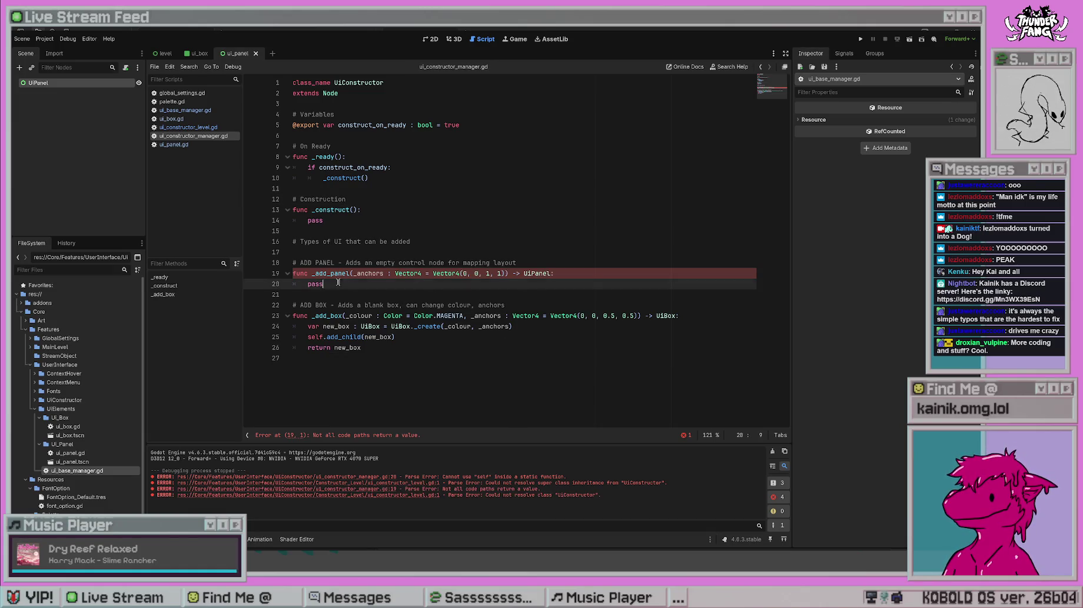
text(return null)
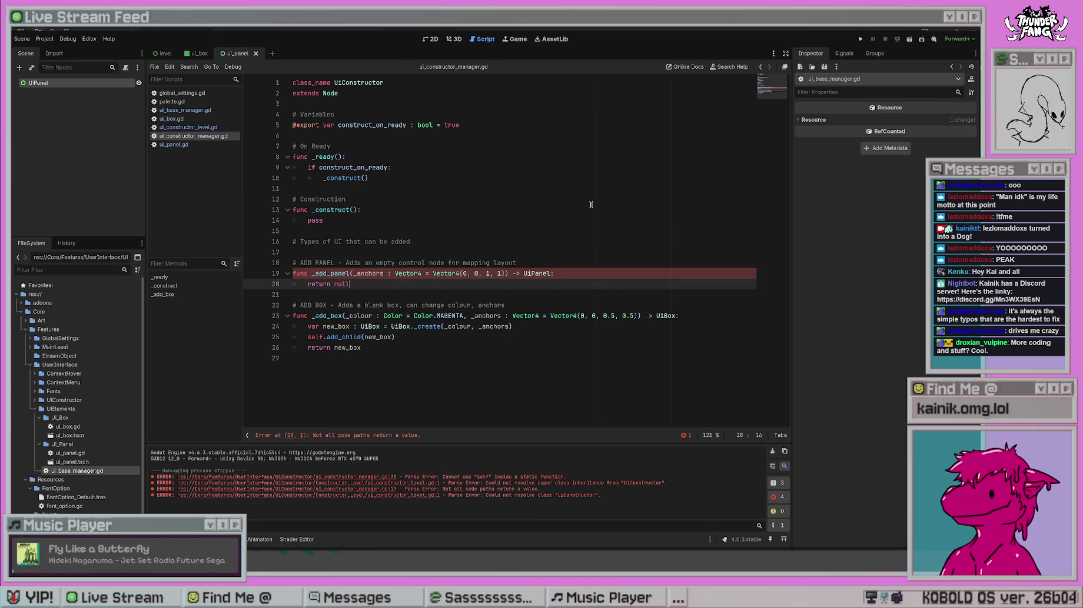
click(442, 403)
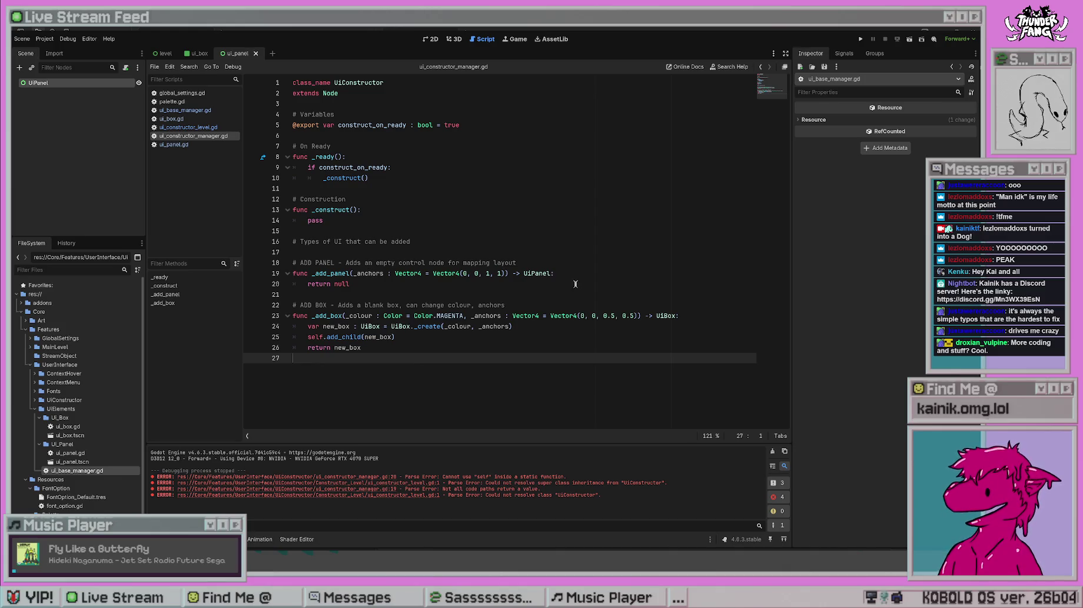
click(590, 220)
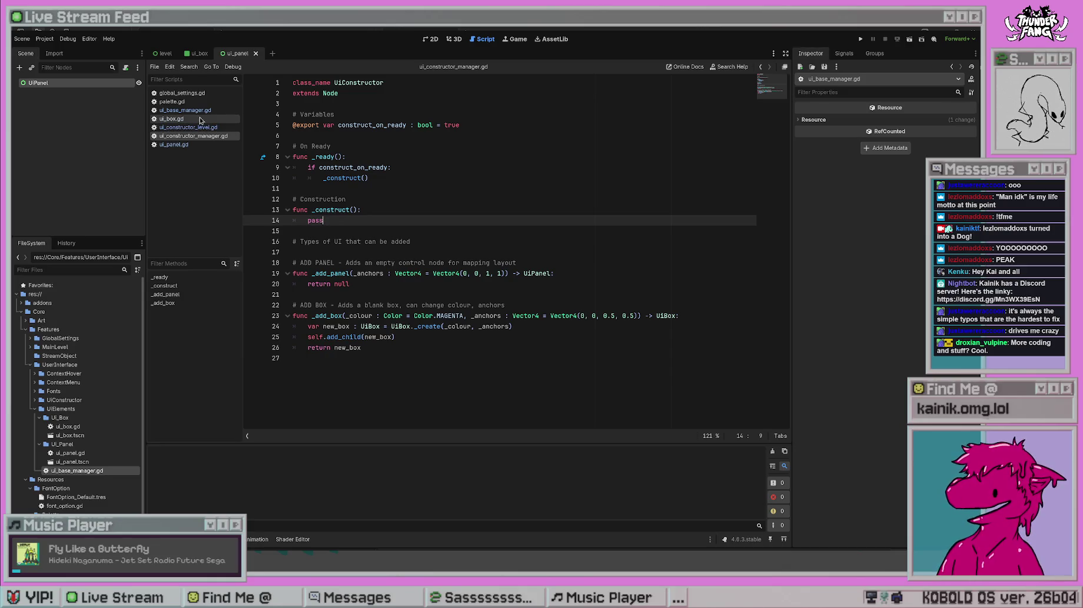
- Copy the constructor (lines 5–10) from ui_box.gd into ui_panel.gd under a '# Constructor' comment and save
click(177, 145)
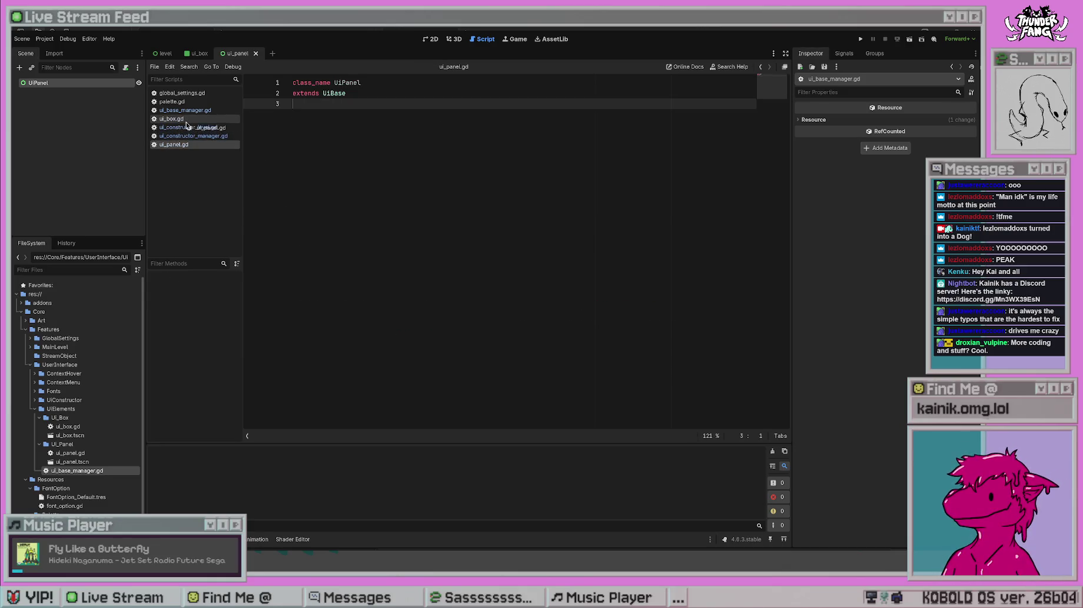
click(174, 120)
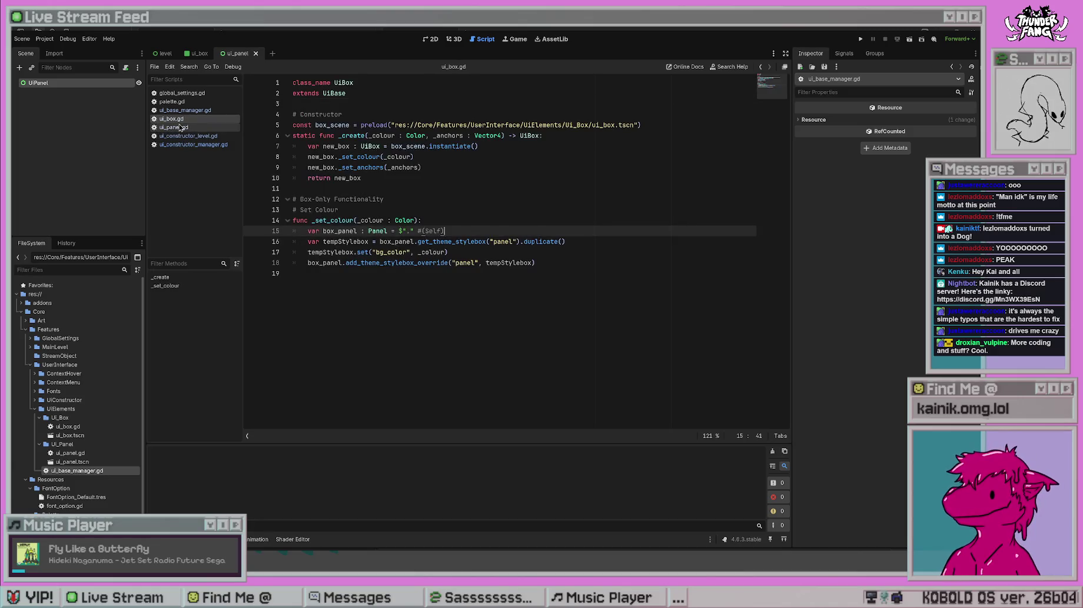
click(562, 178)
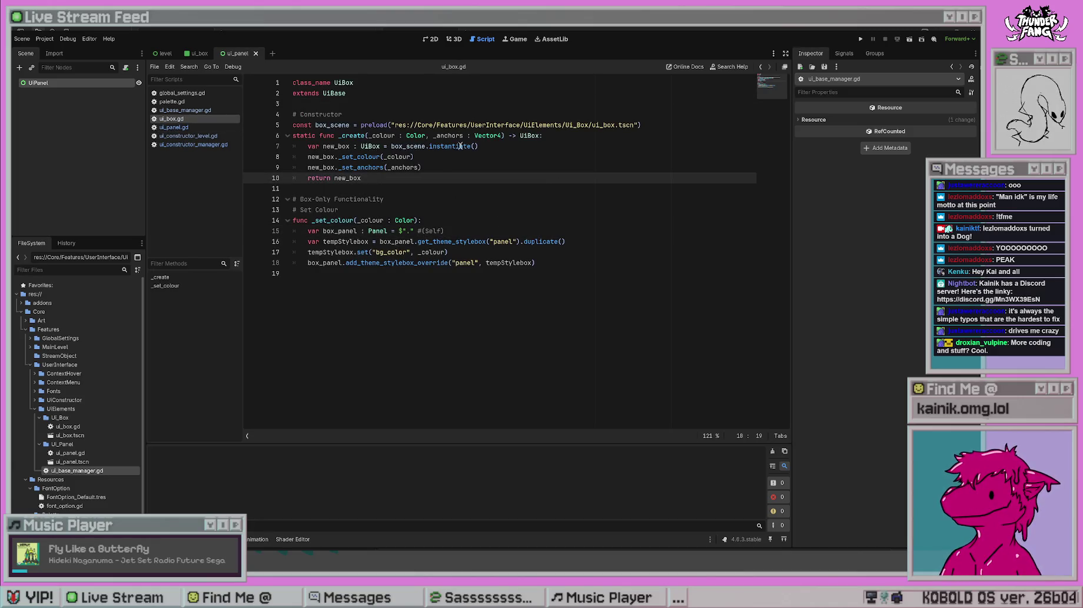
drag(390, 179, 293, 125)
click(174, 127)
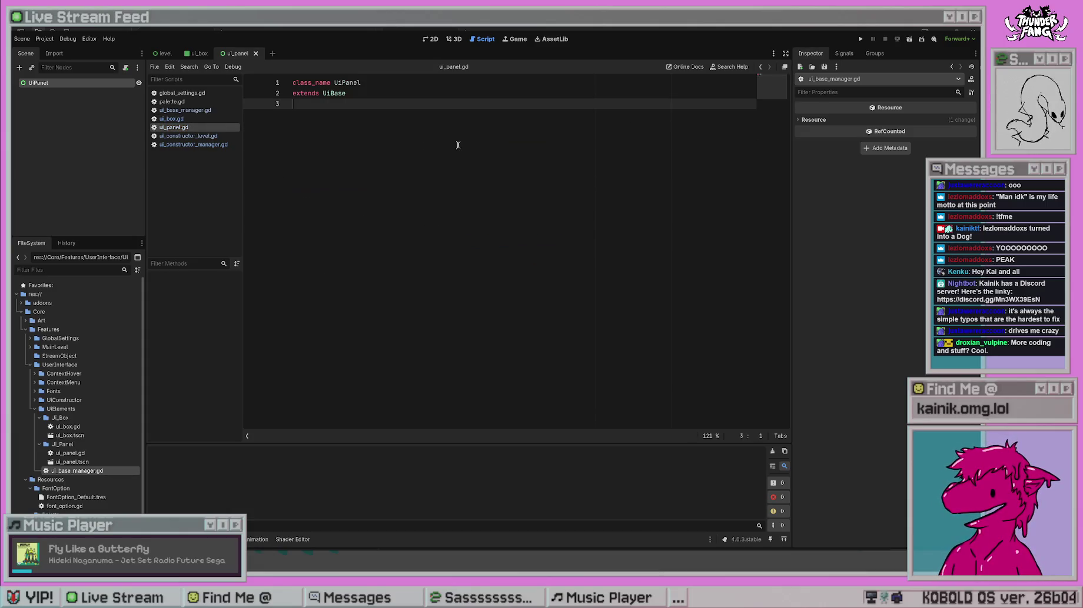
key(Return)
key(ctrl+v)
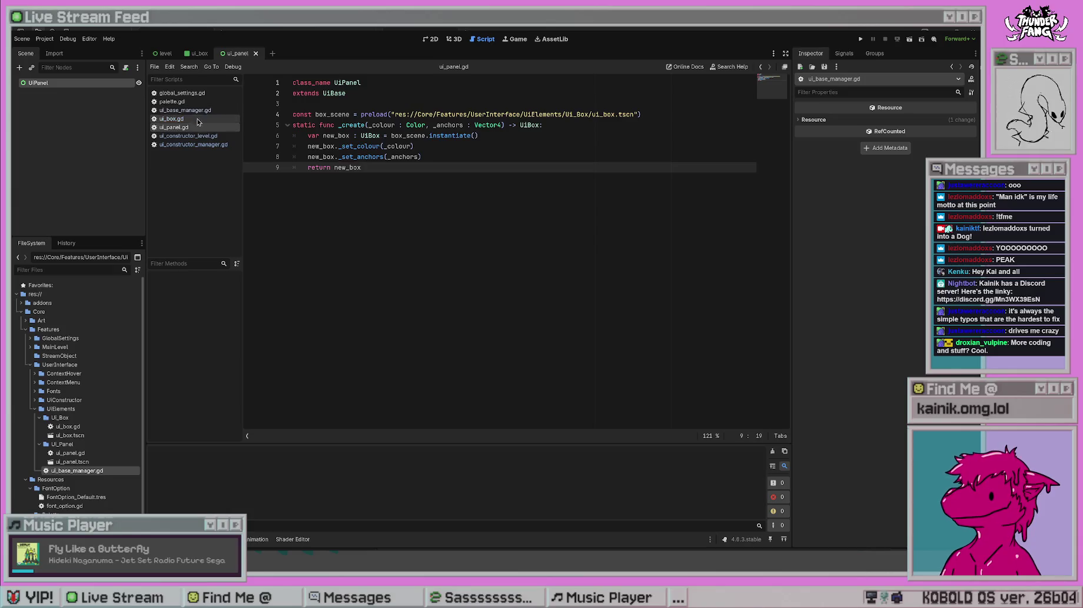
click(171, 119)
click(297, 114)
click(173, 127)
click(350, 103)
key(Return)
text(# Constructor)
key(ctrl+s)
- Rename box_scene to panel_scene and change Ui_Box to Ui_Panel in the preload path
click(326, 124)
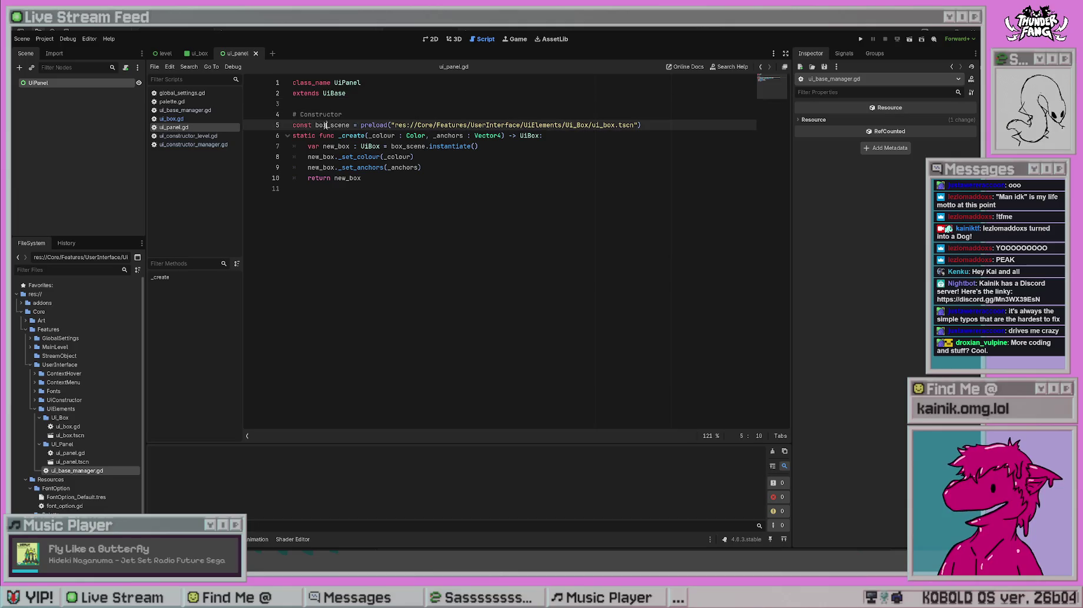
key(ctrl+shift+Left)
text(panel)
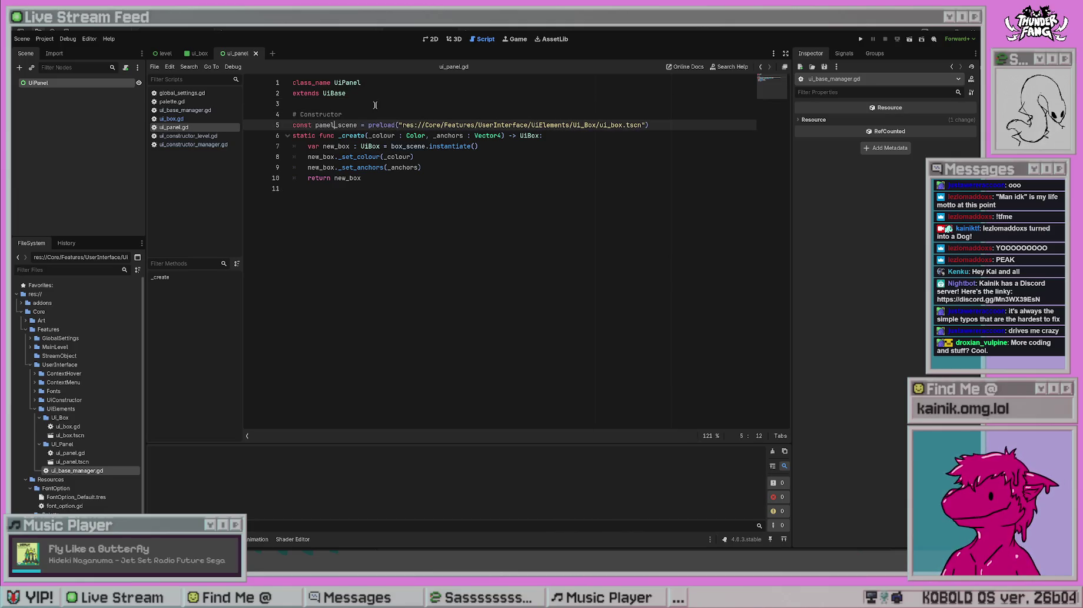
click(375, 104)
click(558, 167)
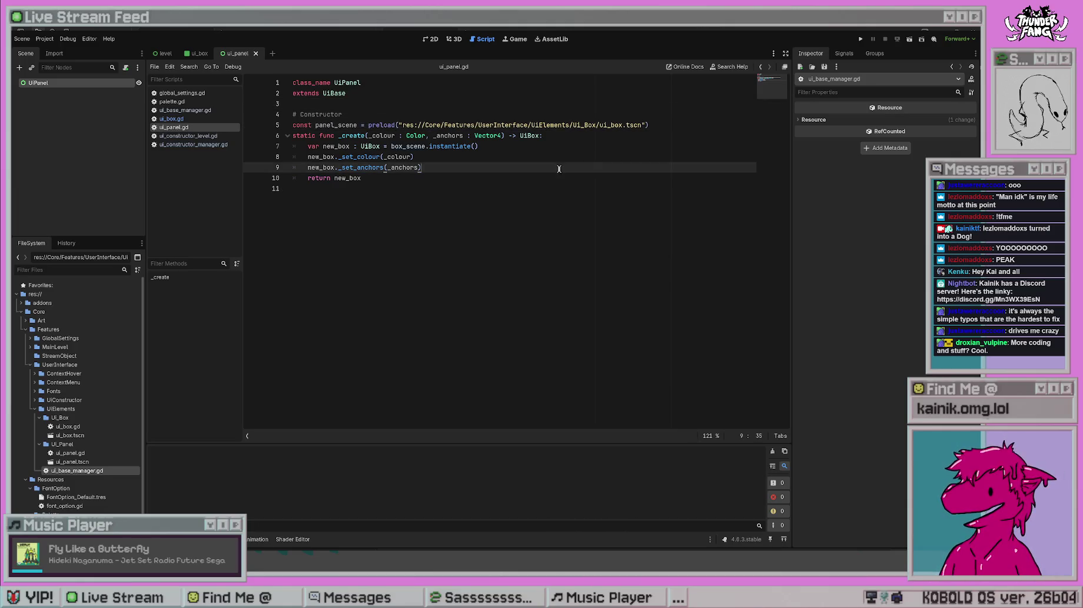
drag(573, 125, 596, 125)
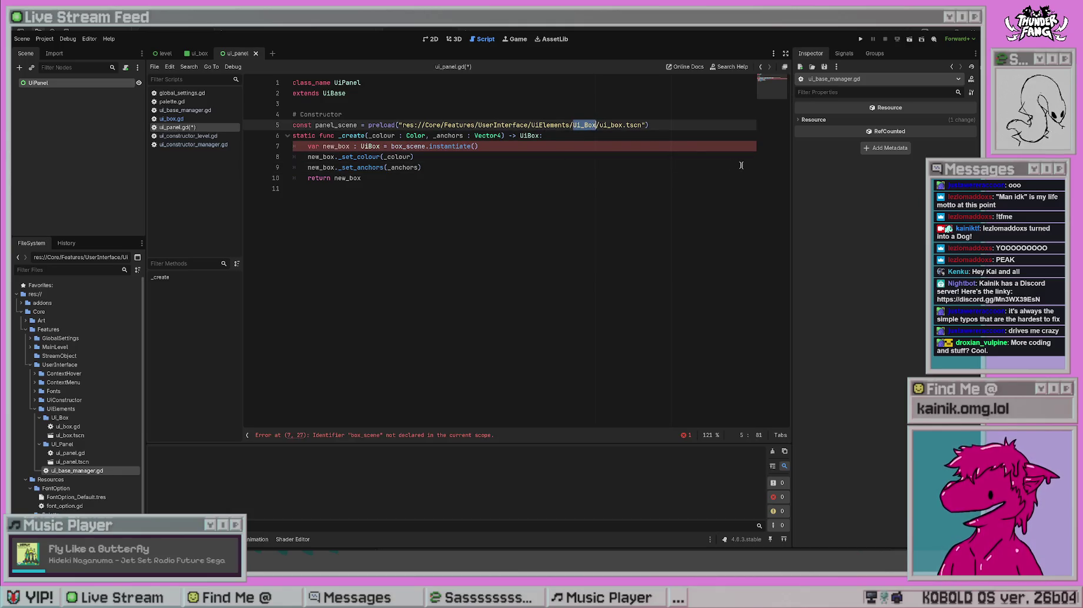
key(Right)
key(shift+Left)
key(shift+Left)
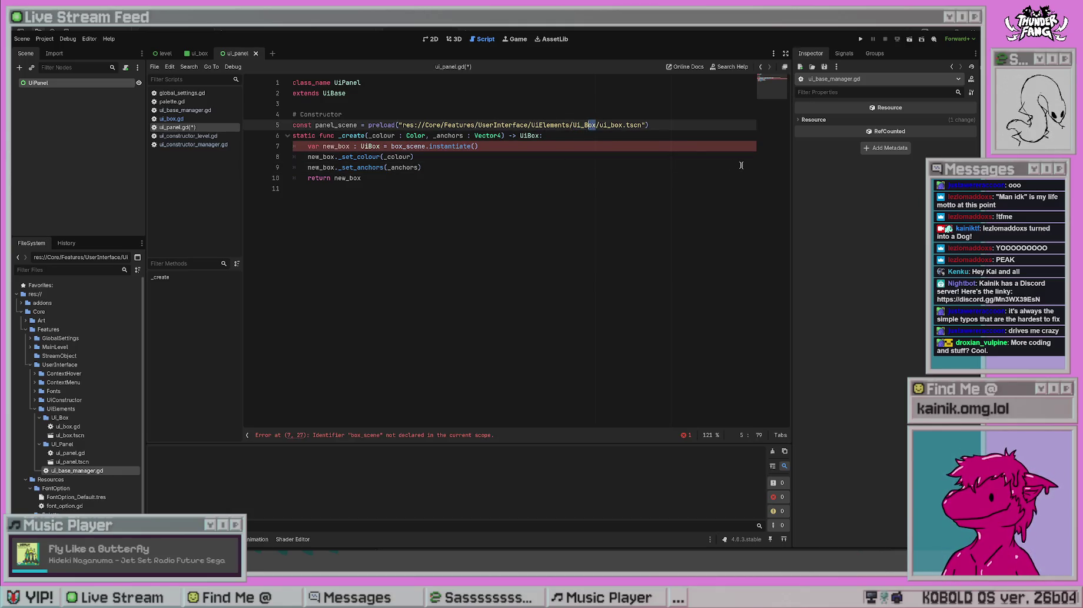
text(Panel)
- Change the preloaded file name to ui_panel.tscn and save ui_panel.gd
click(631, 124)
key(Left)
key(BackSpace)
key(BackSpace)
key(BackSpace)
text(panel)
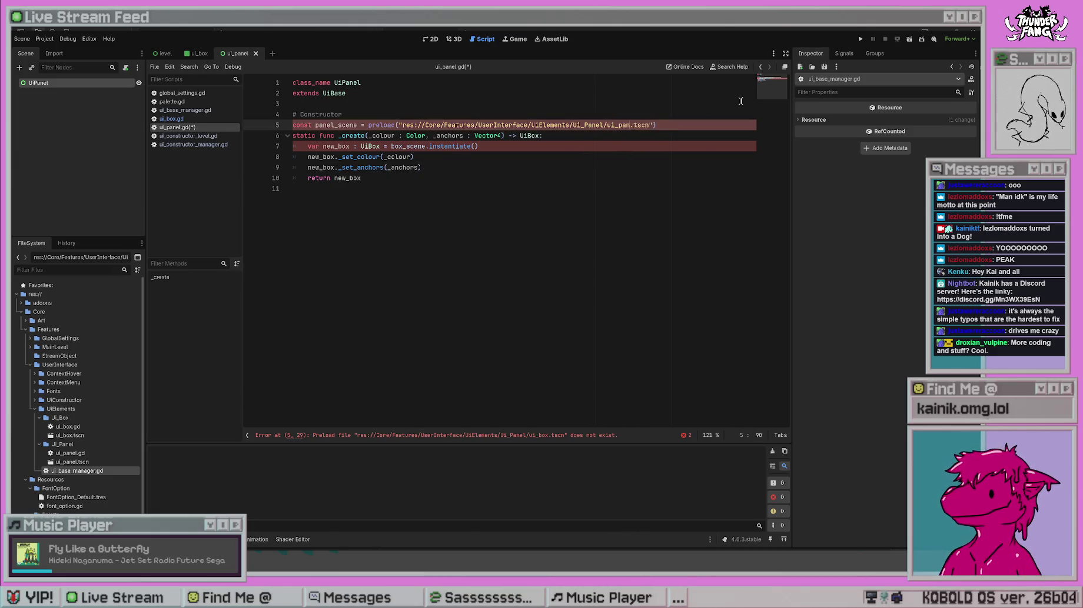
click(423, 242)
key(ctrl+s)
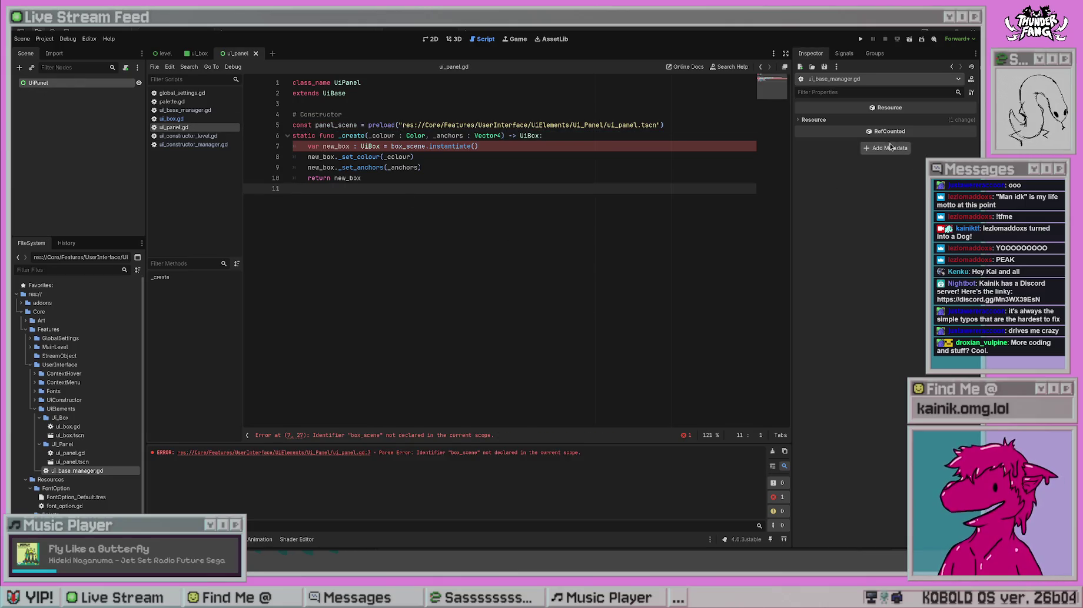
click(59, 83)
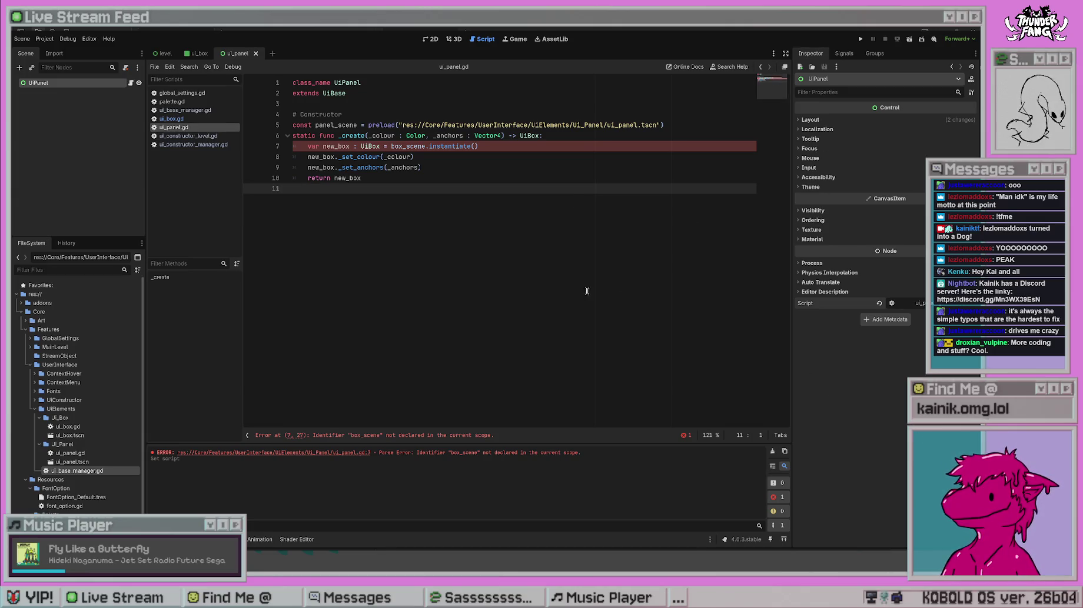
- Check the UiPanel node's Signals tab, then its Inspector properties, toggling the Localization group
click(393, 91)
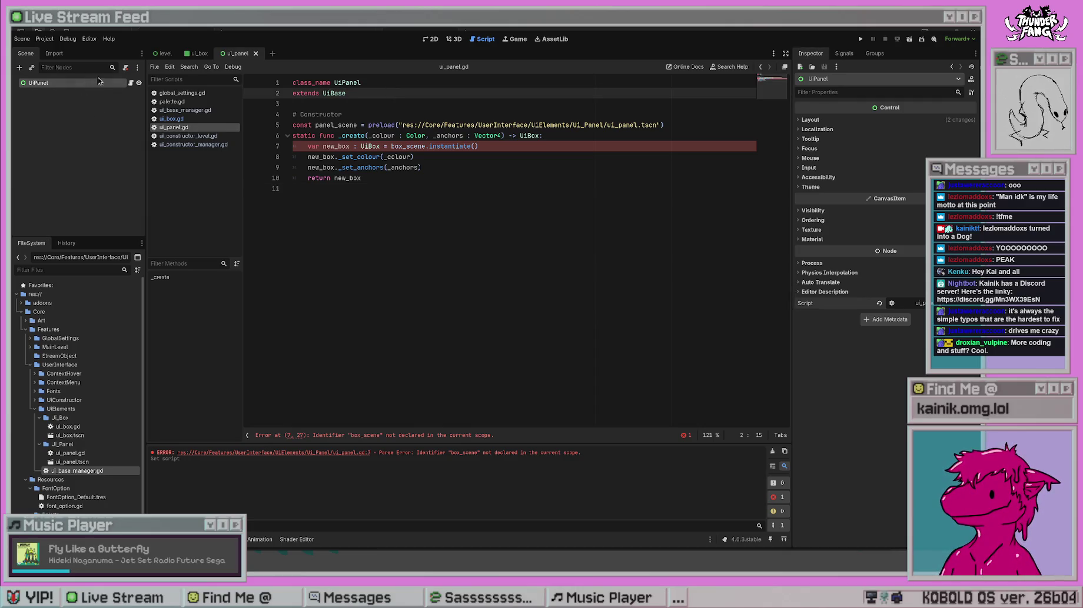
click(831, 54)
click(810, 54)
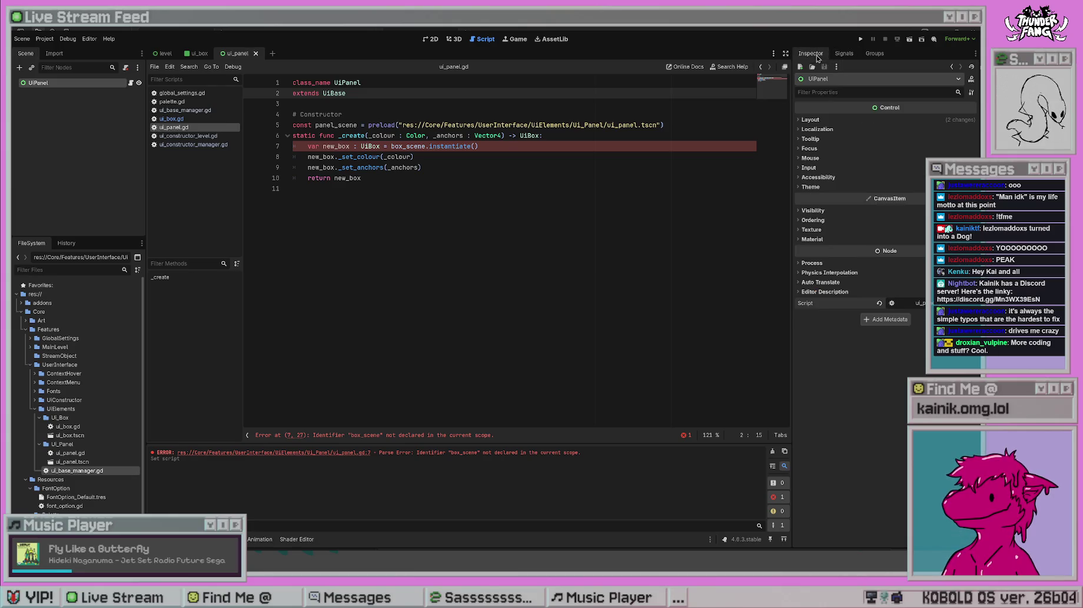
click(818, 129)
click(822, 130)
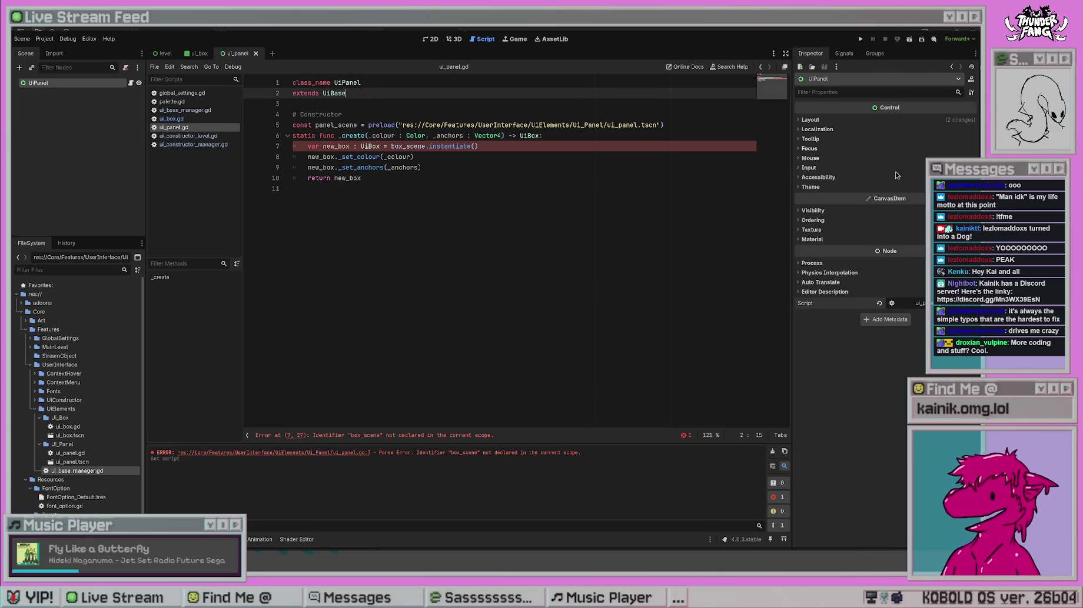
click(197, 110)
- In ui_panel.gd's _create, rename new_box to new_panel and delete the _set_colour line
click(196, 127)
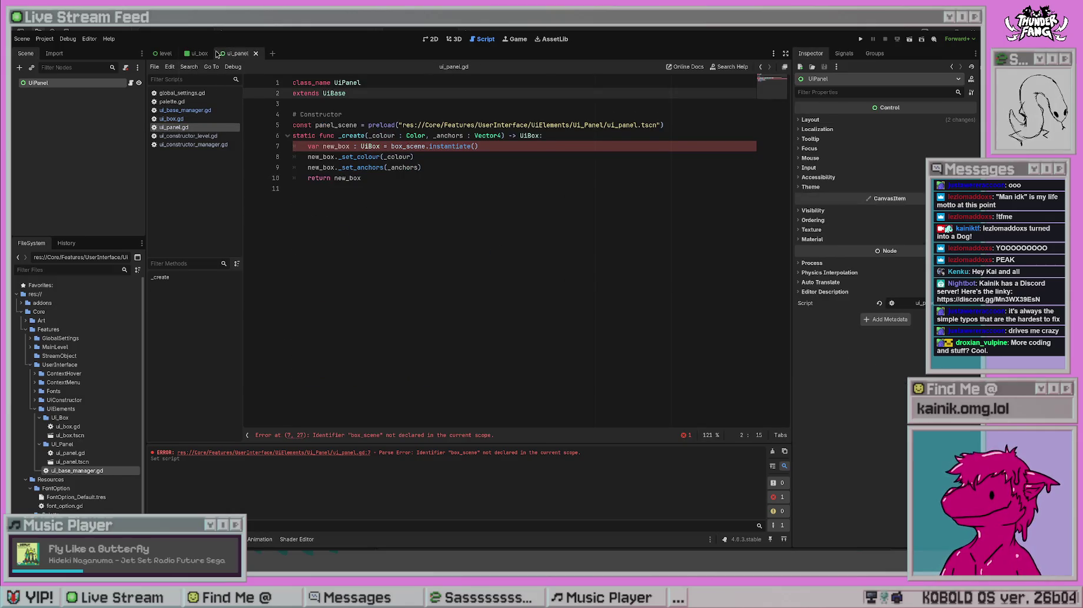
click(196, 53)
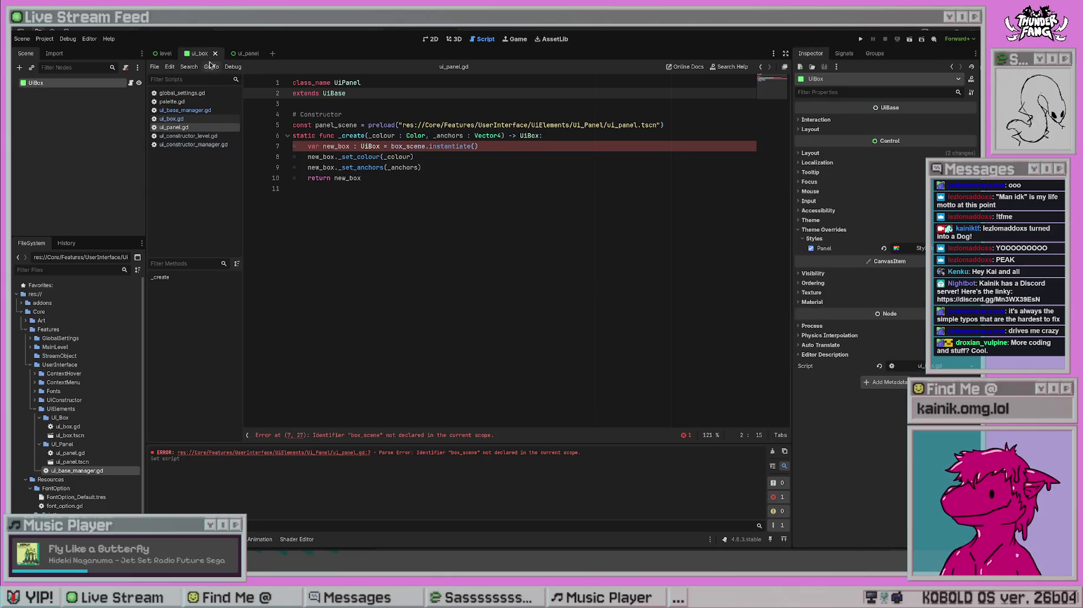
click(225, 54)
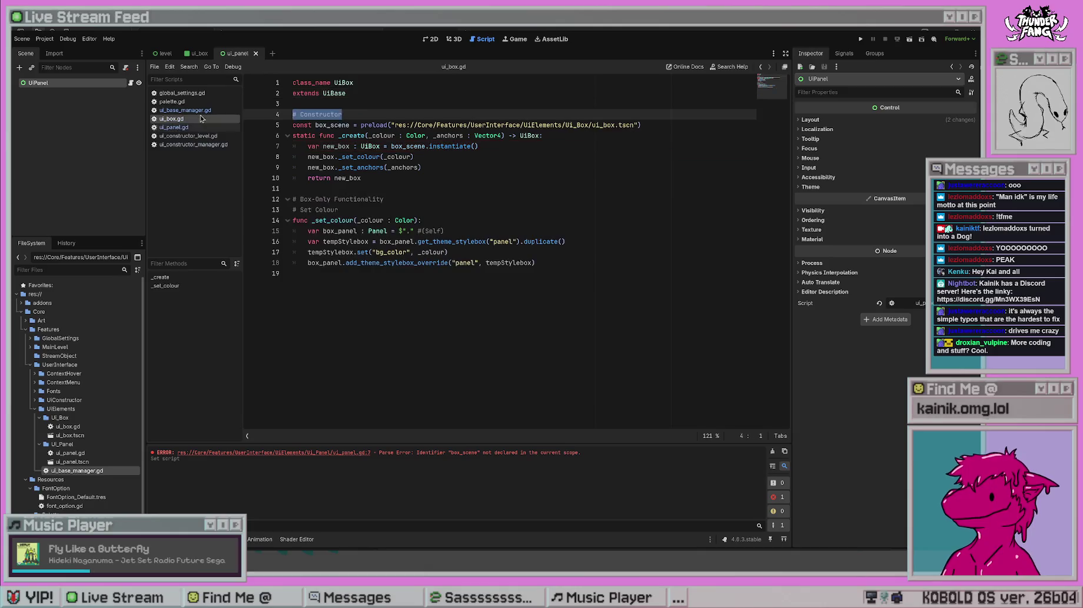
click(422, 168)
click(363, 146)
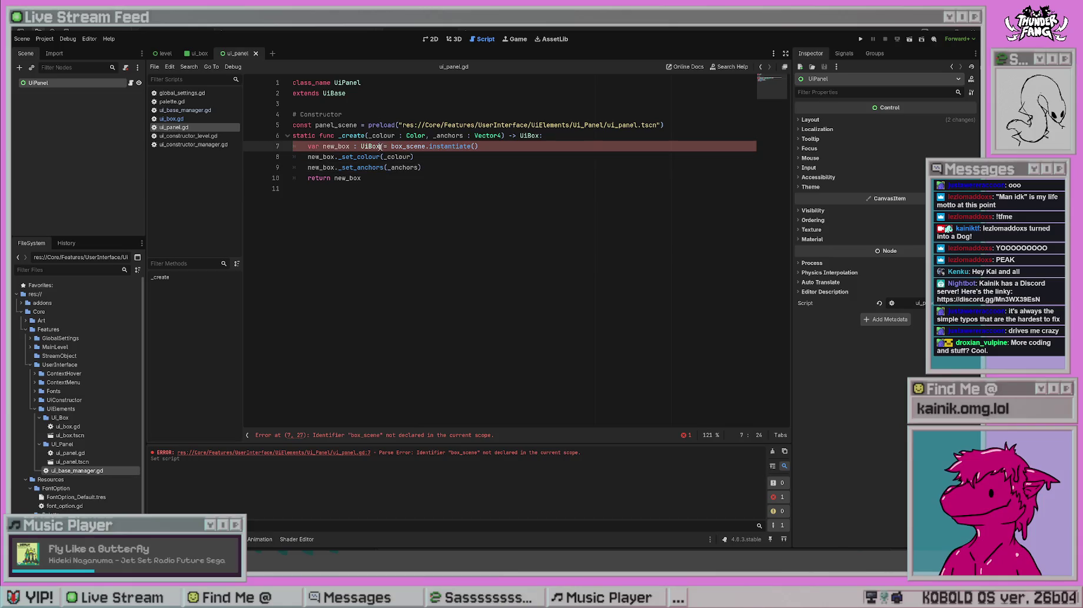
key(shift+Left)
key(shift+Left)
key(shift+Left)
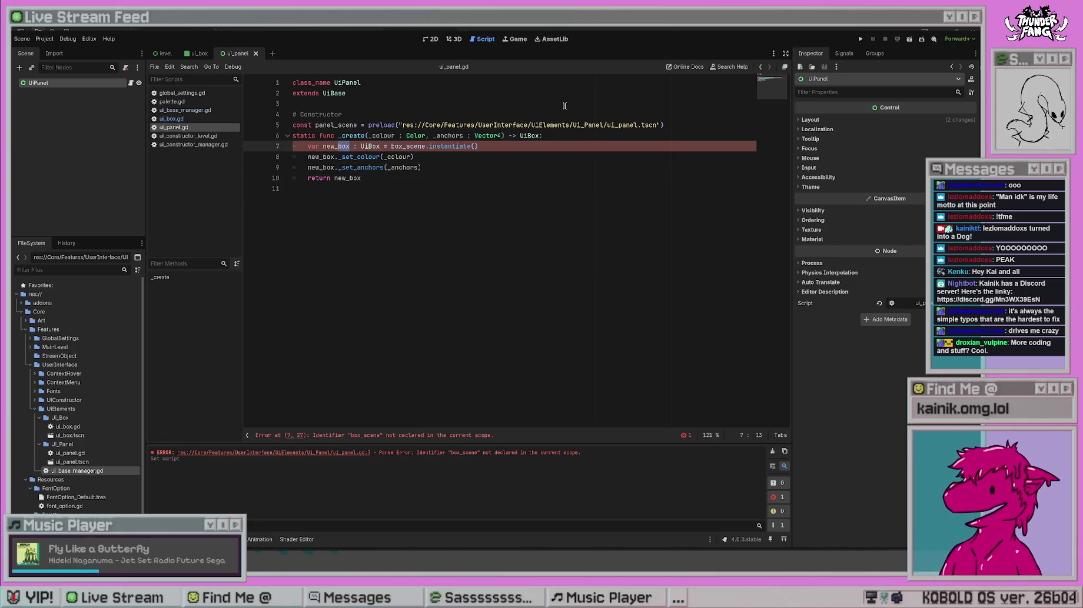
text(panel)
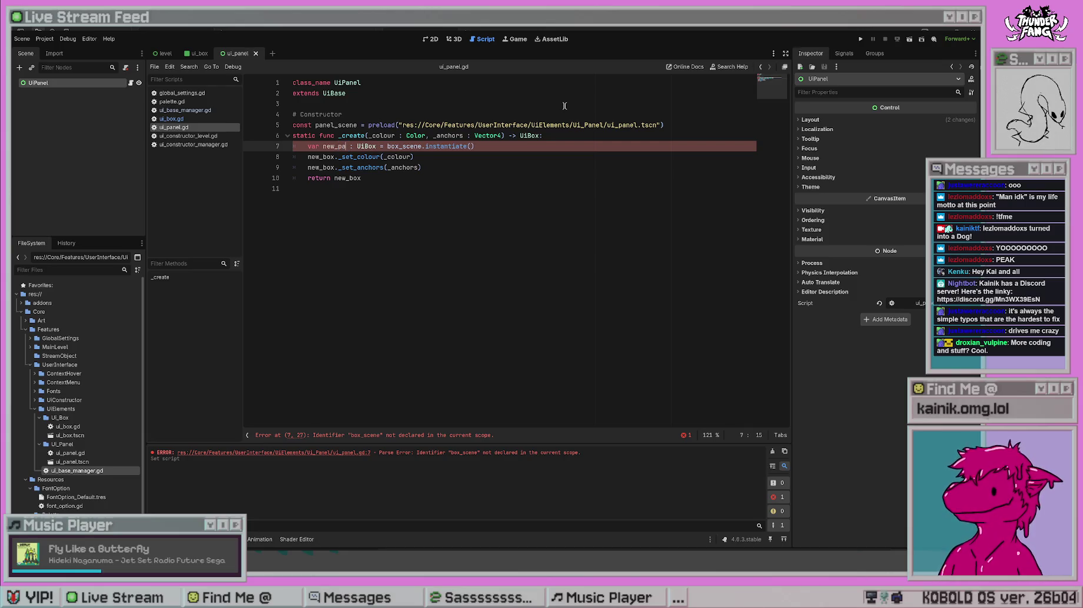
drag(414, 156, 380, 157)
click(278, 156)
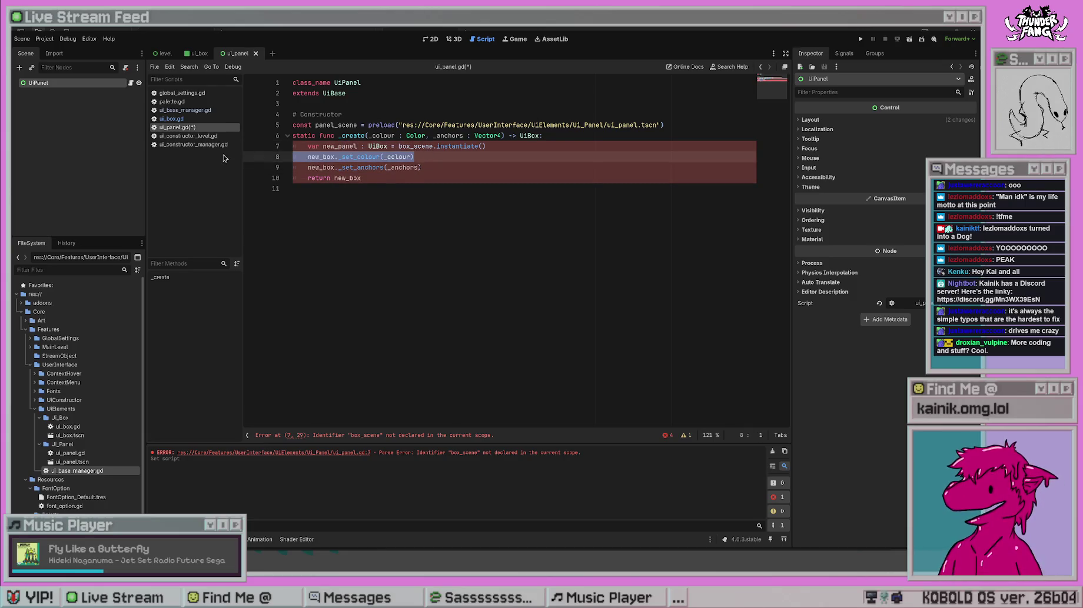
key(BackSpace)
- Use new_panel in the _set_anchors call, type the variable UiPanel, and instantiate panel_scene
click(334, 156)
key(shift+Left)
key(shift+Left)
key(shift+Left)
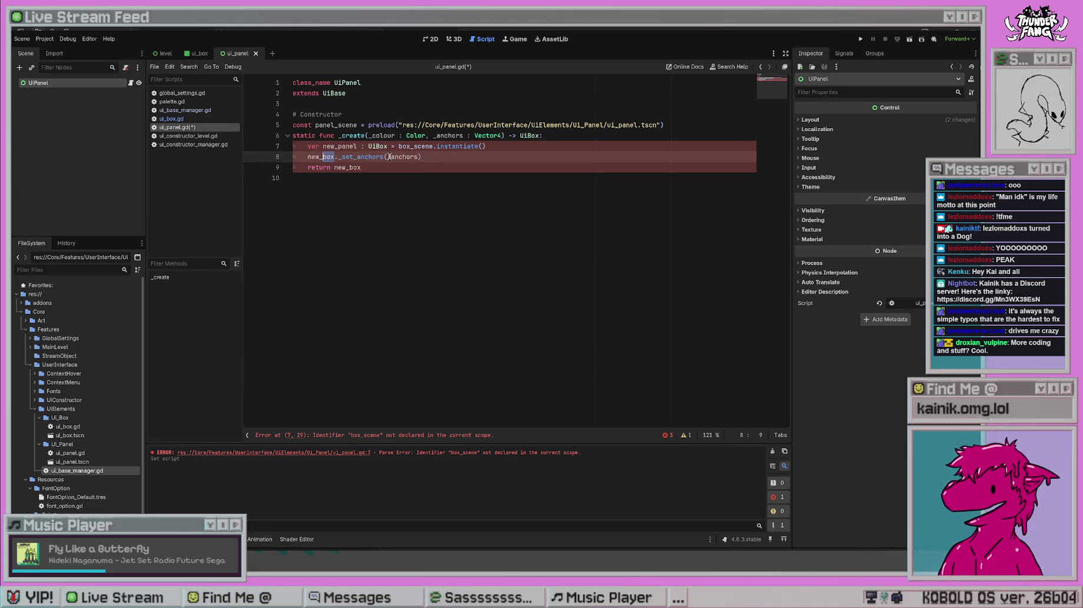
text(panel)
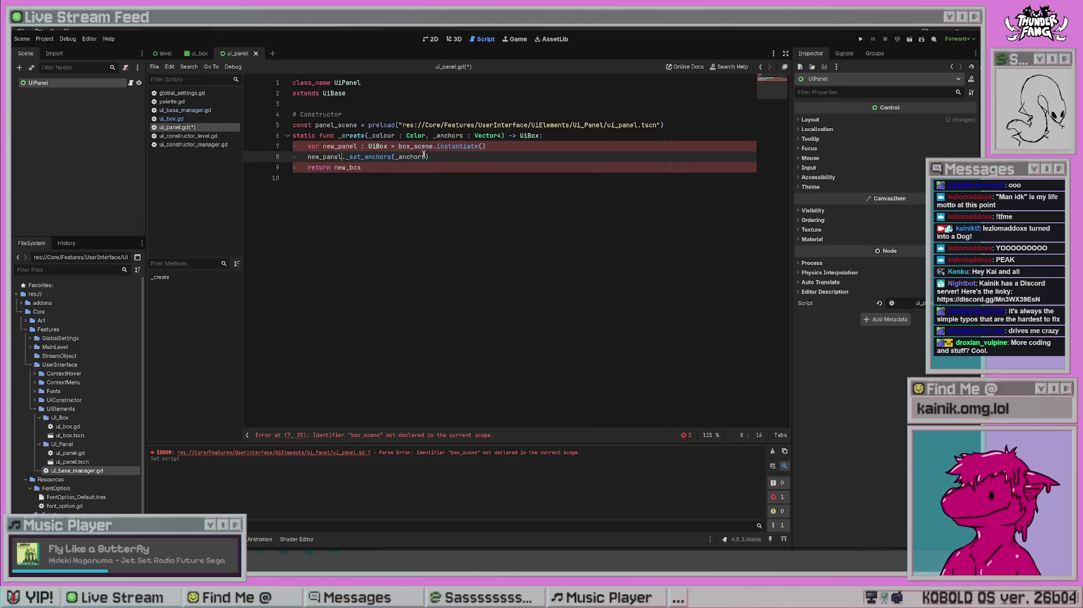
click(423, 146)
double_click(383, 146)
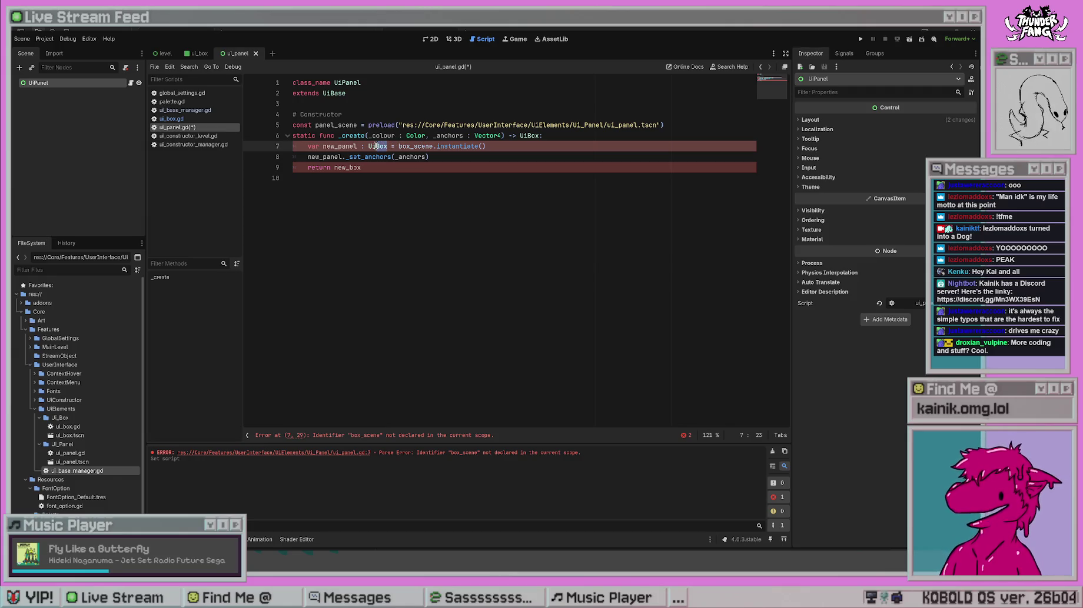
text(UiPanel)
click(445, 126)
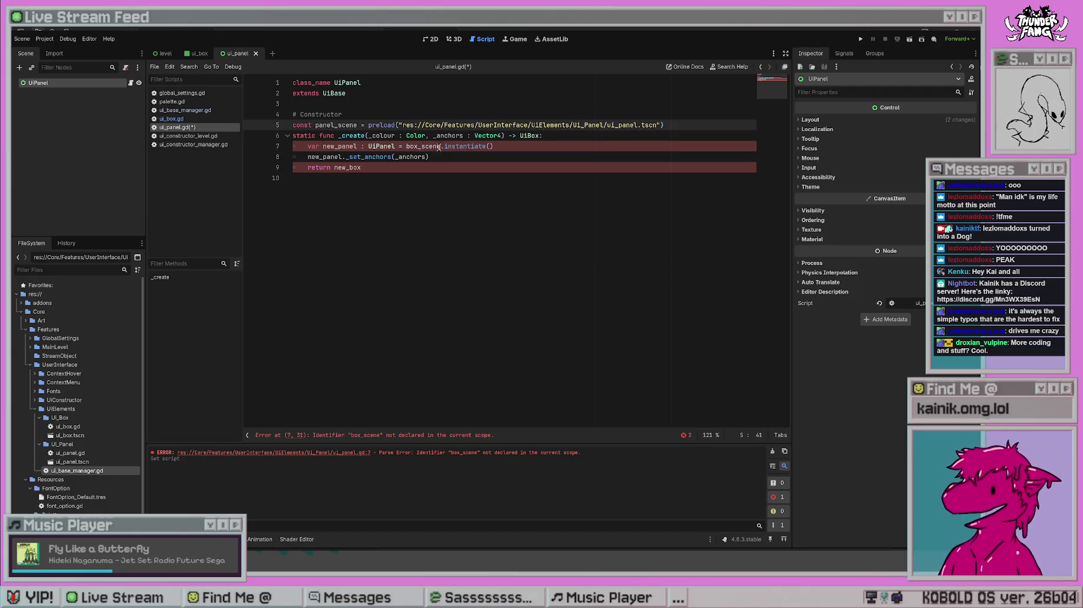
drag(440, 146, 413, 147)
double_click(337, 125)
click(424, 146)
key(BackSpace)
key(BackSpace)
key(BackSpace)
text(panel_)
- Return new_panel instead of new_box and save the script
double_click(341, 169)
double_click(336, 158)
key(ctrl+c)
double_click(345, 168)
key(ctrl+v)
click(404, 210)
key(ctrl+s)
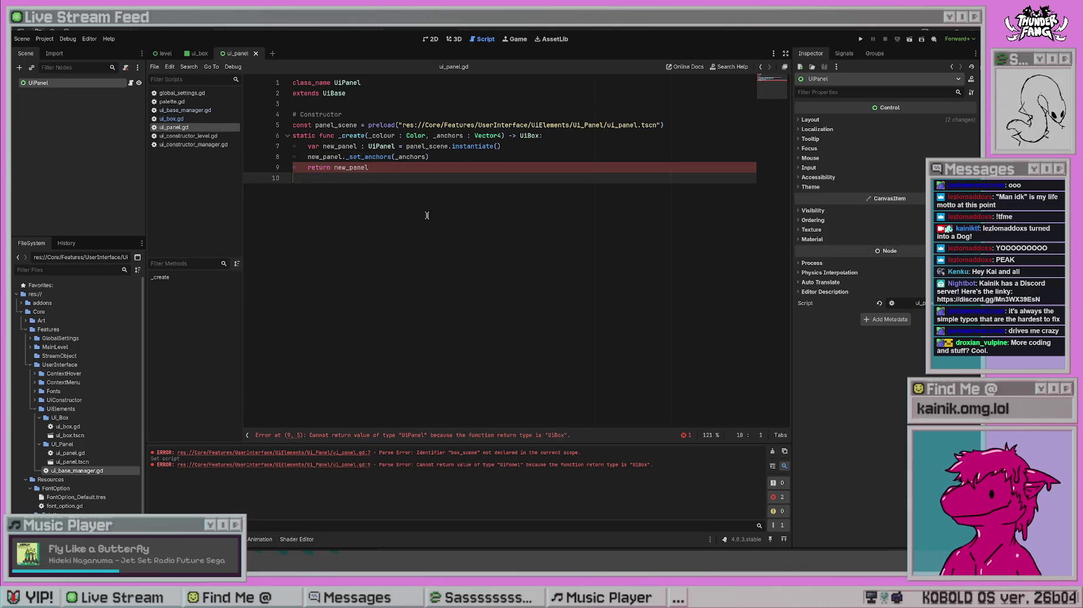
- Change _create's return type on line 6 from UiBox to UiPanel and save
double_click(530, 136)
text(UiPanel)
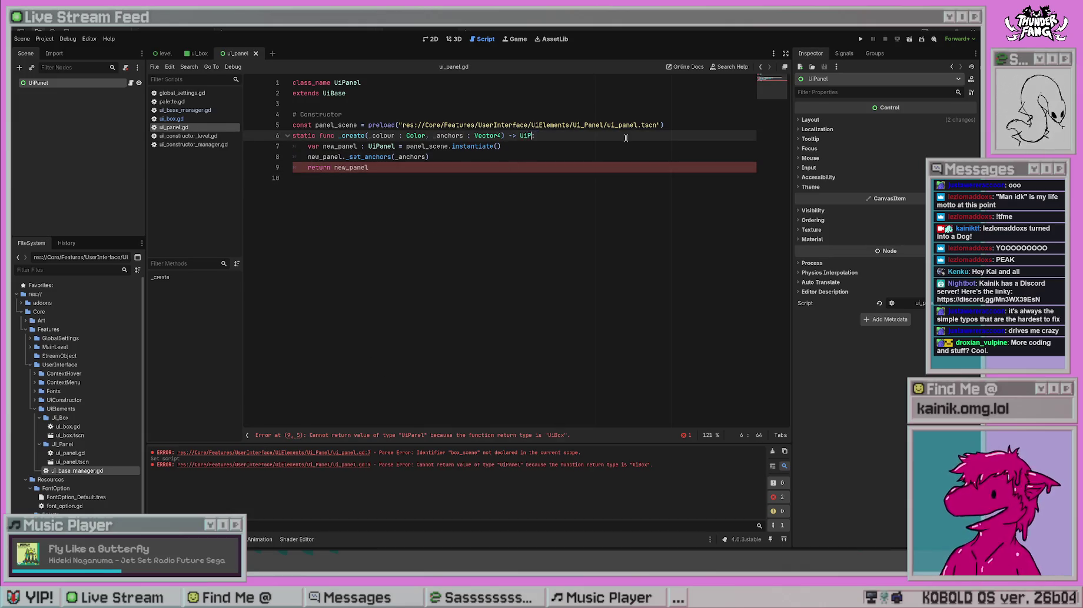
click(353, 200)
key(ctrl+s)
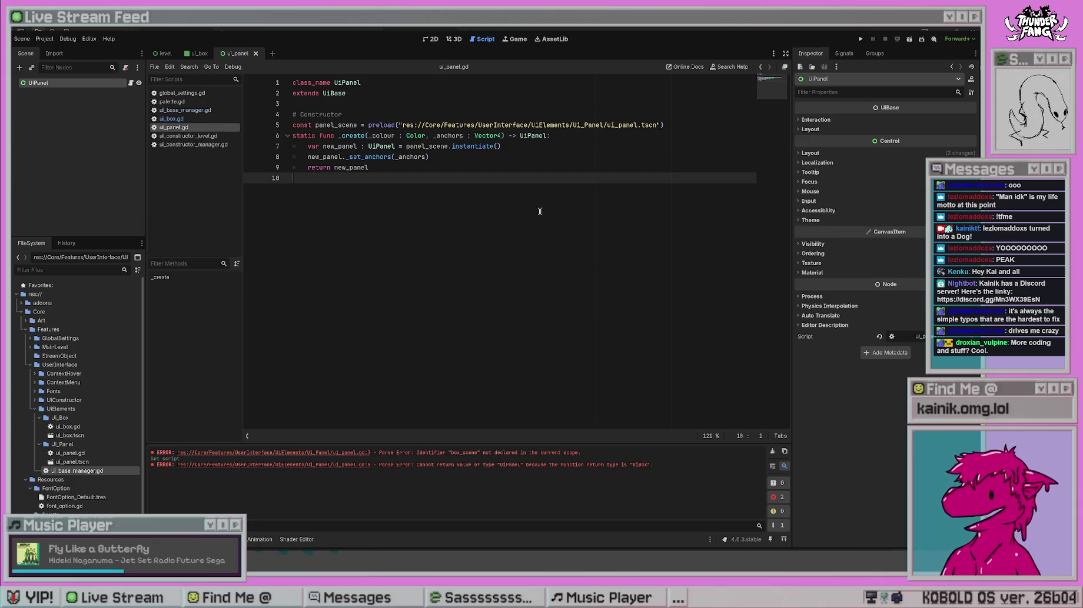
click(806, 128)
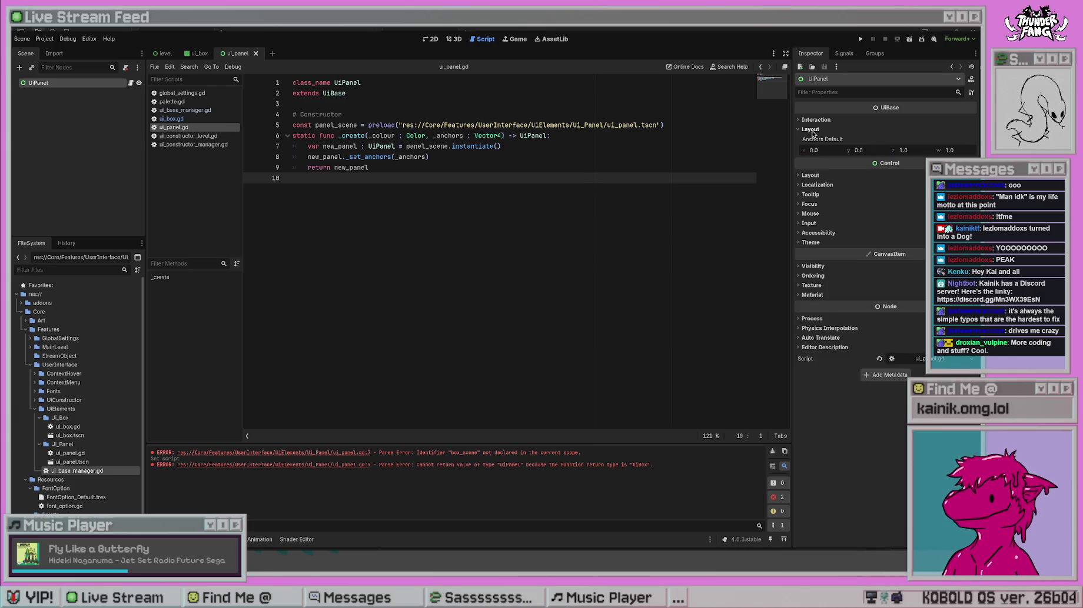
- Review the UiPanel's Control Layout, Transform and Container Sizing settings, leaving Layout expanded
click(810, 130)
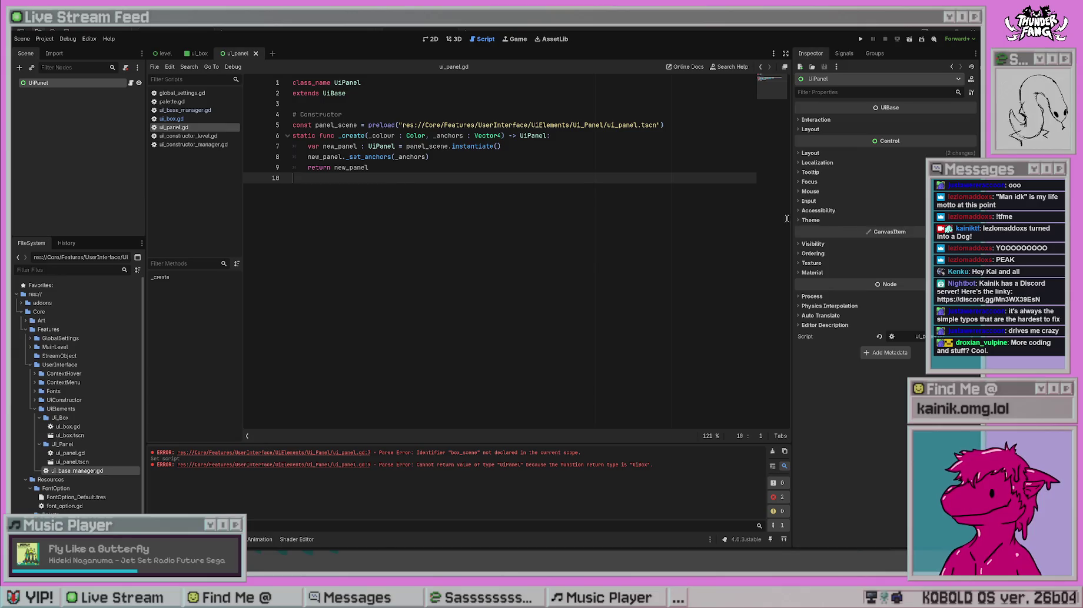
click(811, 153)
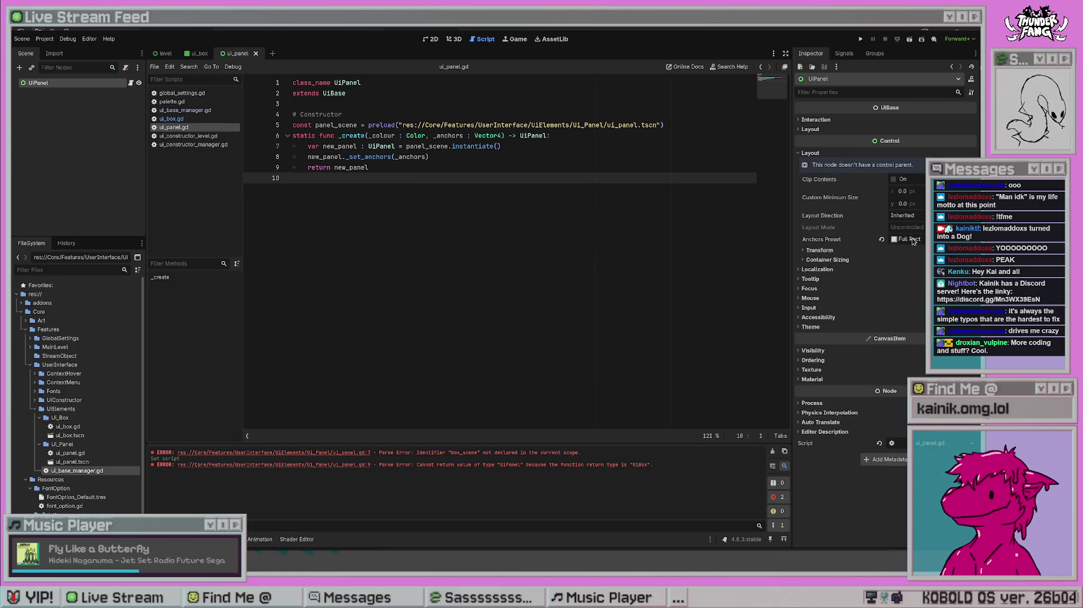
click(820, 251)
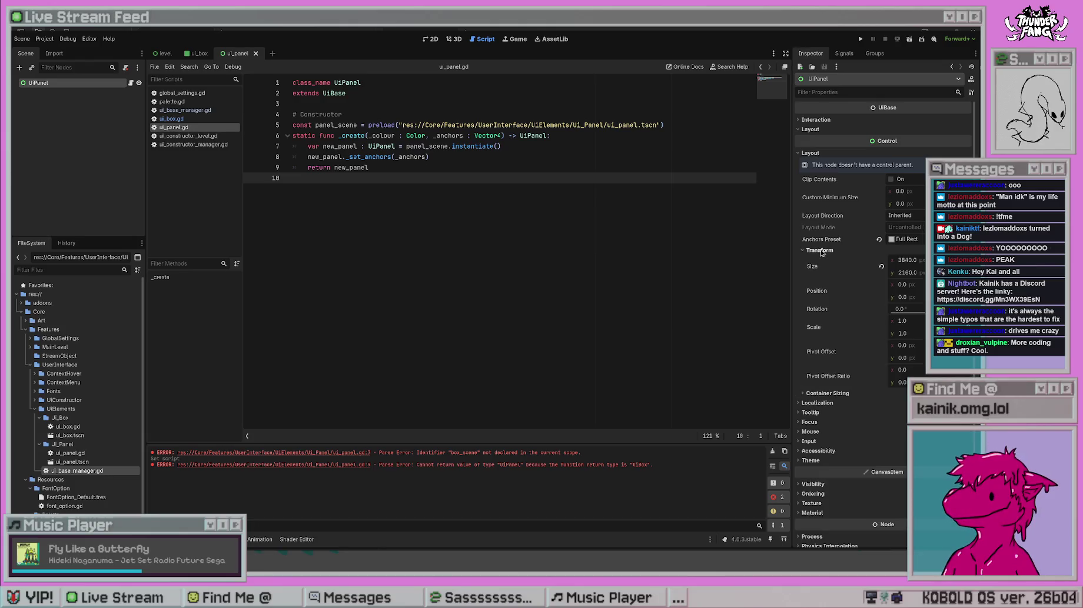
click(821, 252)
click(827, 263)
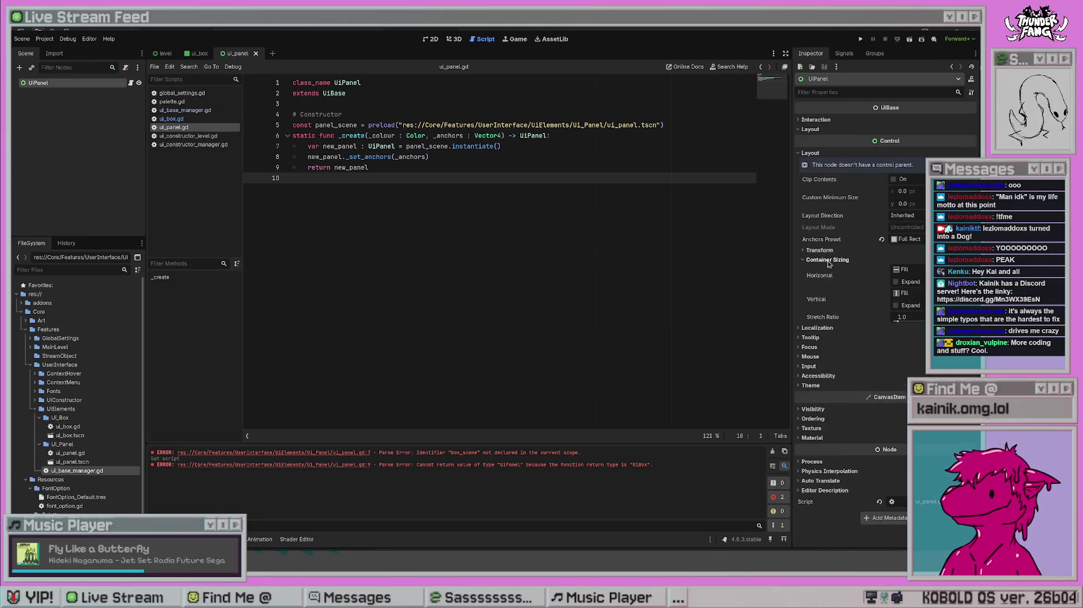
click(828, 261)
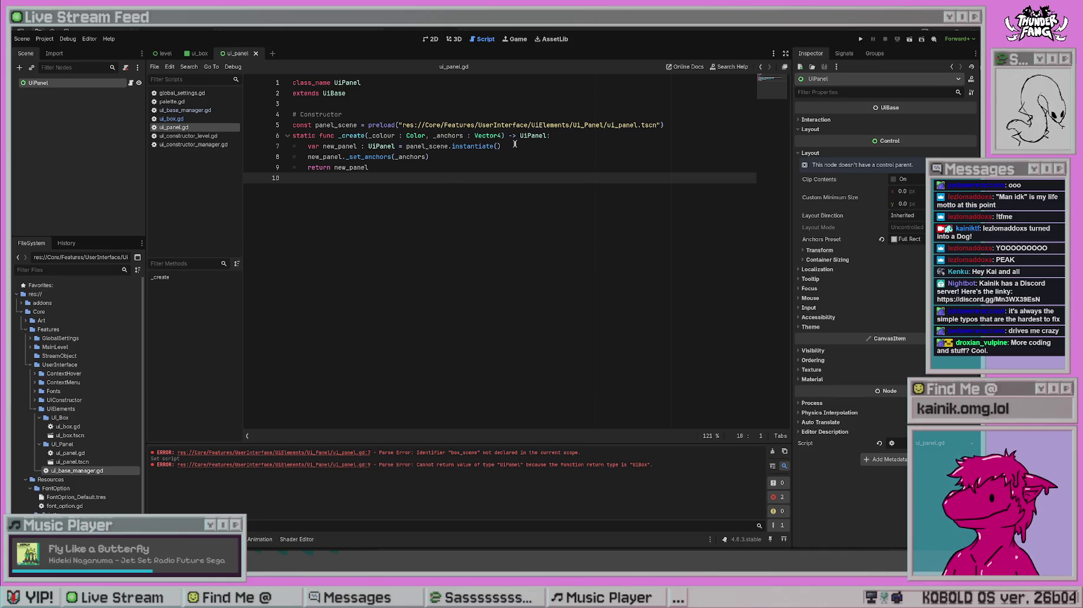
click(826, 260)
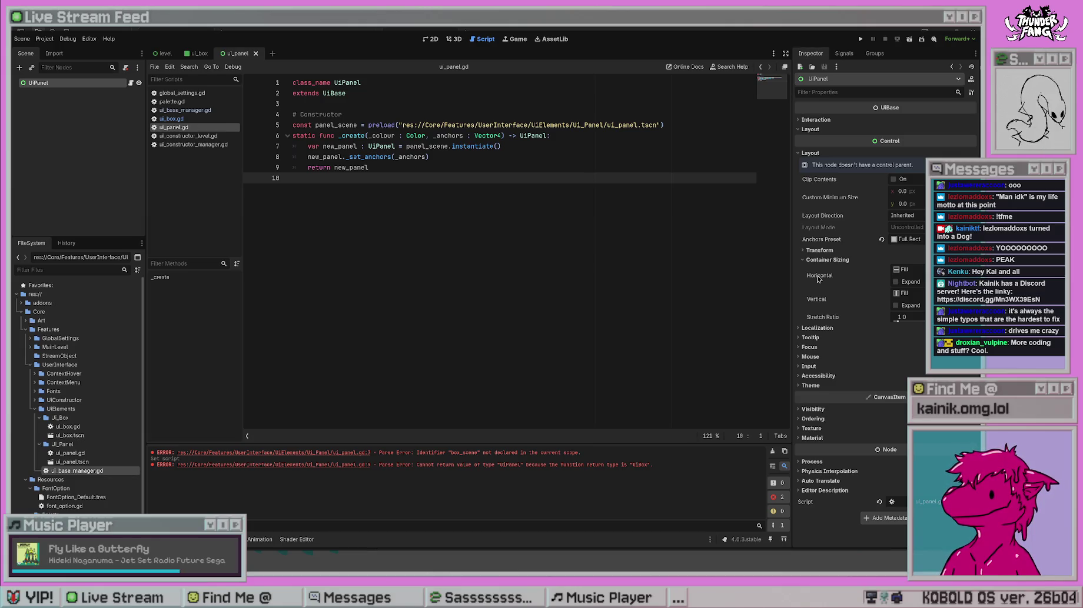
click(823, 260)
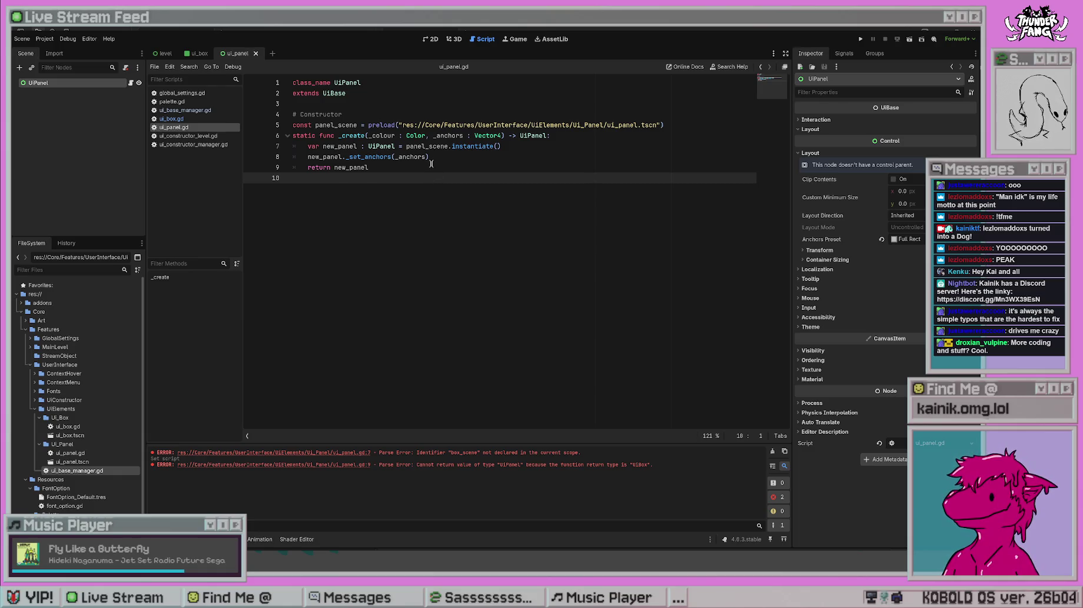
click(576, 146)
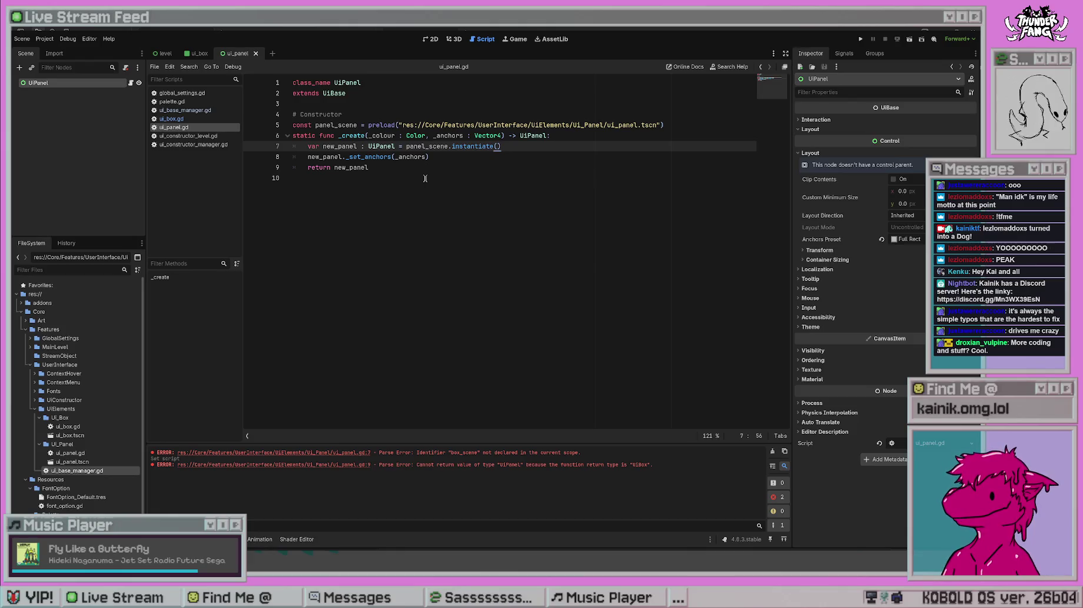
click(425, 178)
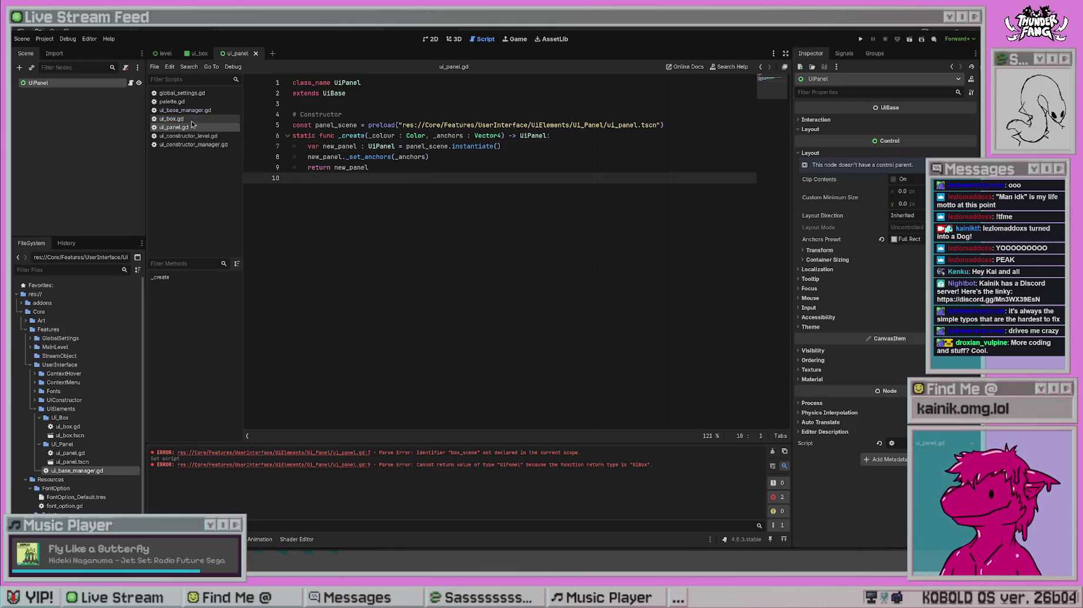
- In ui_constructor_manager.gd, replace return null with 'var new_panel : UiPanel = UiPanel._create'
click(203, 145)
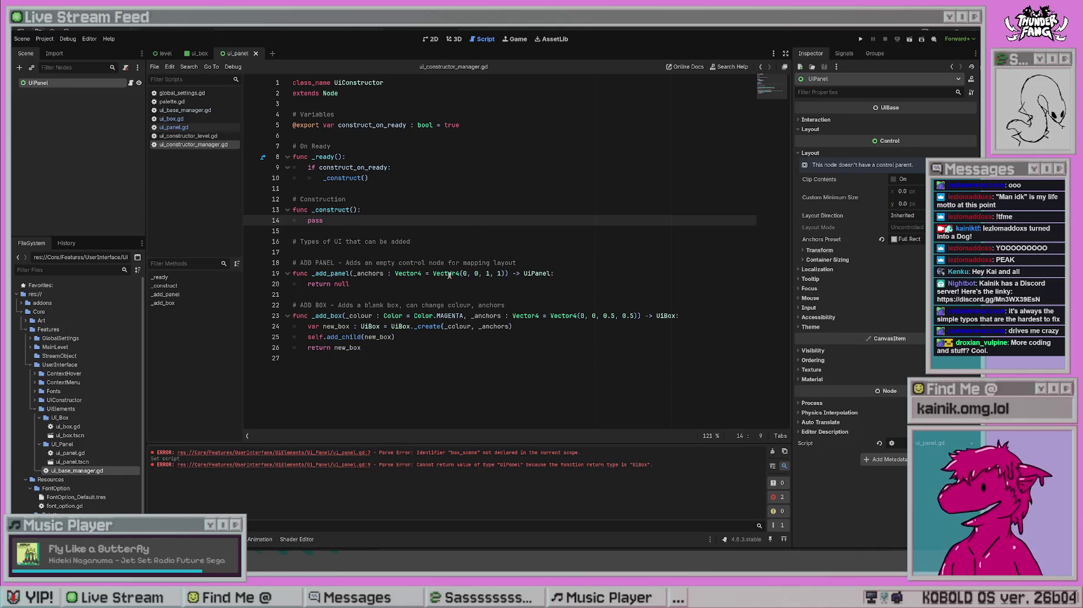
click(410, 285)
key(shift+Home)
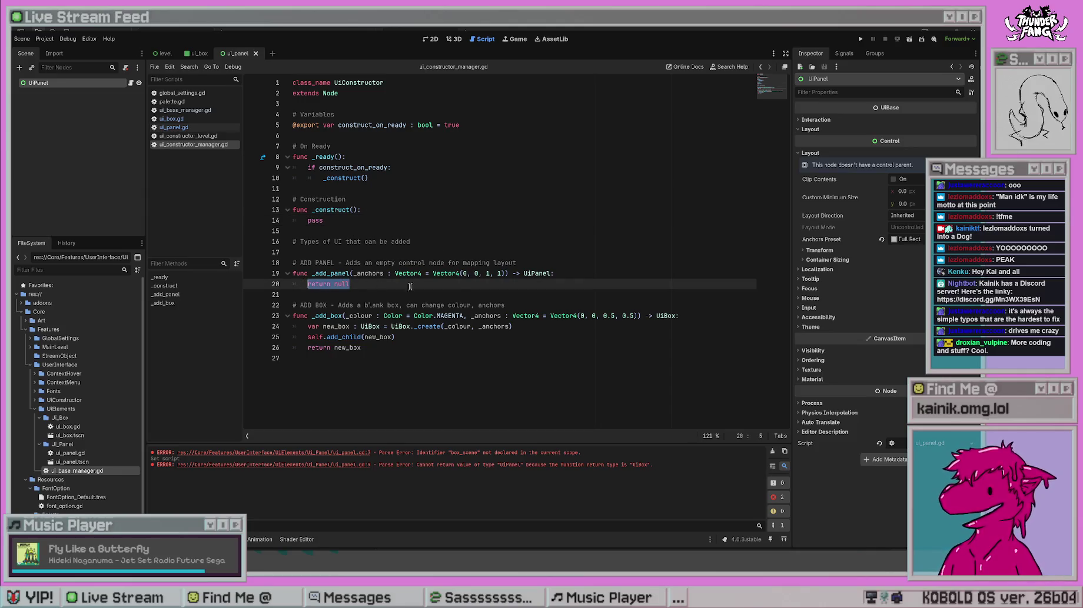
text(var new_)
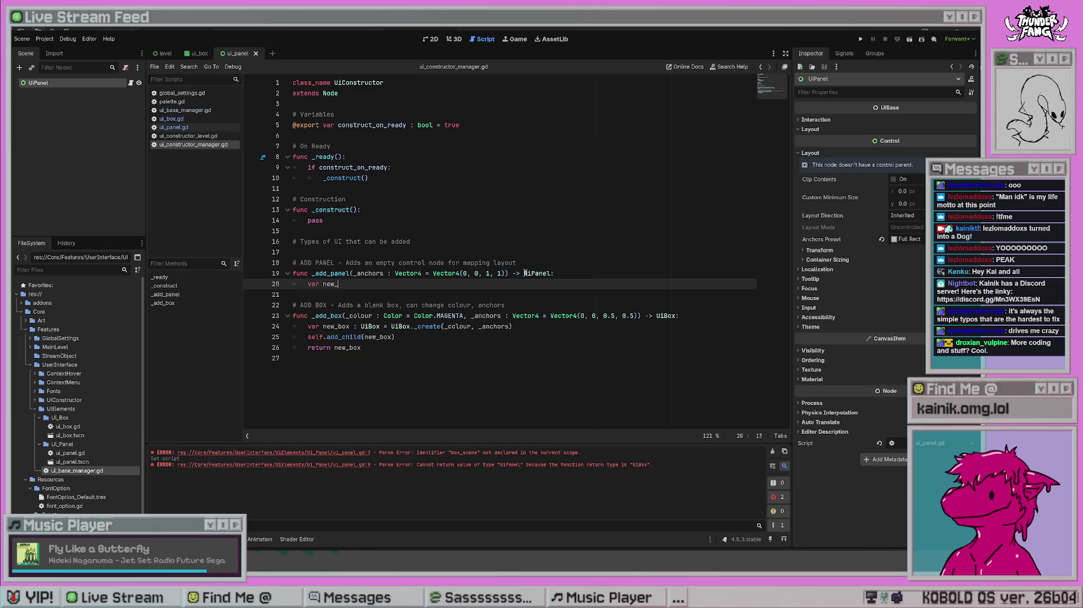
text(panel : UiPanel = )
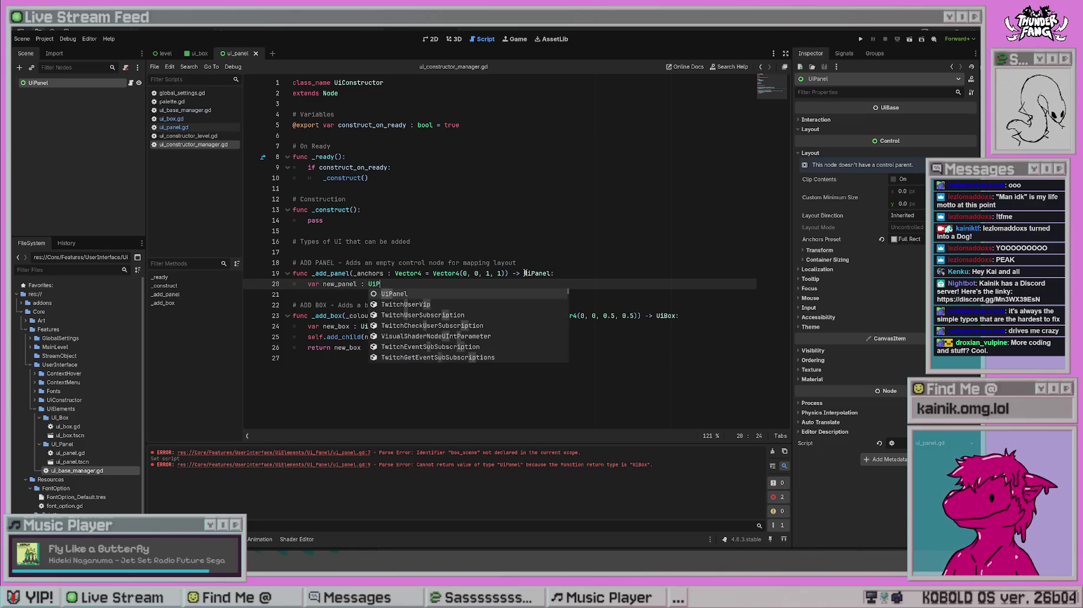
text(UiPa)
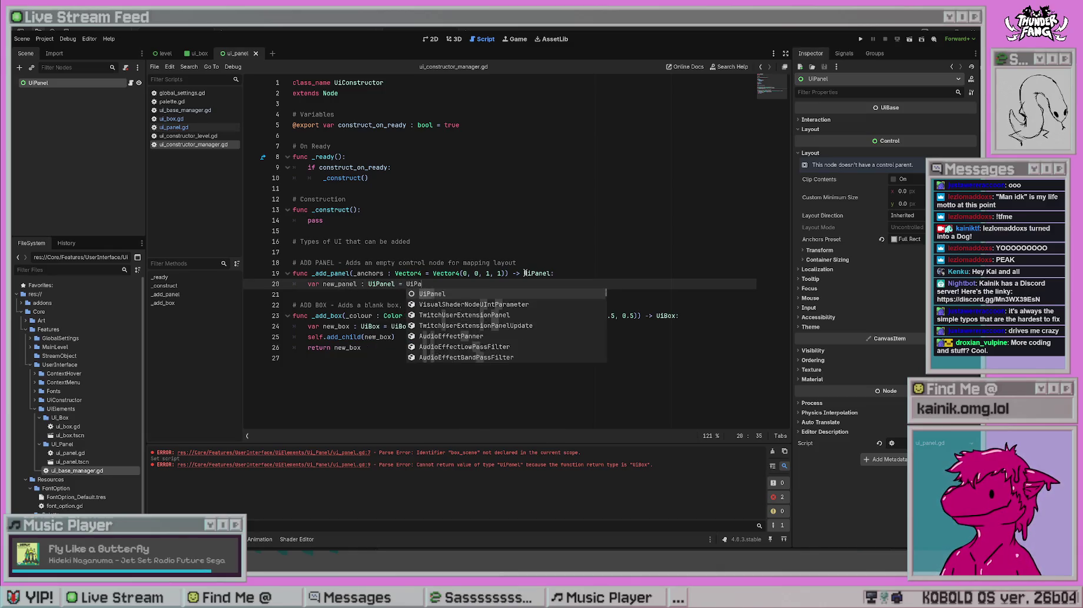
text(nel._c)
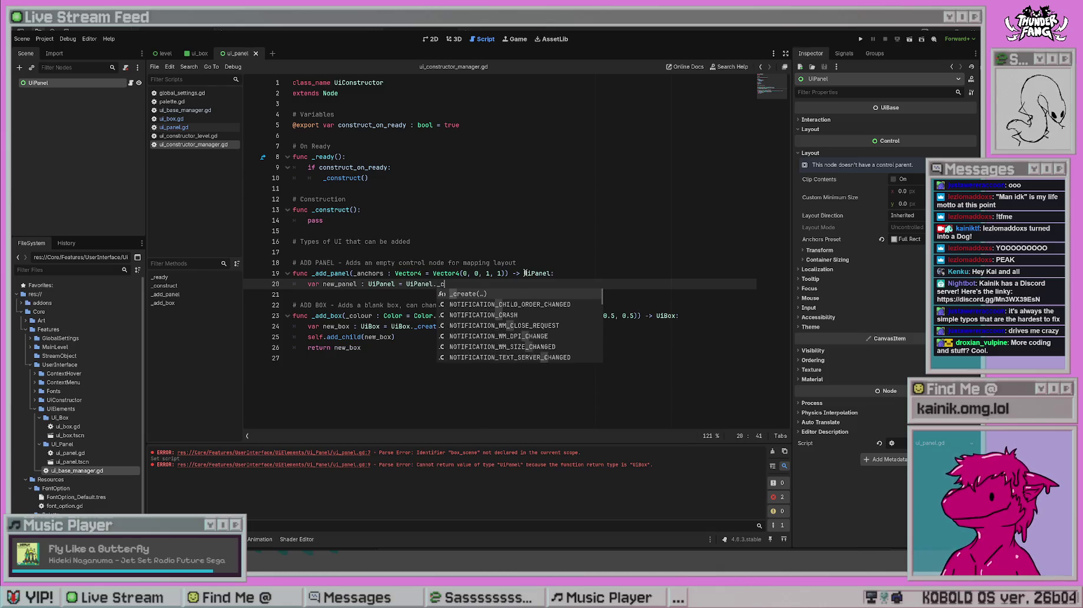
key(Return)
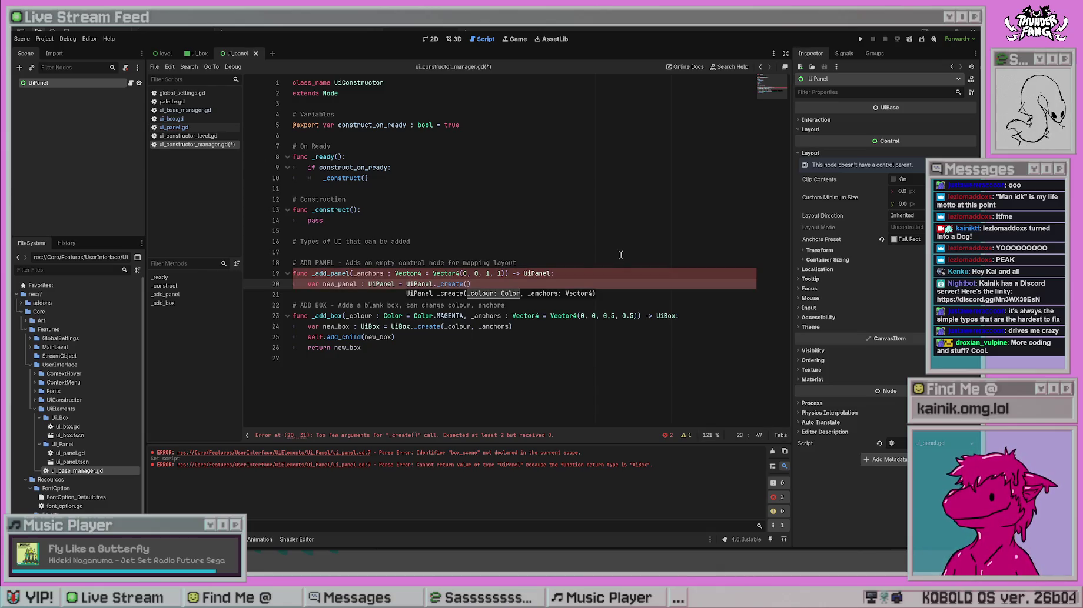
- Remove the _colour parameter from UiPanel._create and save the scripts
ctrl+click(449, 285)
drag(433, 136, 366, 136)
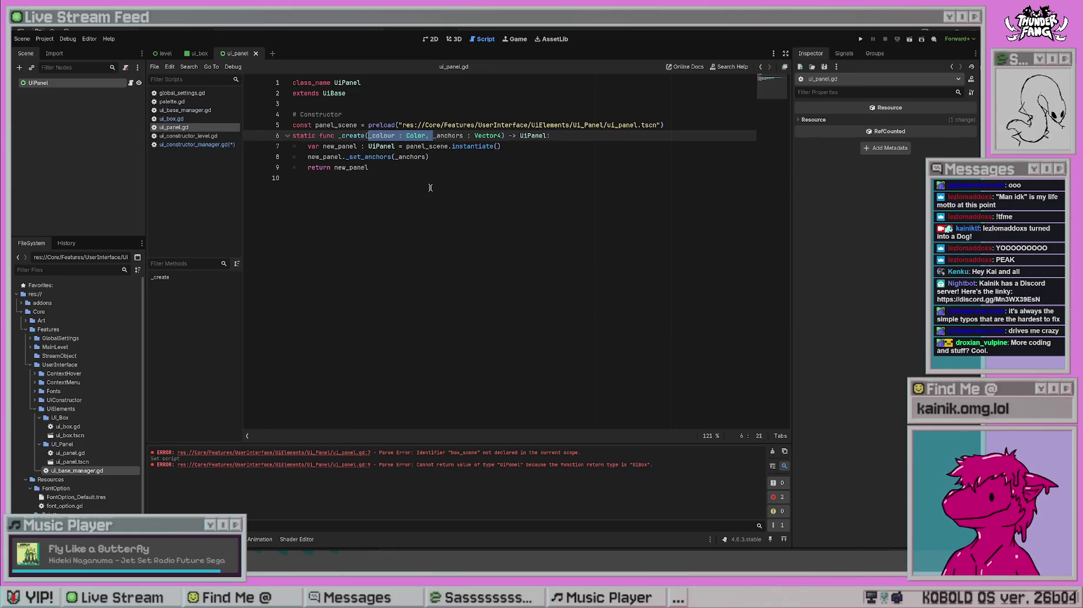
key(BackSpace)
key(ctrl+s)
key(alt+Left)
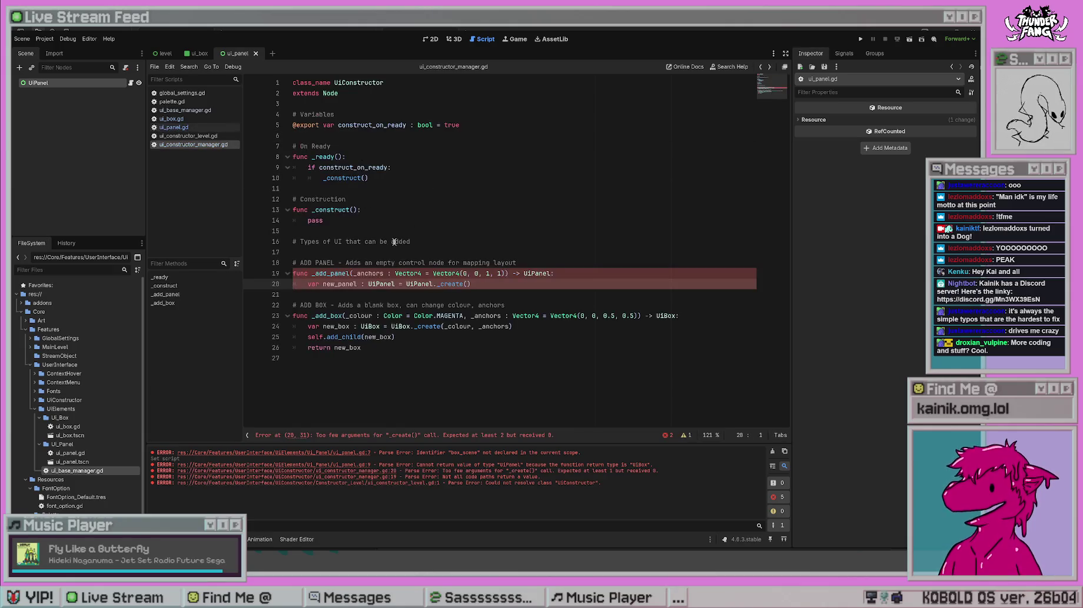
- Pass _anchors to UiPanel._create and add new_panel as a child with self.add_child
text(_anchors)
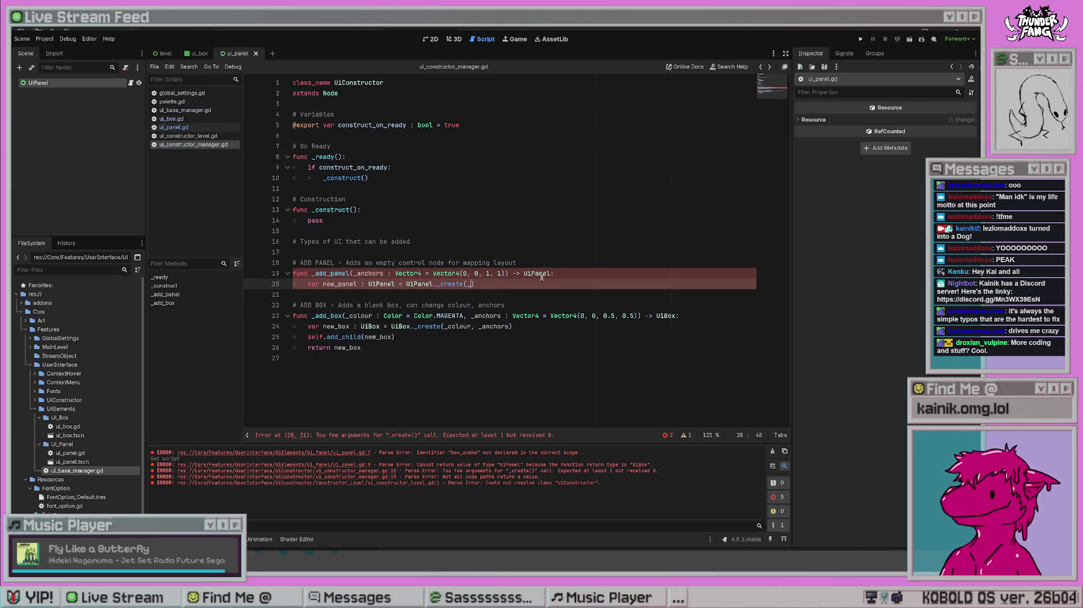
text())
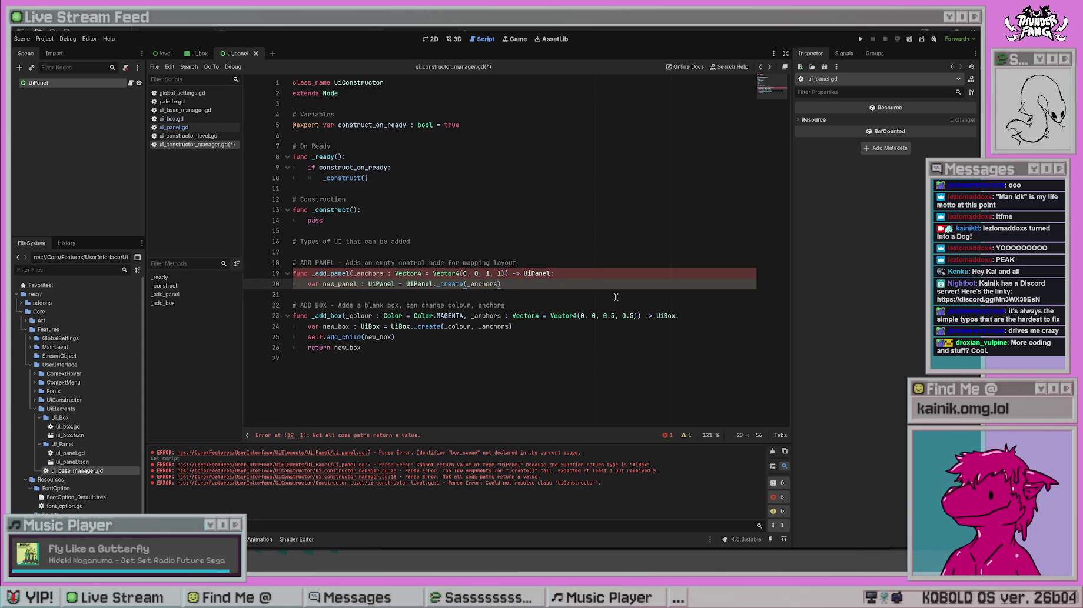
key(Return)
text(self.add)
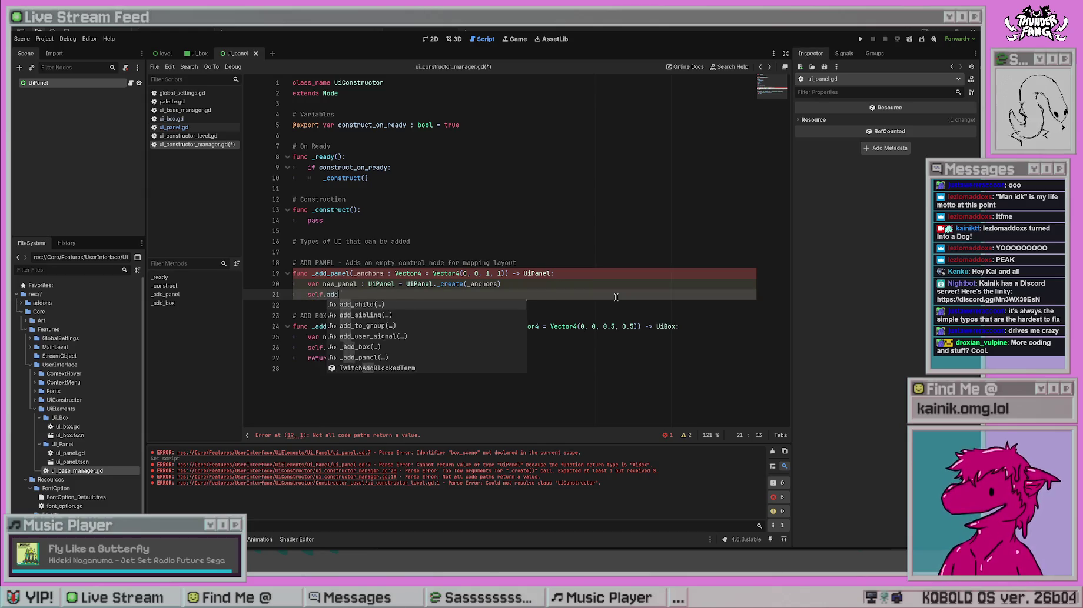
key(Return)
text(new)
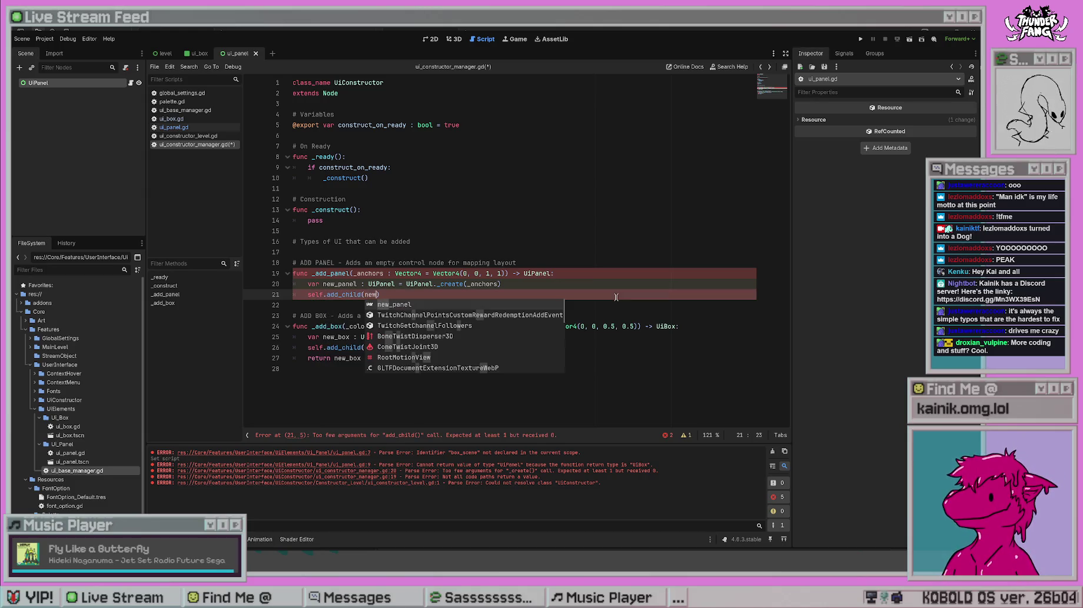
key(Return)
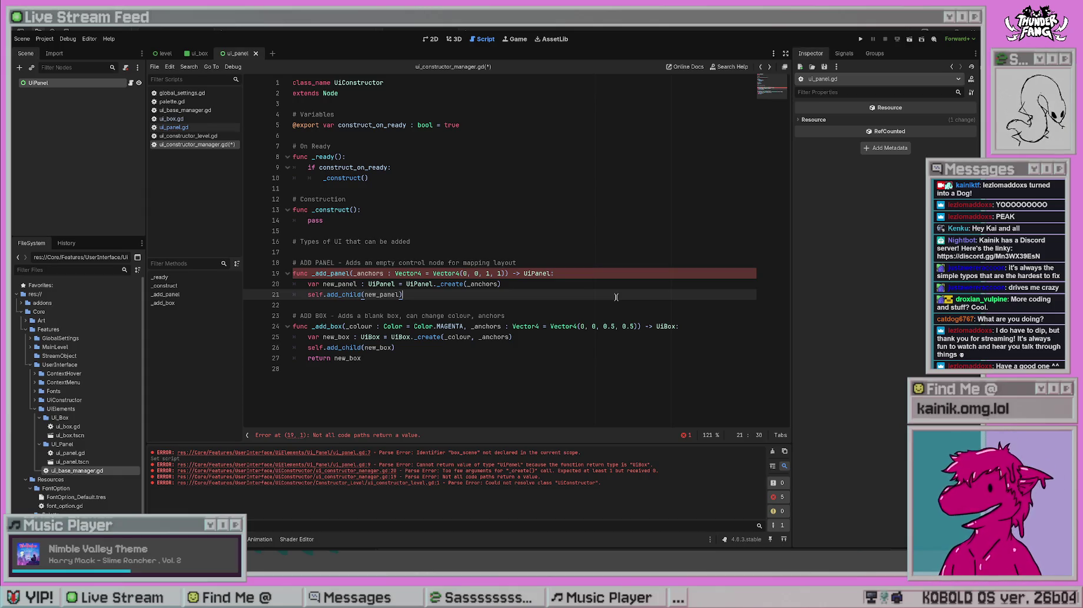
- Add 'return new_panel' to _add_panel, save, clear the Output log, and switch to the level scene
key(Return)
text(return new_panel)
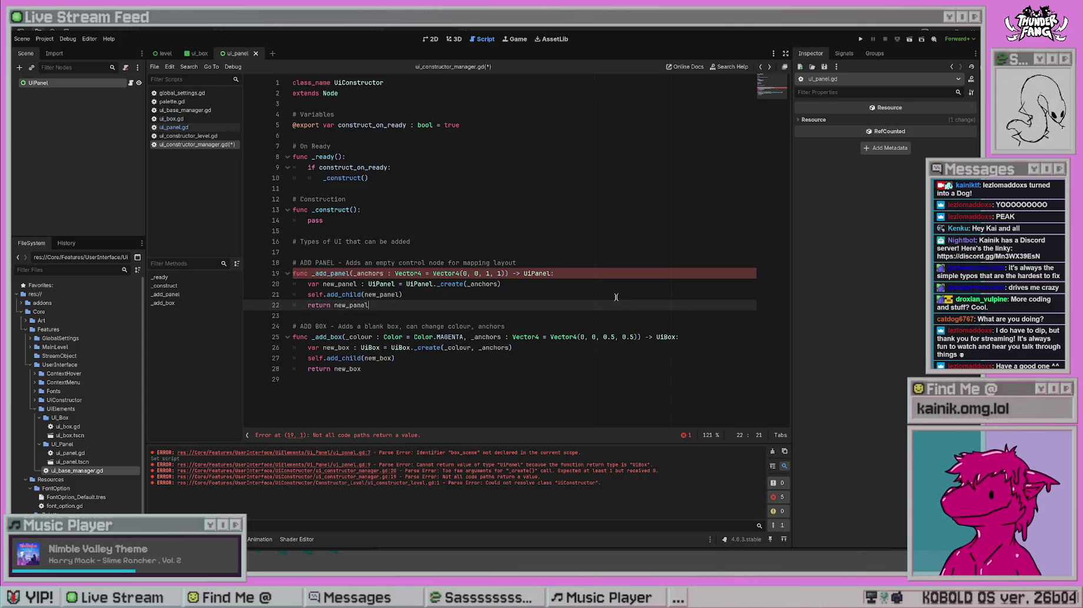
key(ctrl+s)
click(538, 297)
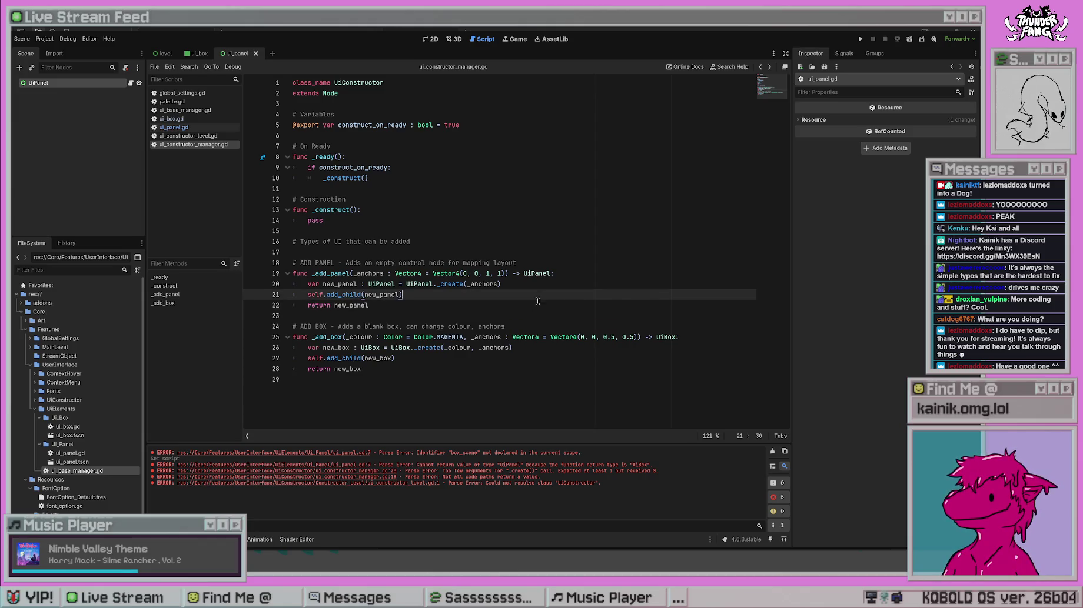
click(480, 378)
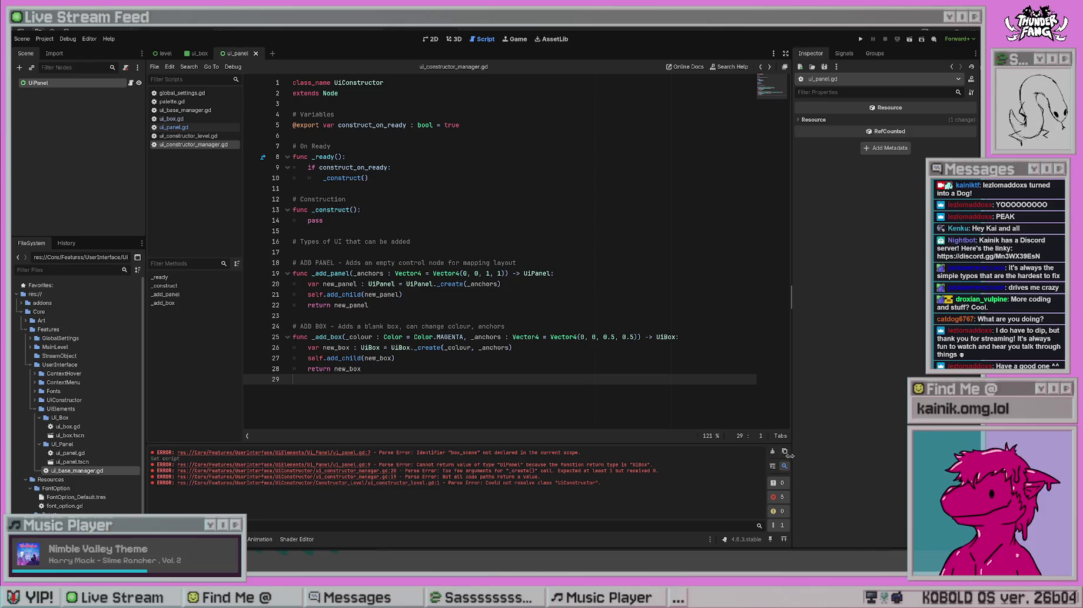
click(772, 451)
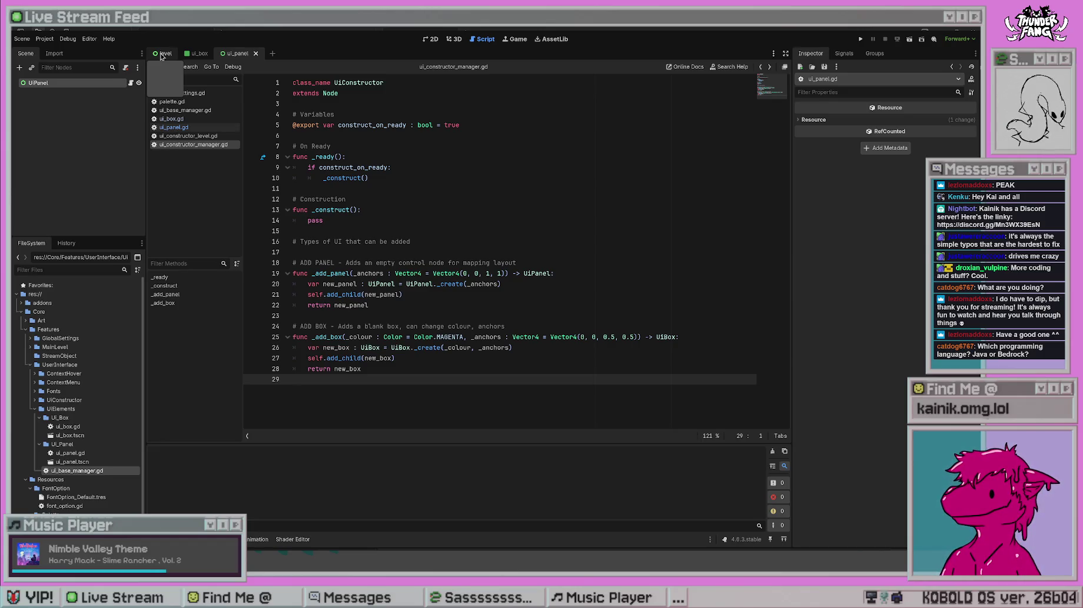
click(161, 55)
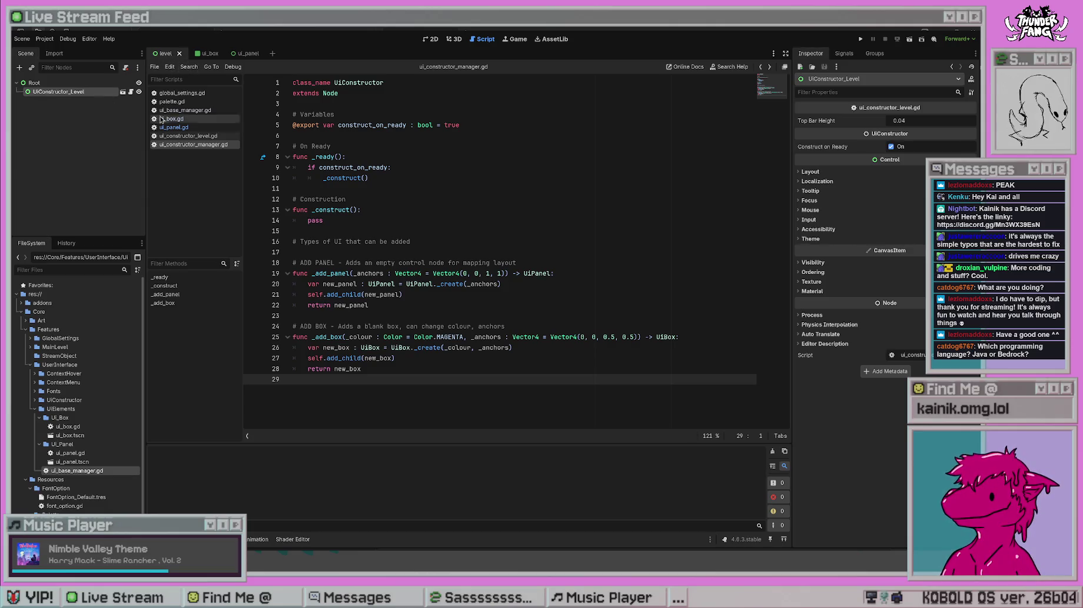
- Open ui_constructor_level.gd and run the project with F5
click(174, 136)
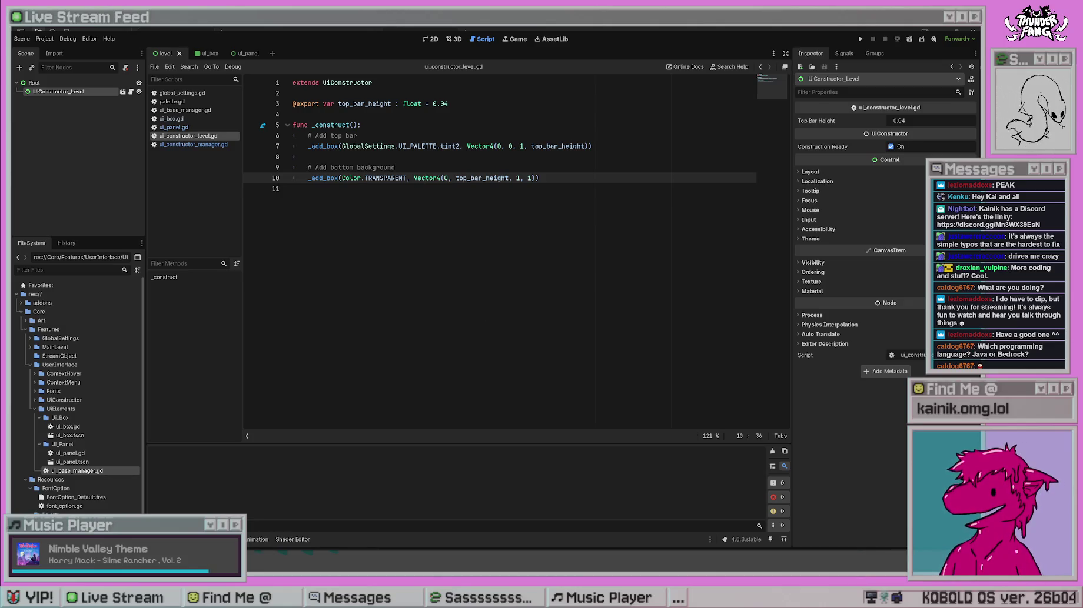
key(F5)
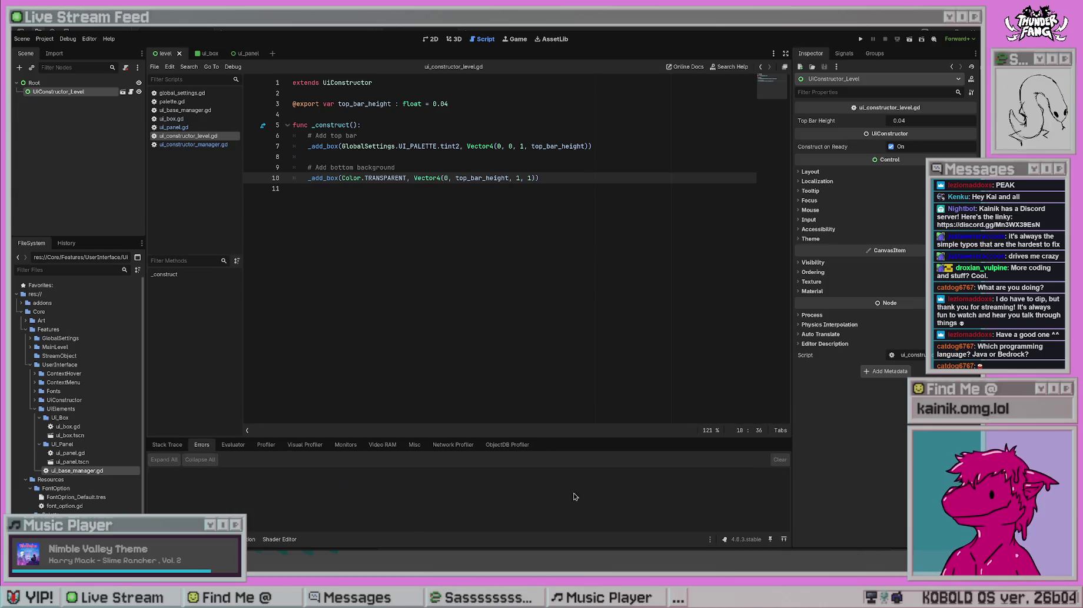
click(436, 234)
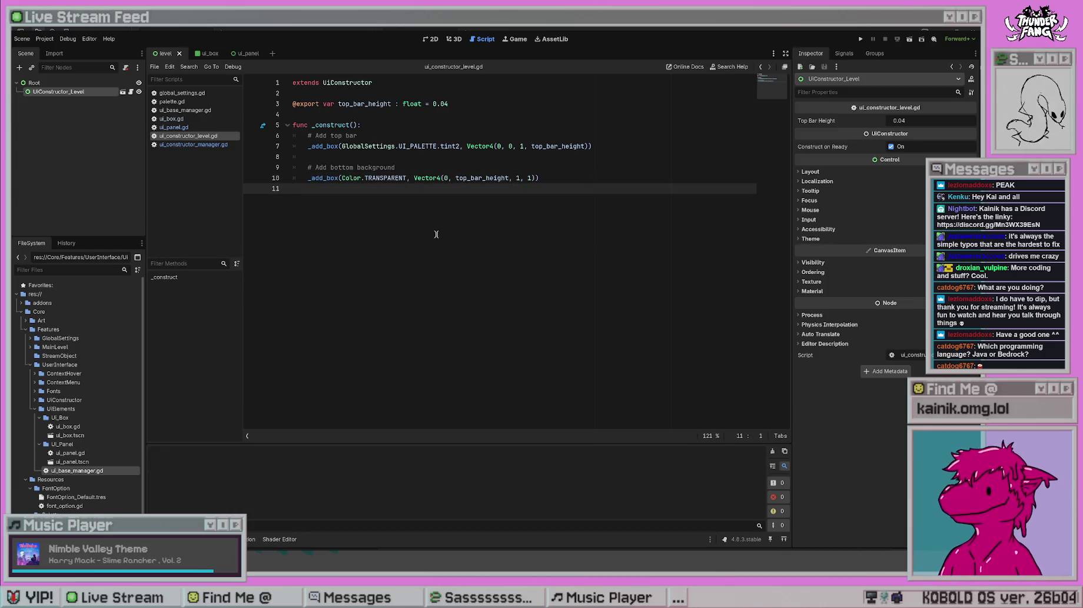
- Look through ui_constructor_manager.gd and ui_base_manager.gd, then return to ui_constructor_level.gd
click(182, 145)
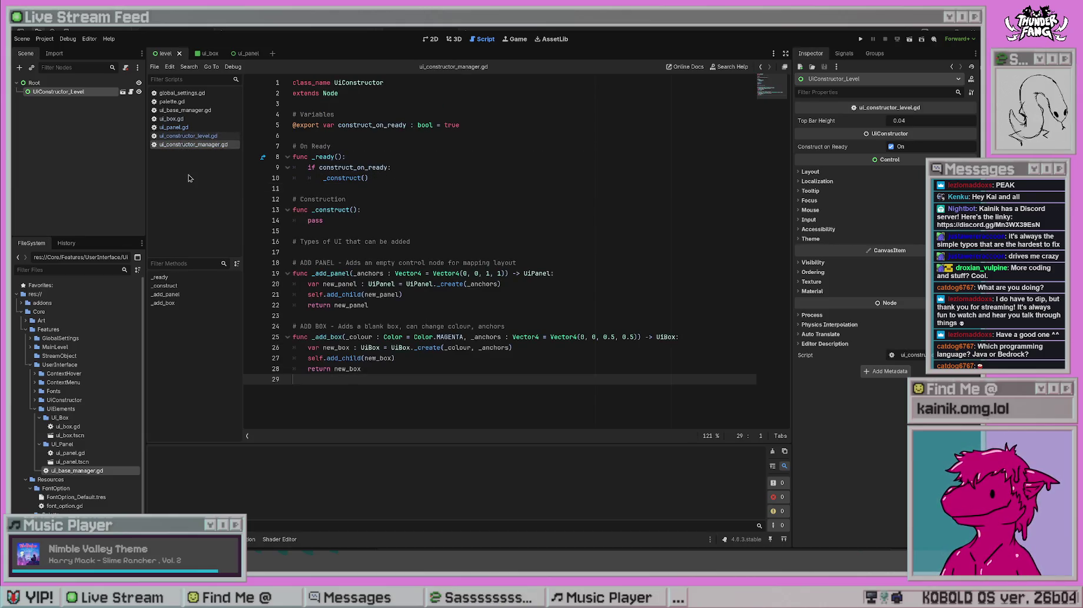
click(197, 136)
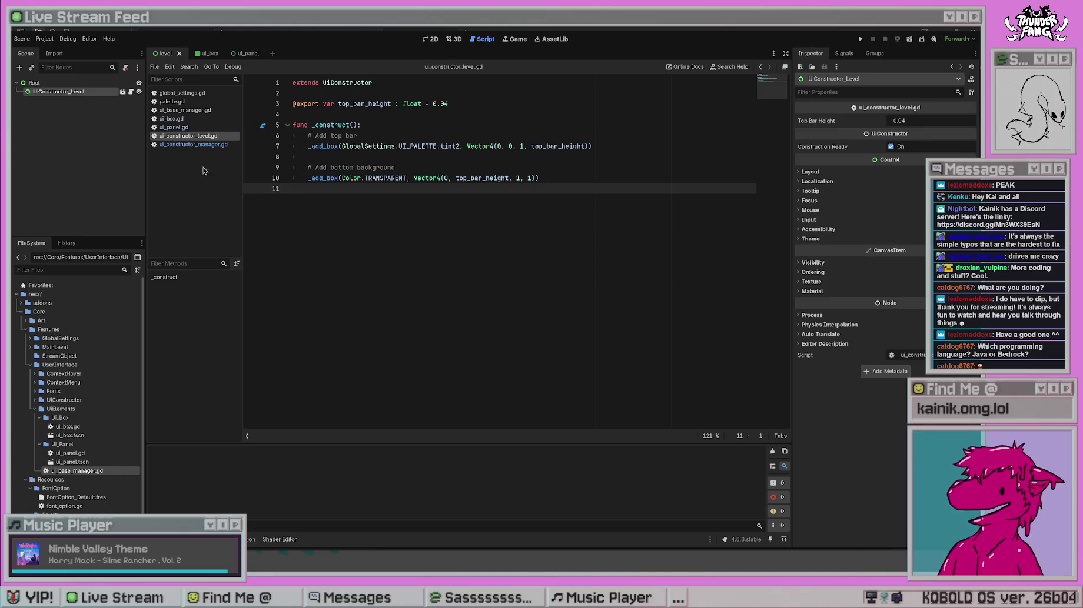
click(200, 145)
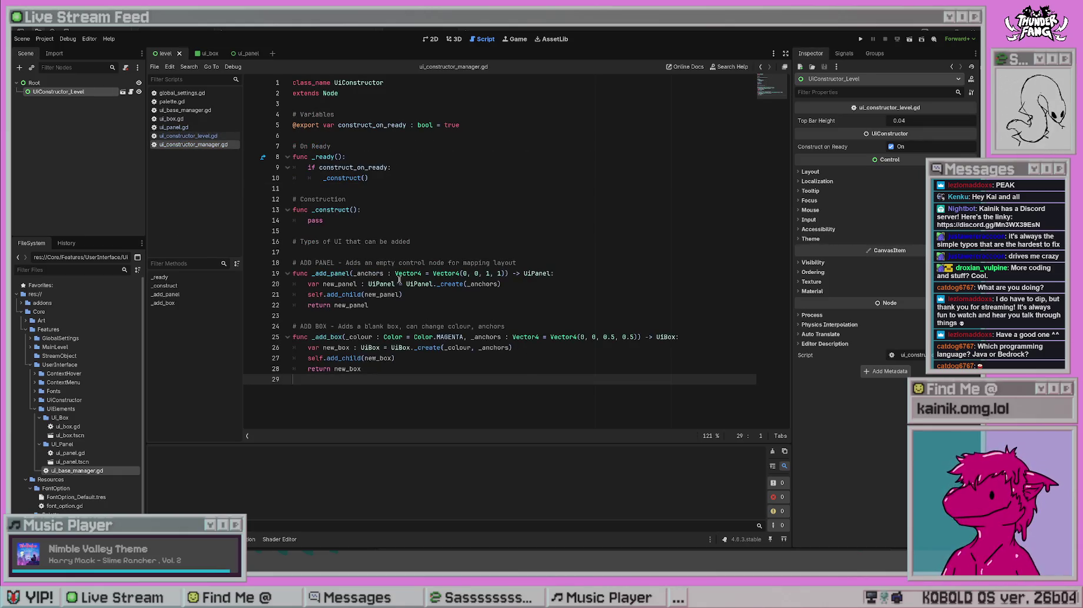
click(190, 113)
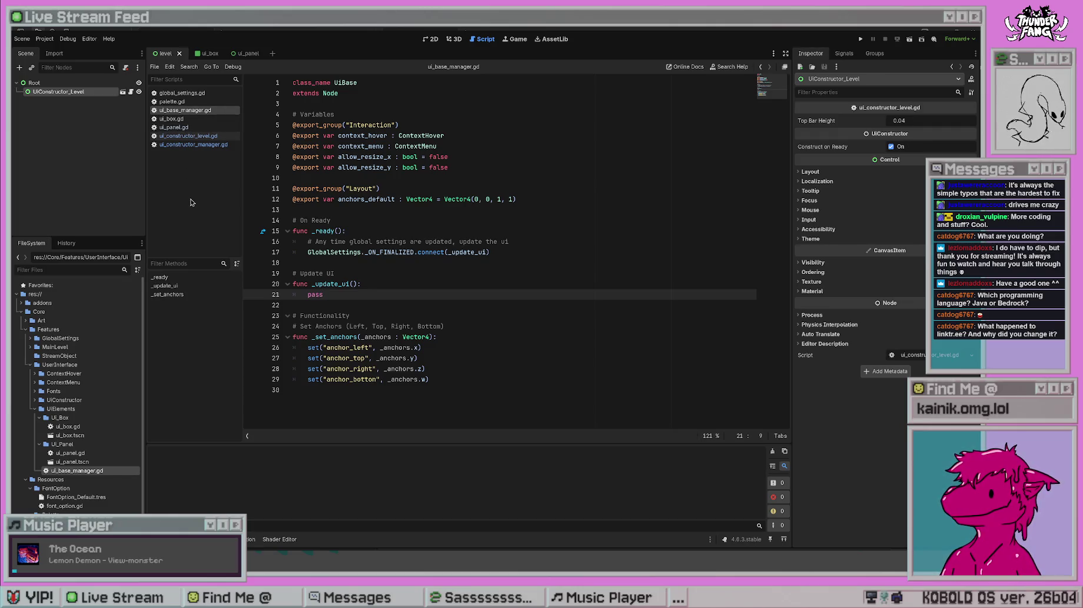
click(198, 136)
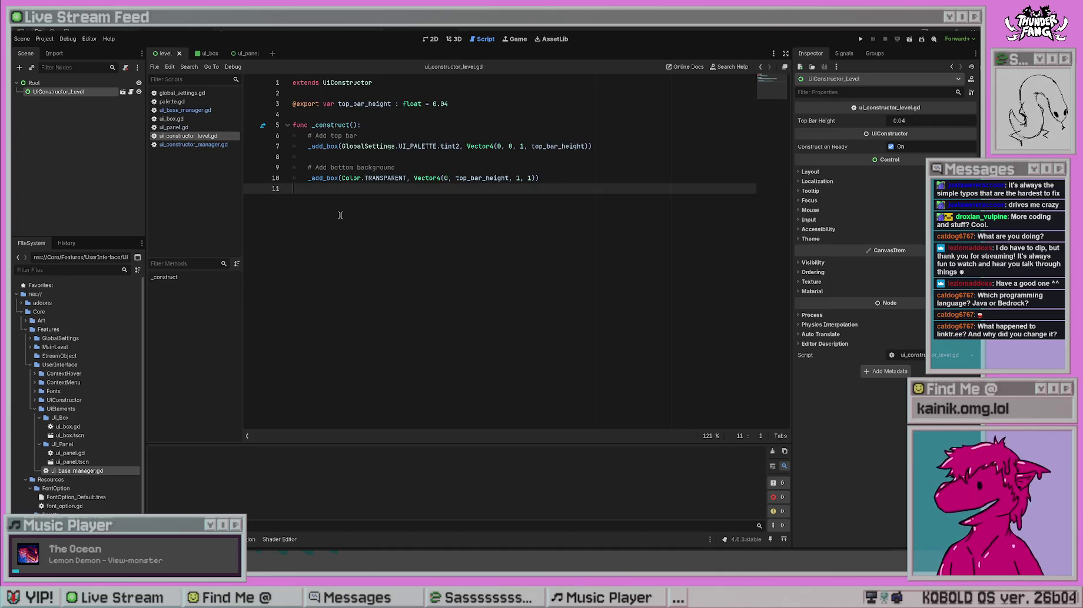
click(343, 157)
click(350, 190)
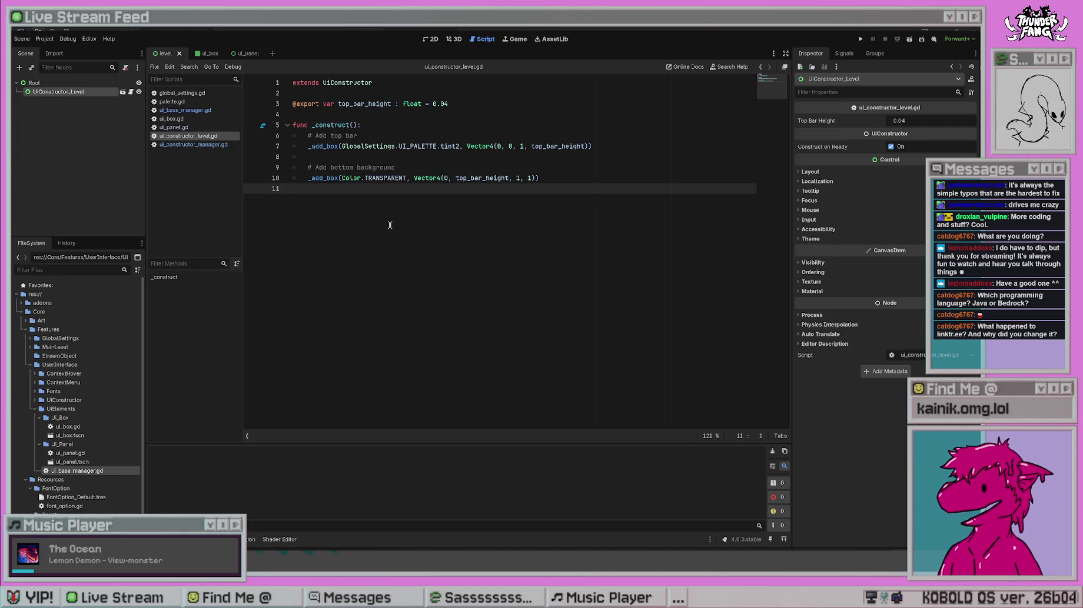
- Rename the bottom background comment to '# Add bottom panel'
click(401, 171)
key(BackSpace)
key(BackSpace)
key(BackSpace)
text(np)
key(BackSpace)
key(BackSpace)
text(bottom panel)
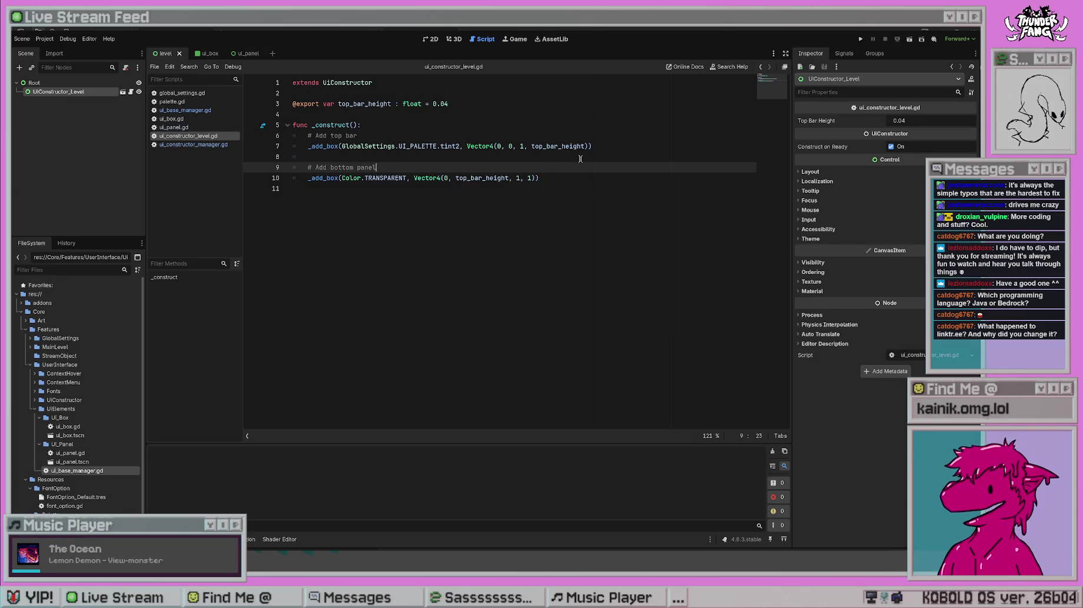
- Insert an _add_panel call below the comment via autocomplete
key(Return)
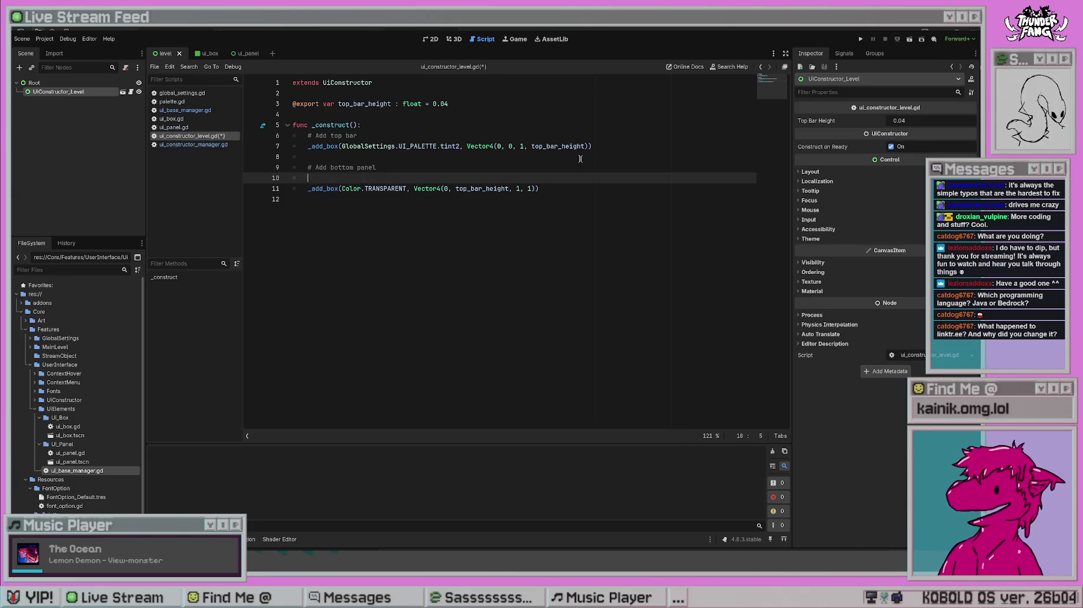
text(_a)
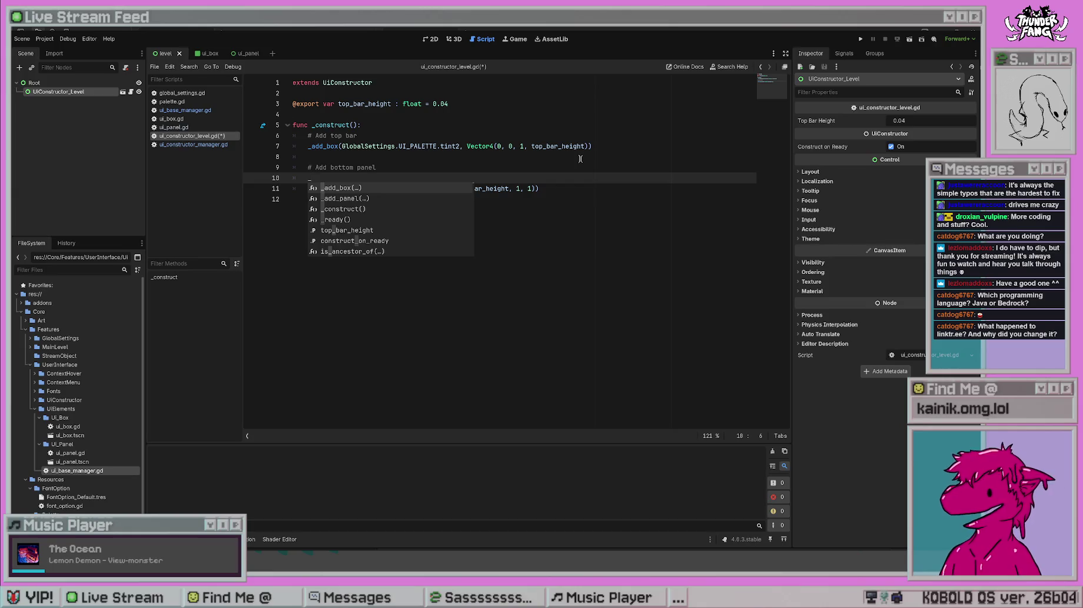
key(Down)
key(Return)
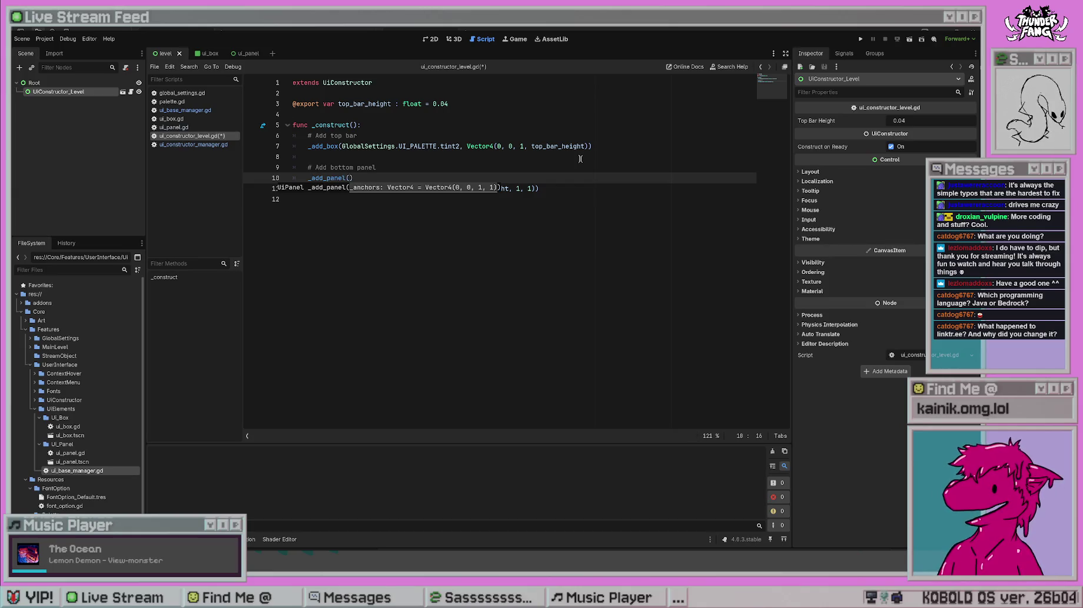
- Move Vector4(0, top_bar_height, 1, 1) into _add_panel, delete the old _add_box line, and save
click(581, 157)
mouse_move(415, 188)
mouse_down()
mouse_move(538, 188)
mouse_move(259, 191)
mouse_up()
key(ctrl+x)
click(352, 177)
key(ctrl+v)
key(BackSpace)
key(BackSpace)
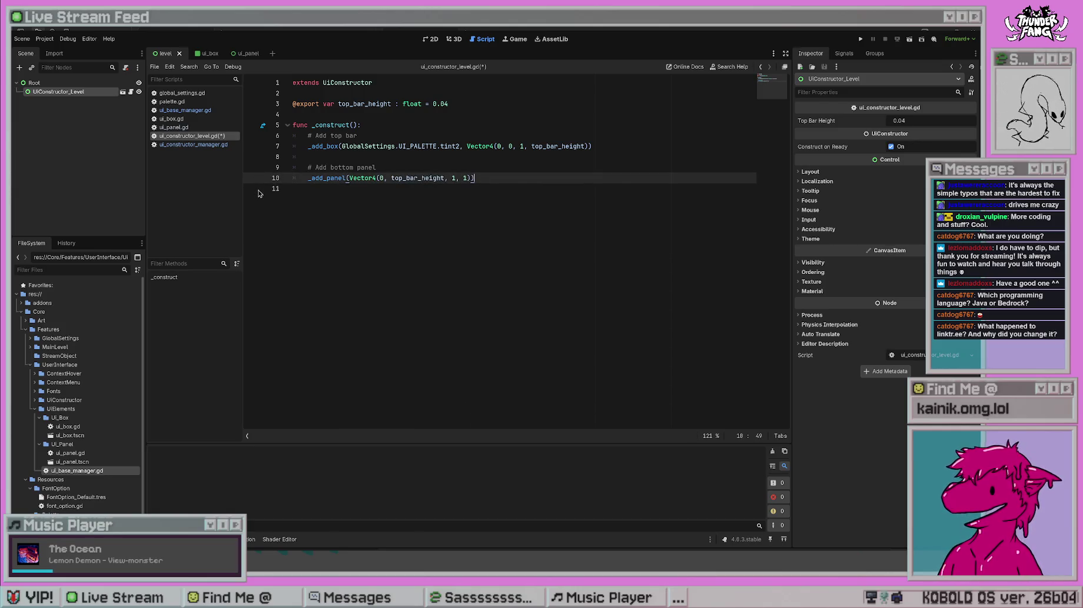
key(Down)
key(ctrl+s)
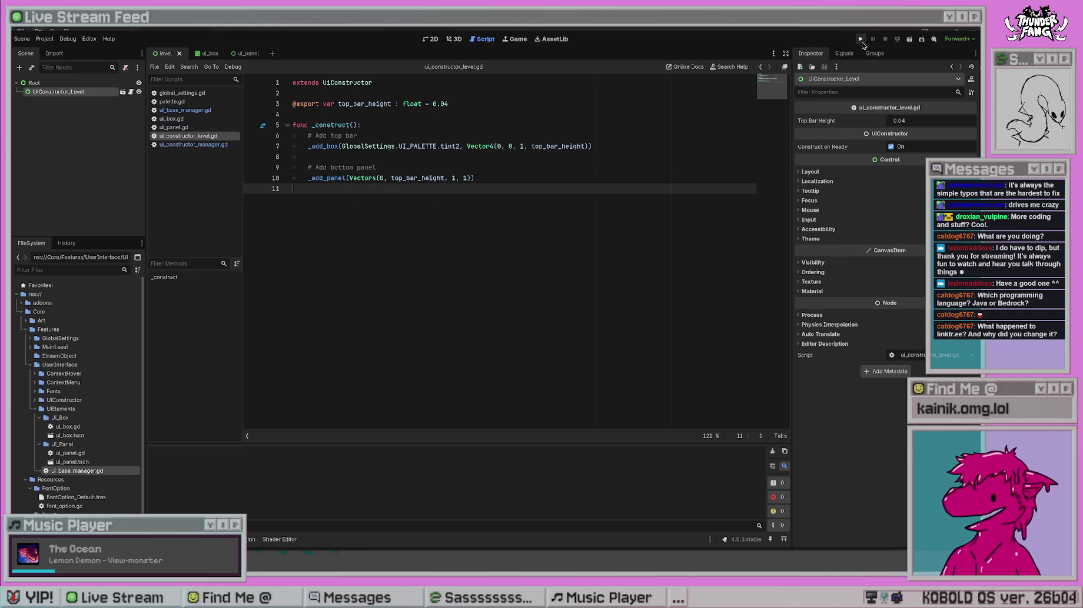
- Run the project to see the new bottom panel, stop it, and save
click(860, 40)
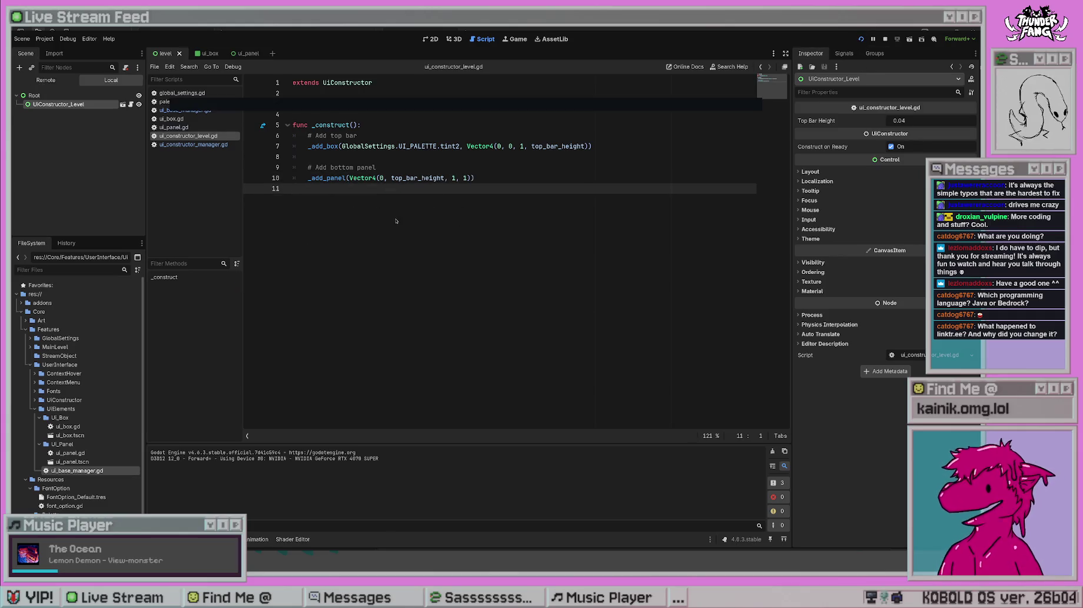
click(509, 176)
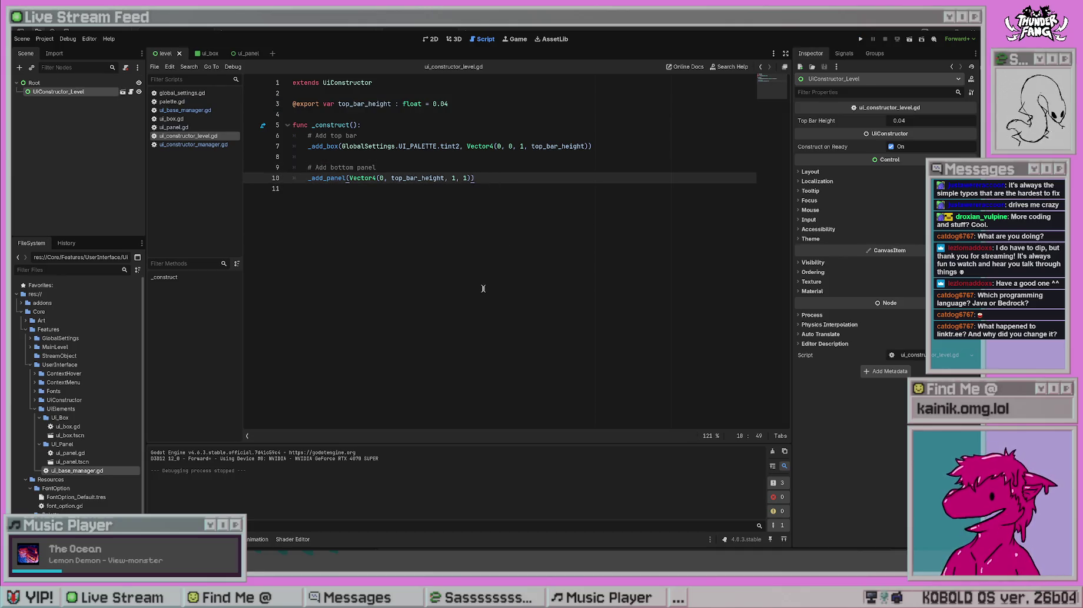
click(307, 179)
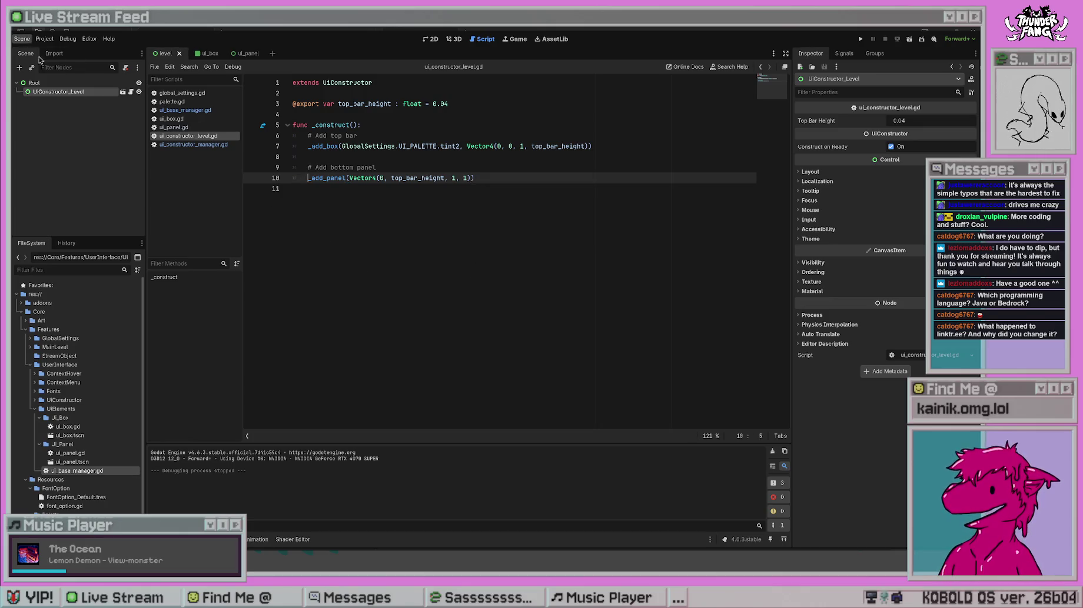
key(ctrl+s)
click(544, 180)
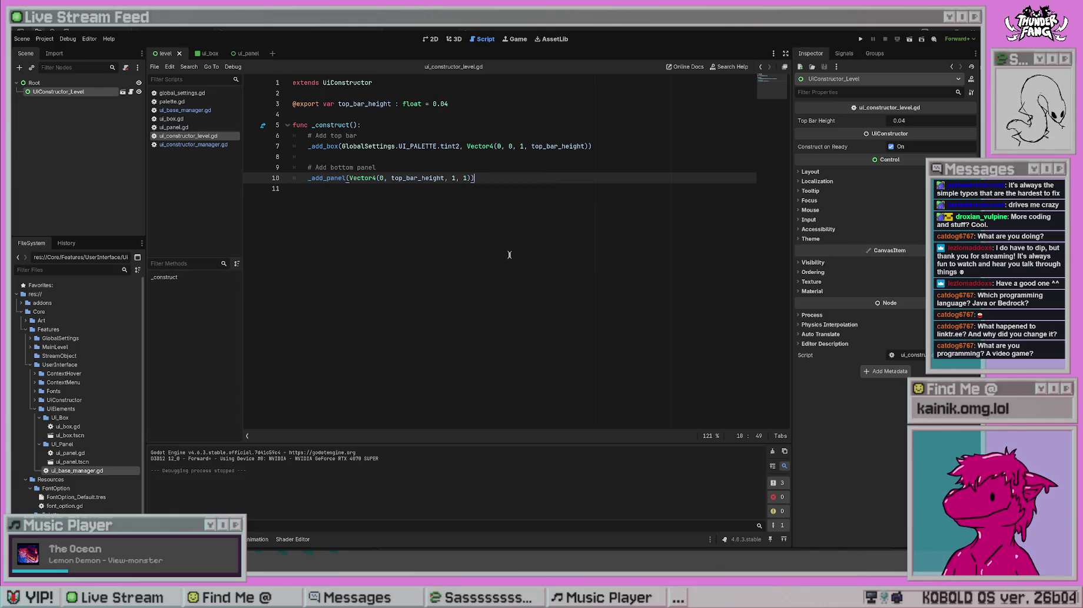
- Go back through ui_base_manager.gd to ui_constructor_manager.gd's _add_panel function
key(alt+Left)
key(alt+Left)
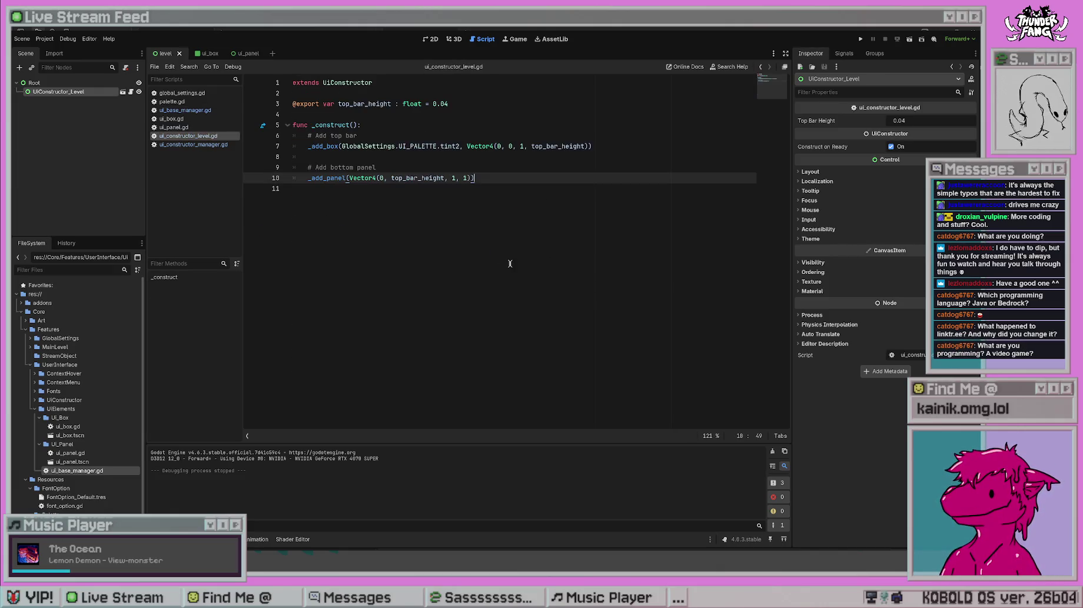
click(191, 145)
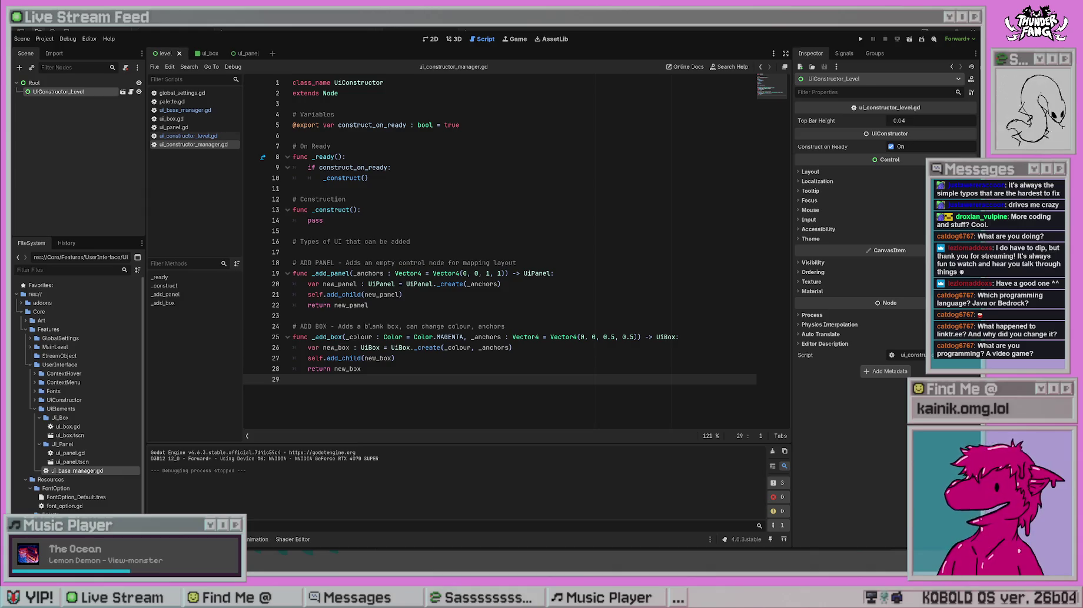
click(546, 273)
- Inspect the _add_panel and _add_box functions, then switch to the Obsidian roadmap board
click(508, 301)
click(517, 358)
click(518, 372)
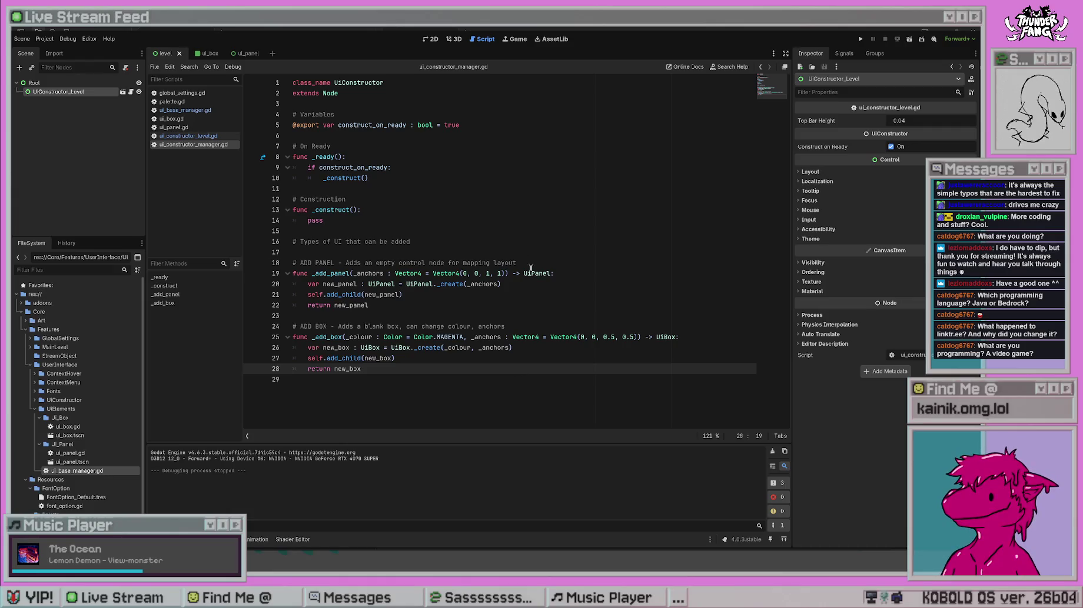
click(948, 36)
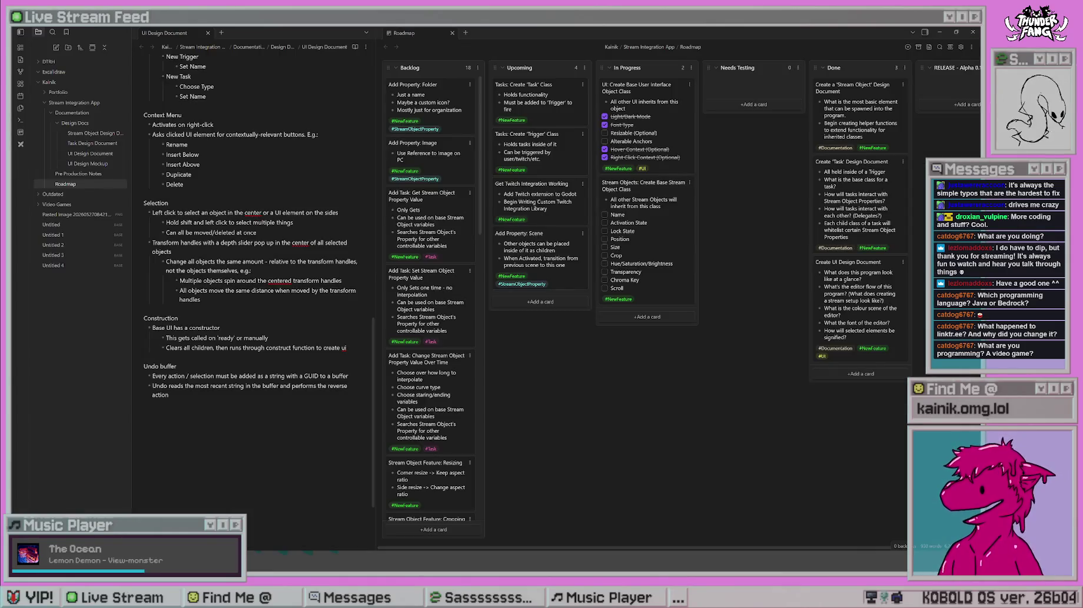
click(97, 154)
click(100, 174)
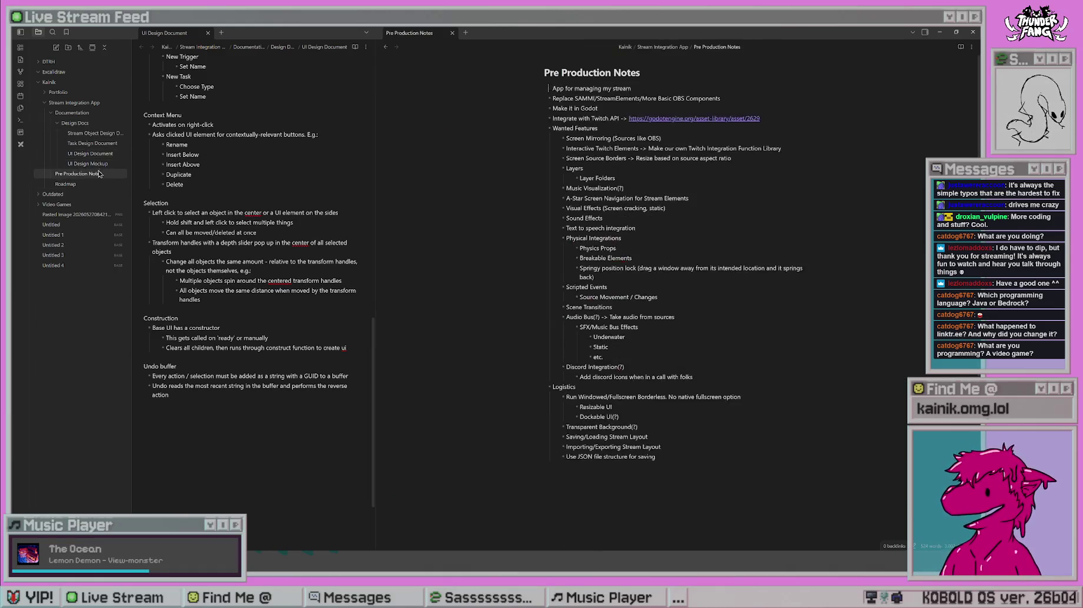
click(101, 164)
click(106, 134)
click(106, 163)
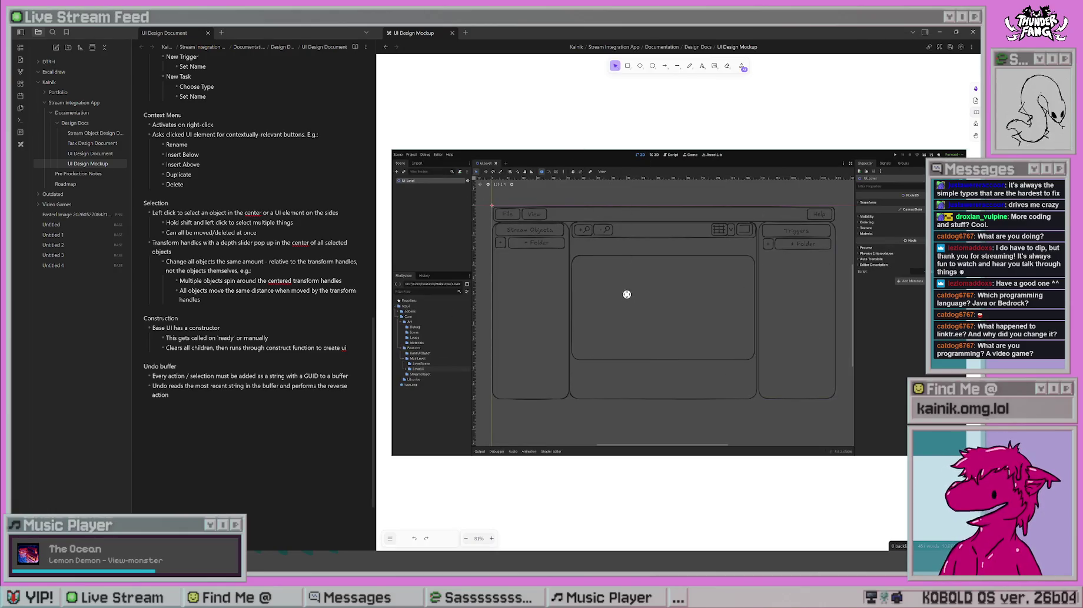
scroll(623, 294, down, 1)
scroll(551, 216, up, 5)
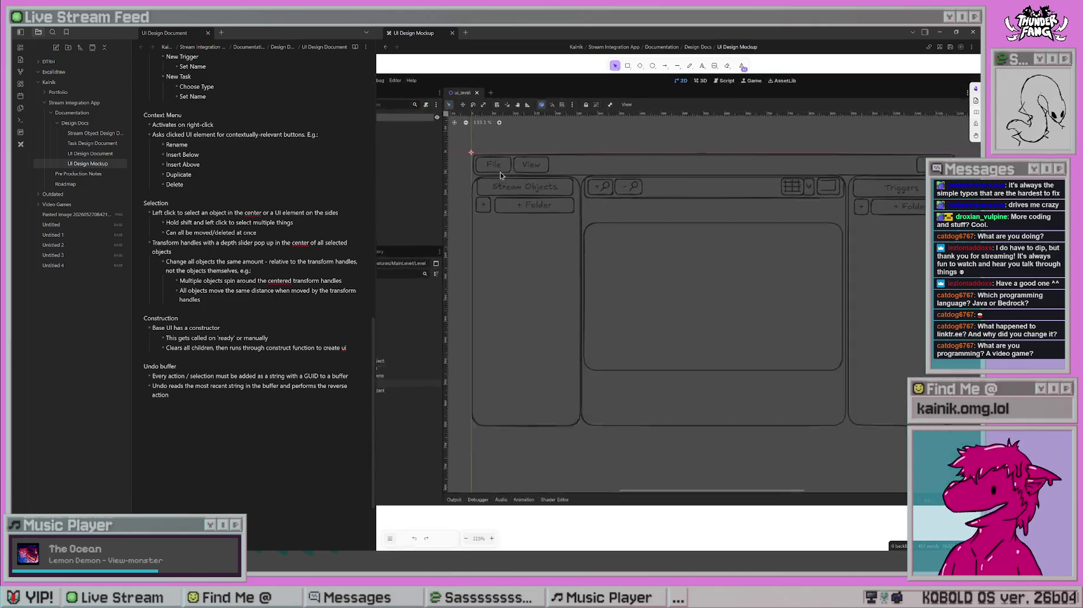
scroll(440, 227, down, 3)
scroll(509, 213, up, 2)
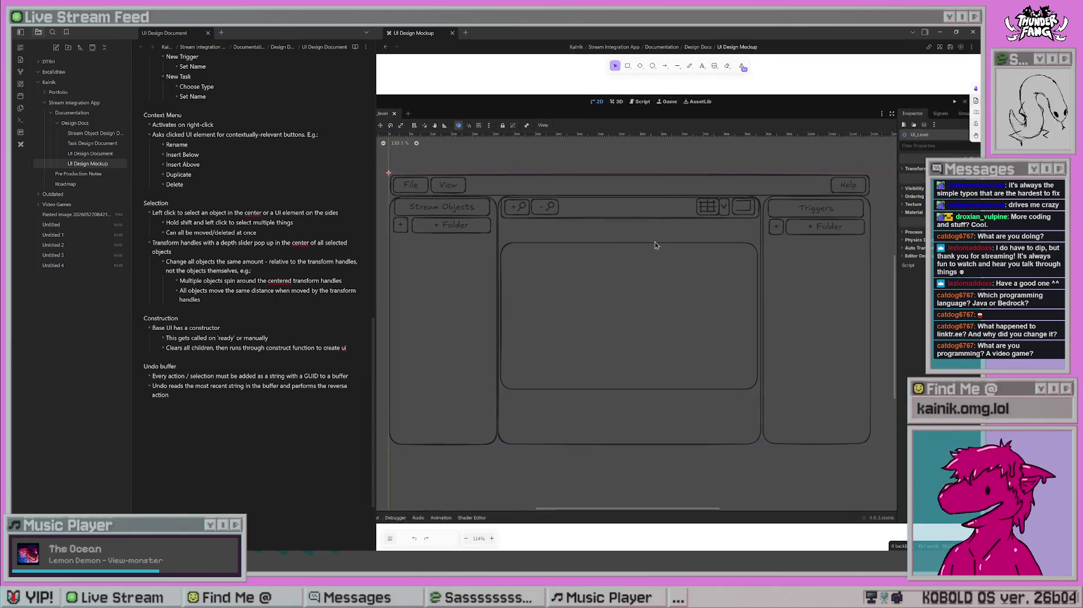
scroll(918, 267, down, 3)
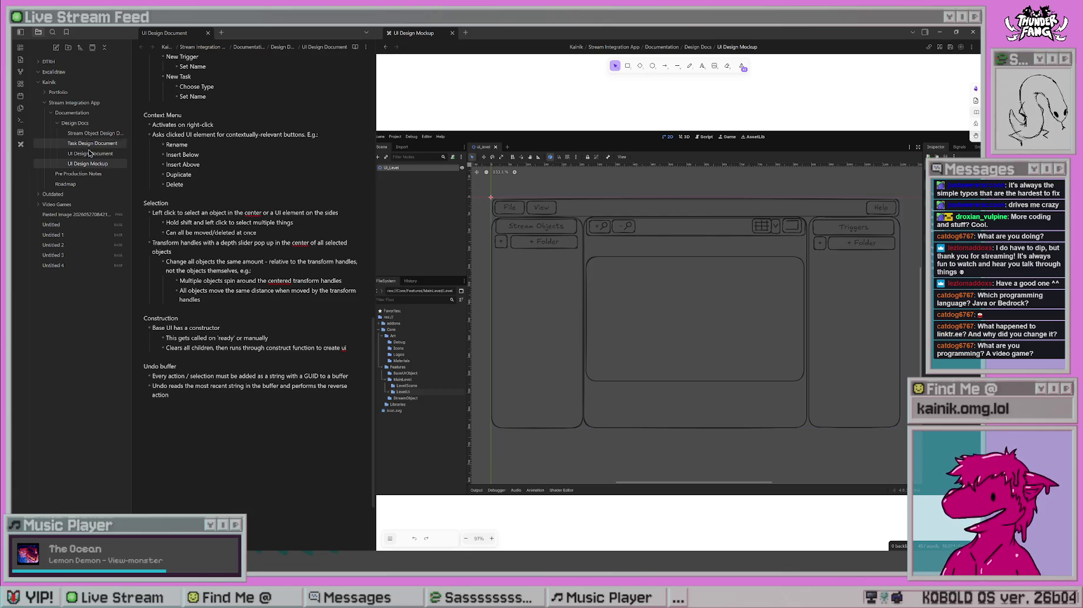
click(83, 186)
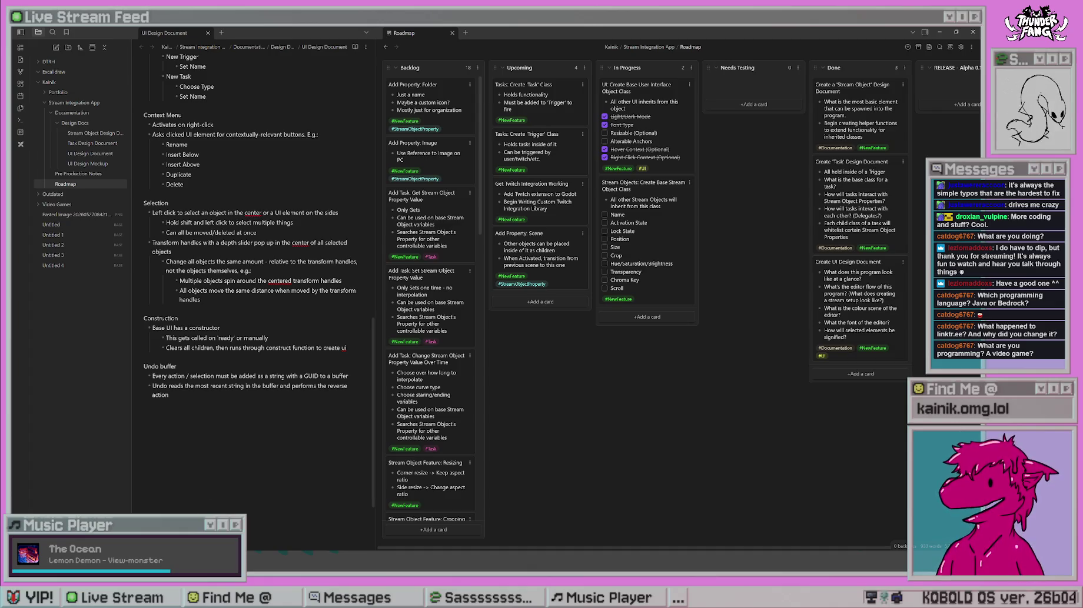
key(alt+Tab)
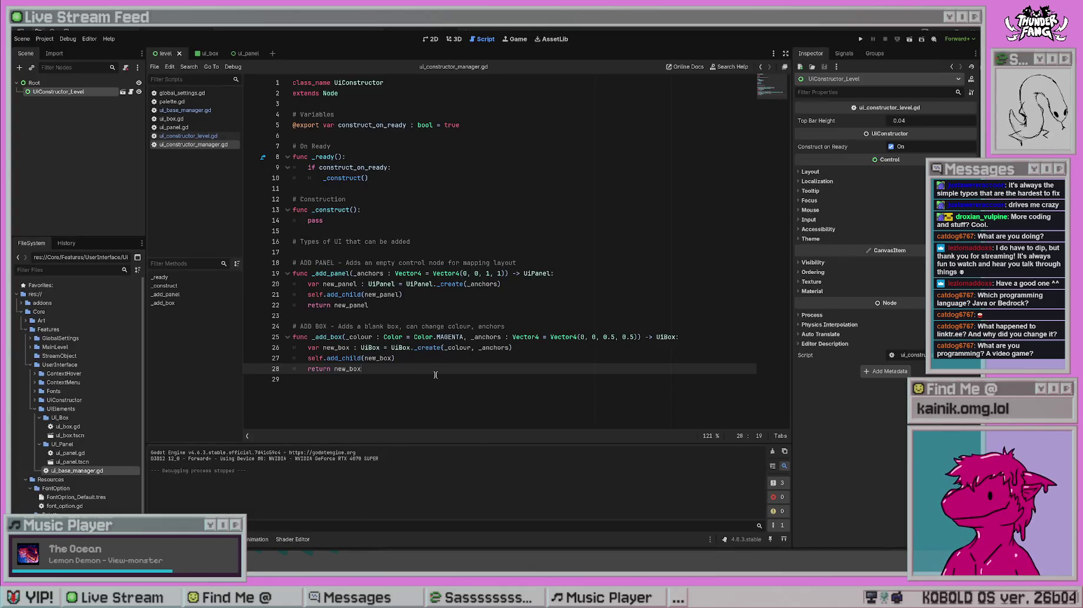
click(434, 376)
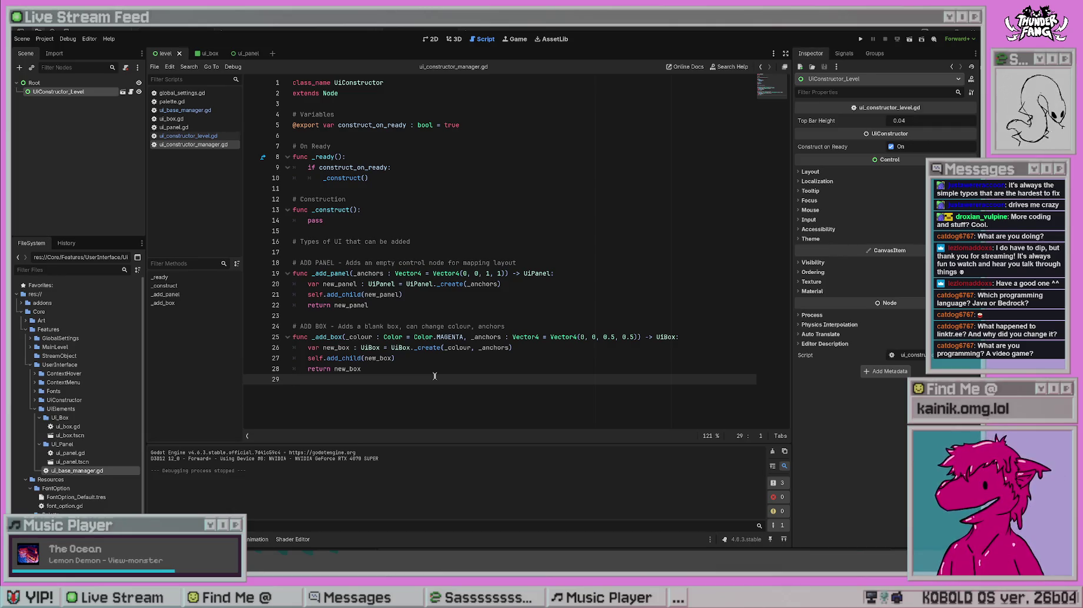
click(501, 284)
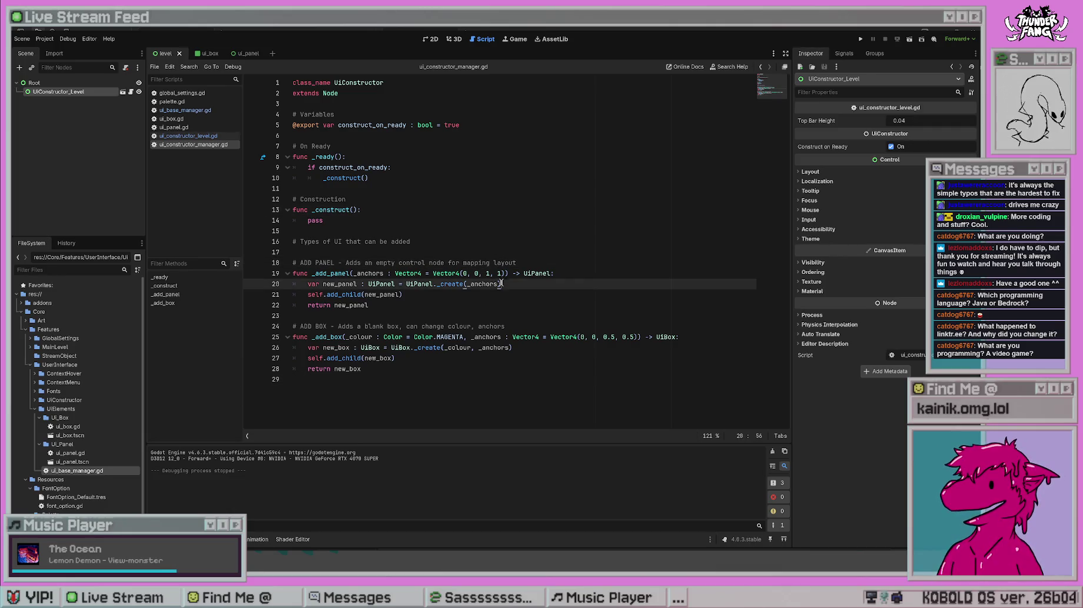
click(505, 368)
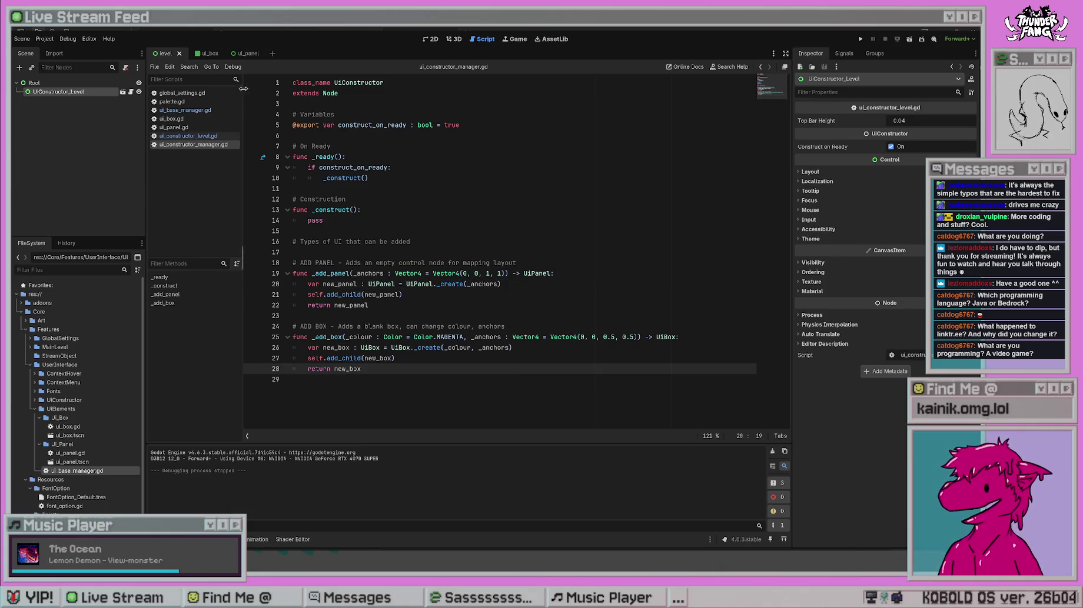
click(77, 83)
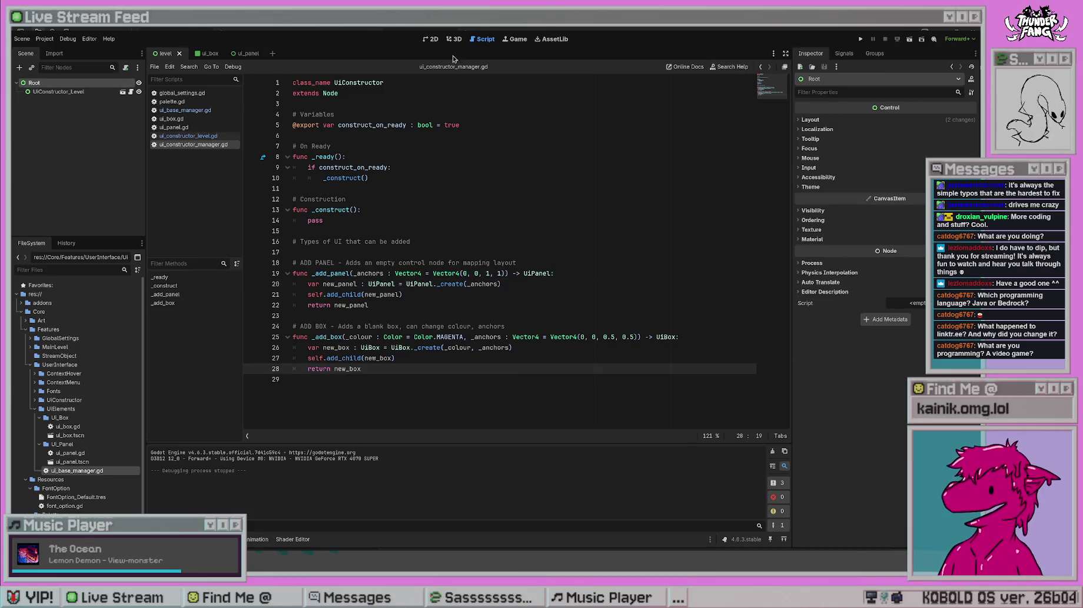
click(434, 40)
scroll(333, 195, down, 8)
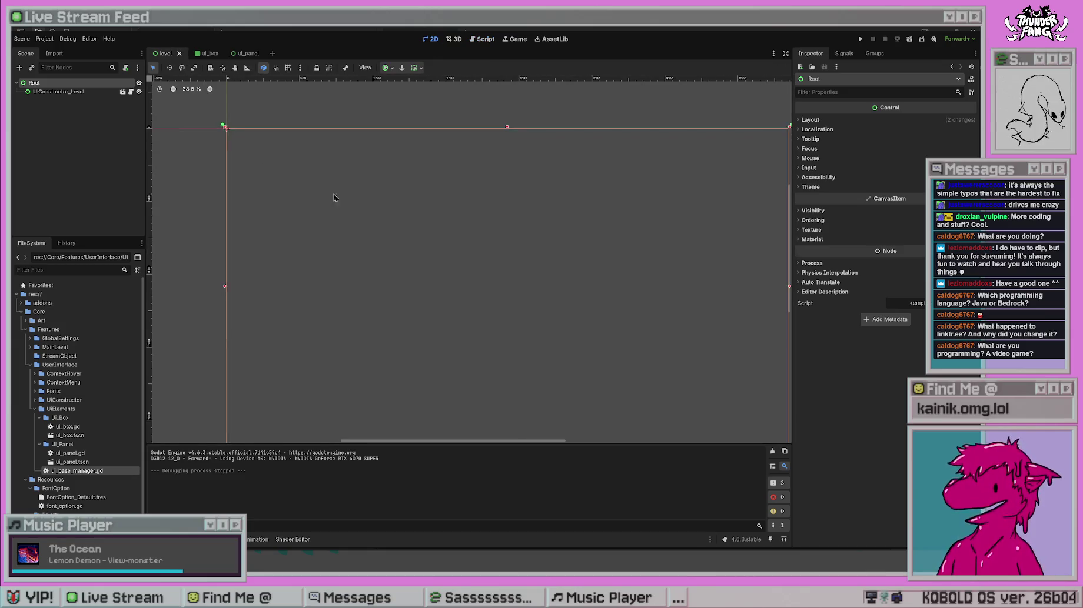
scroll(353, 188, up, 2)
click(557, 363)
scroll(403, 176, up, 5)
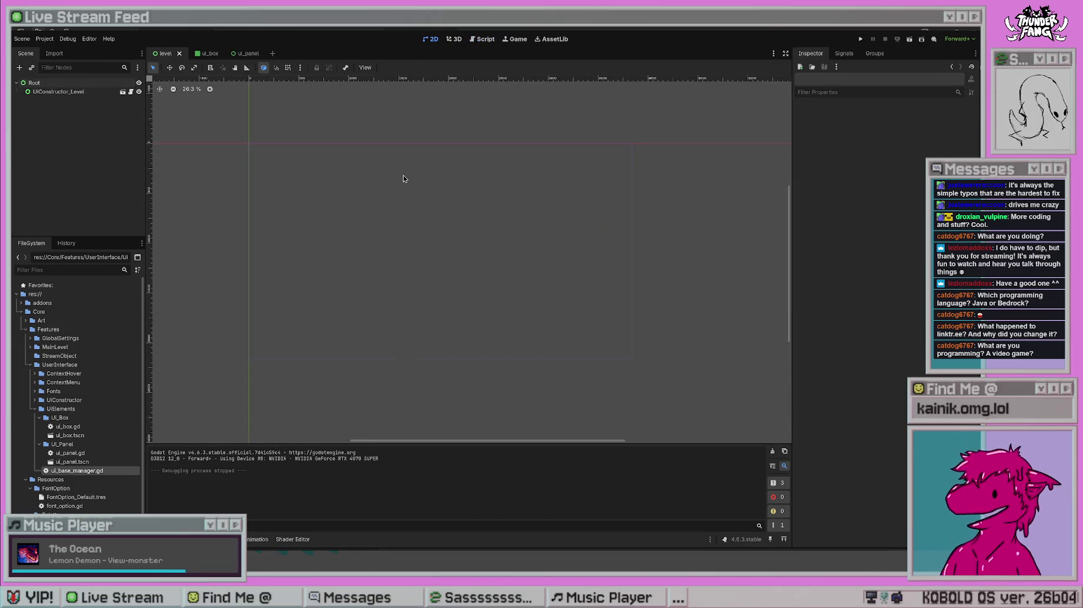
scroll(365, 197, up, 2)
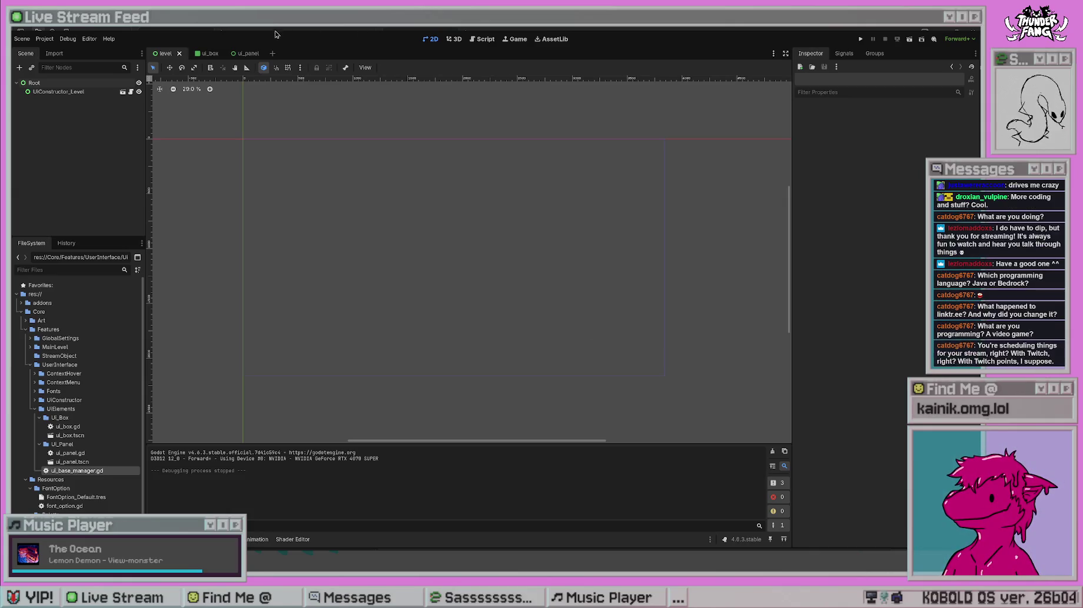
click(247, 54)
click(193, 54)
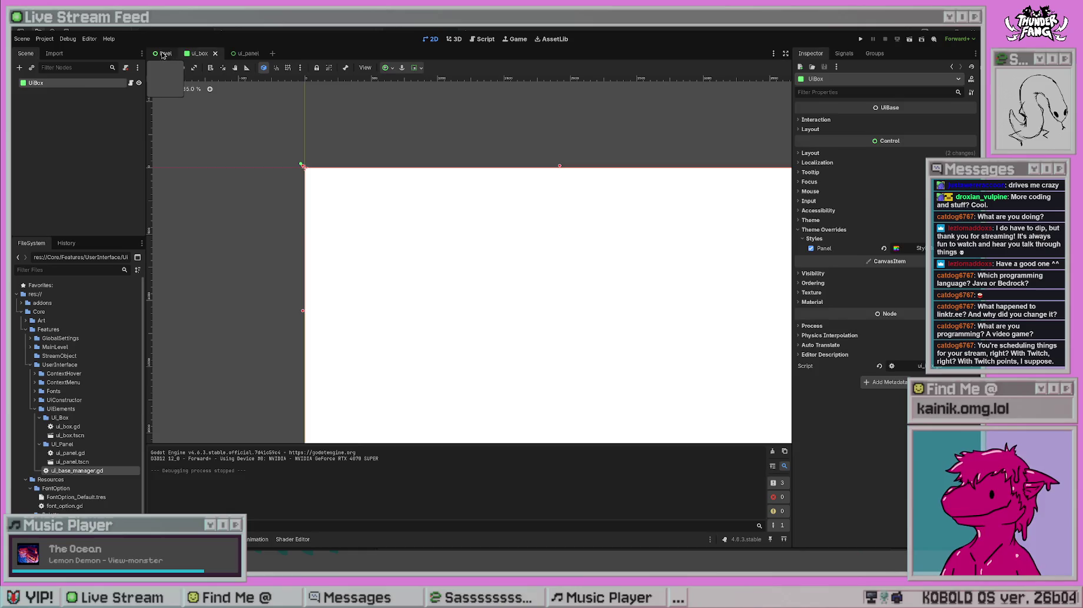
click(165, 54)
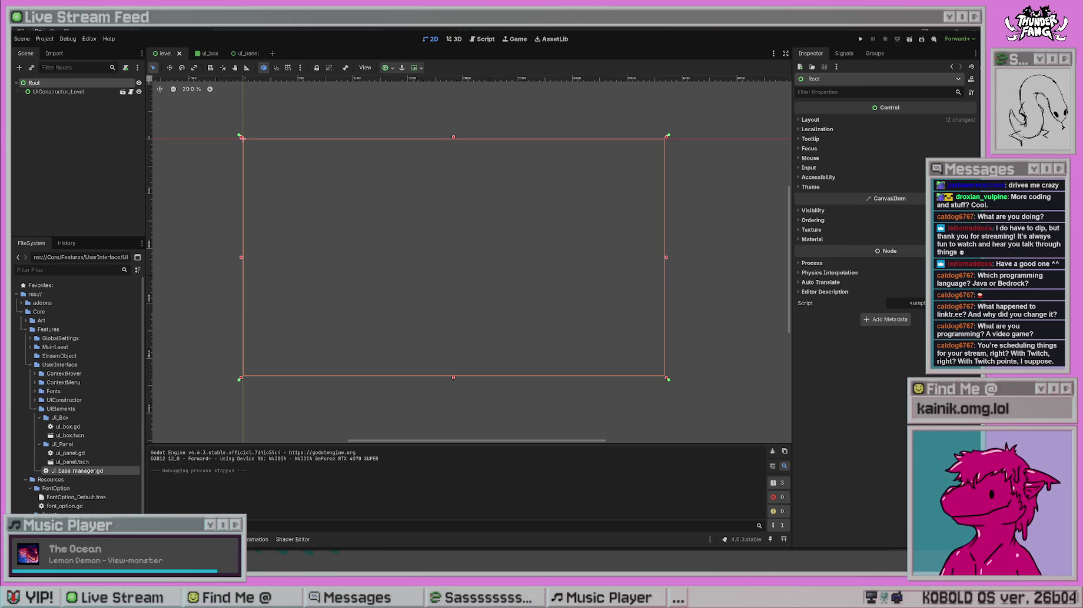
click(237, 123)
click(59, 92)
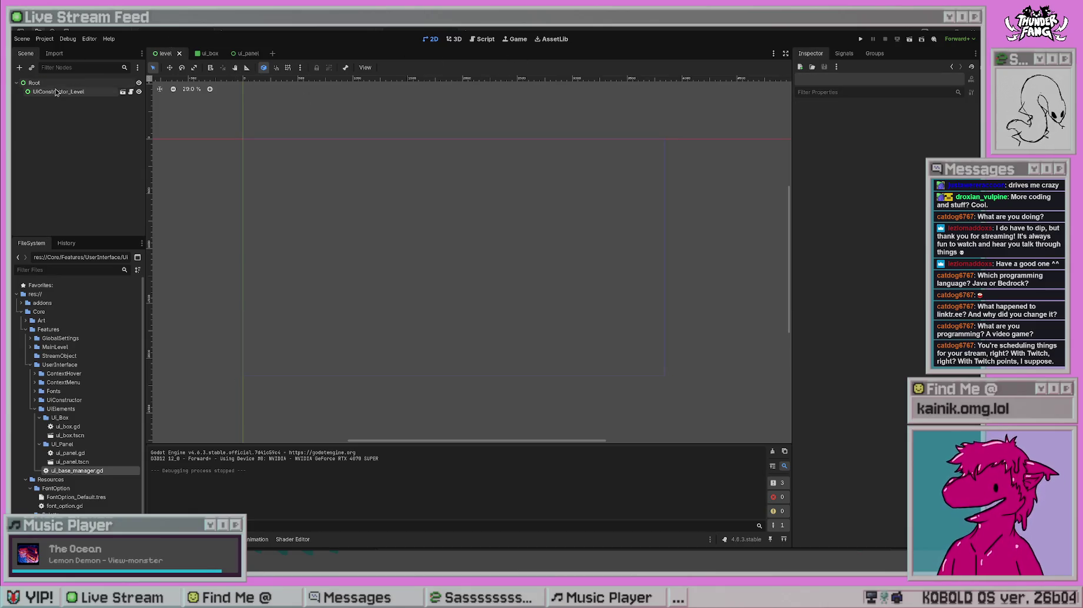
click(488, 40)
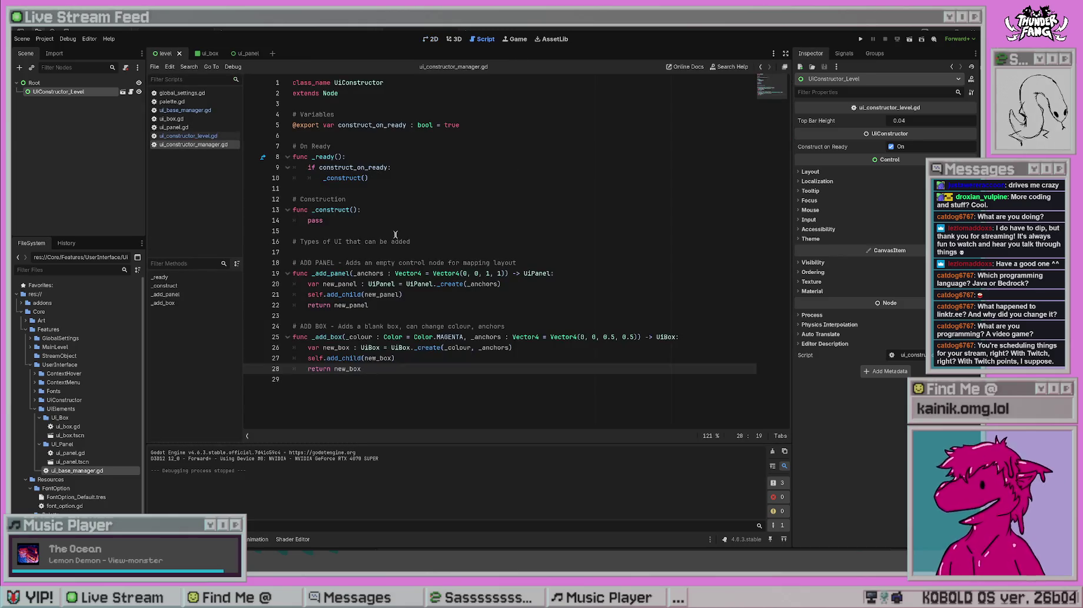
click(456, 378)
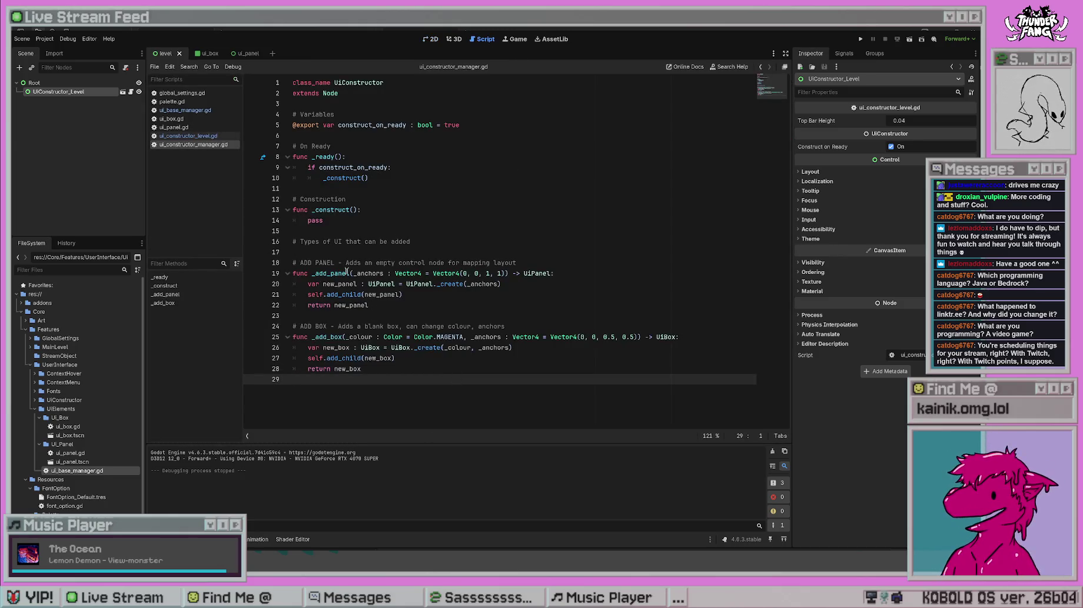
click(382, 307)
drag(308, 293, 459, 290)
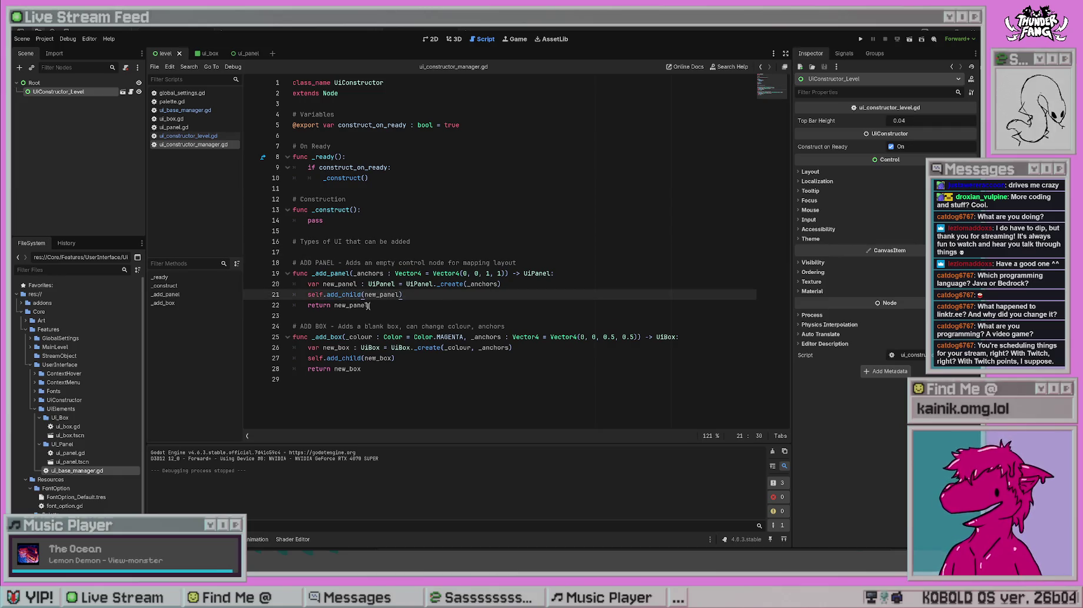
click(380, 241)
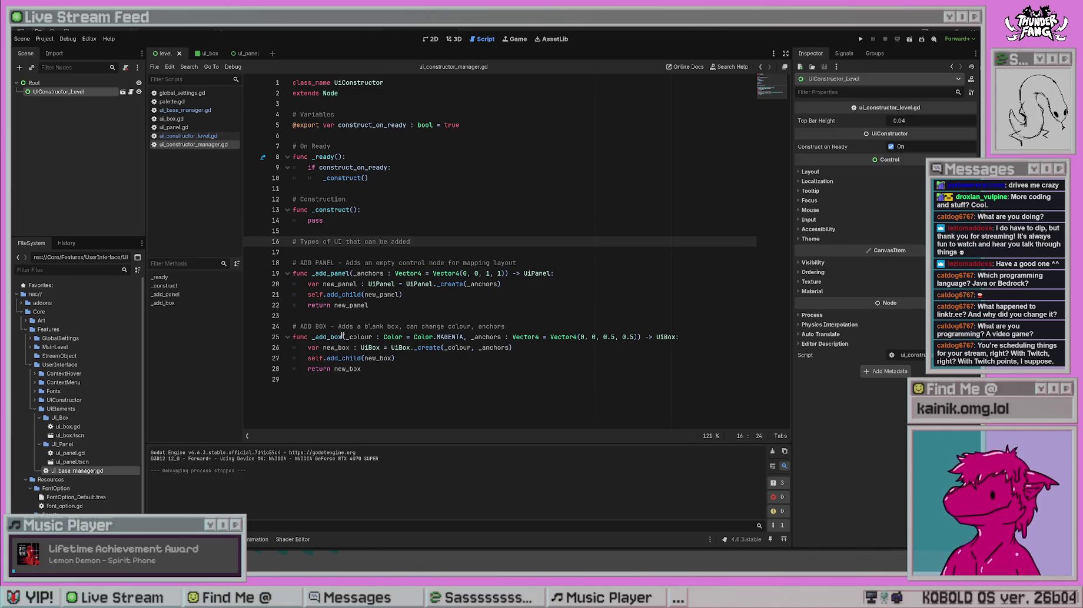
click(346, 337)
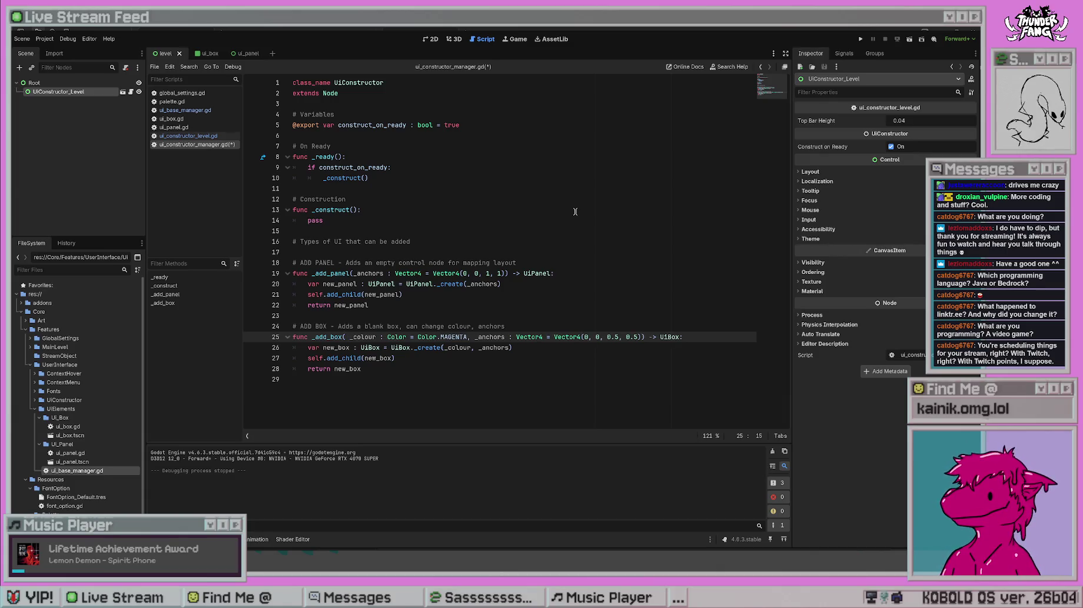
- Add a leading '_parent : UiBase = null' parameter to _add_box and save the script
text(_add_box(_parent )
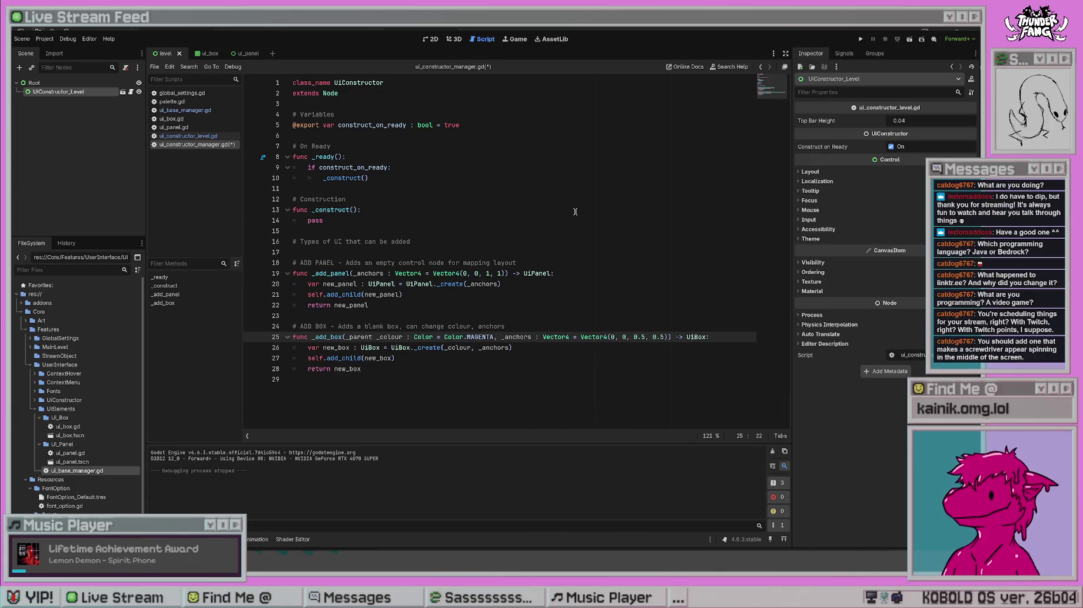
text(: )
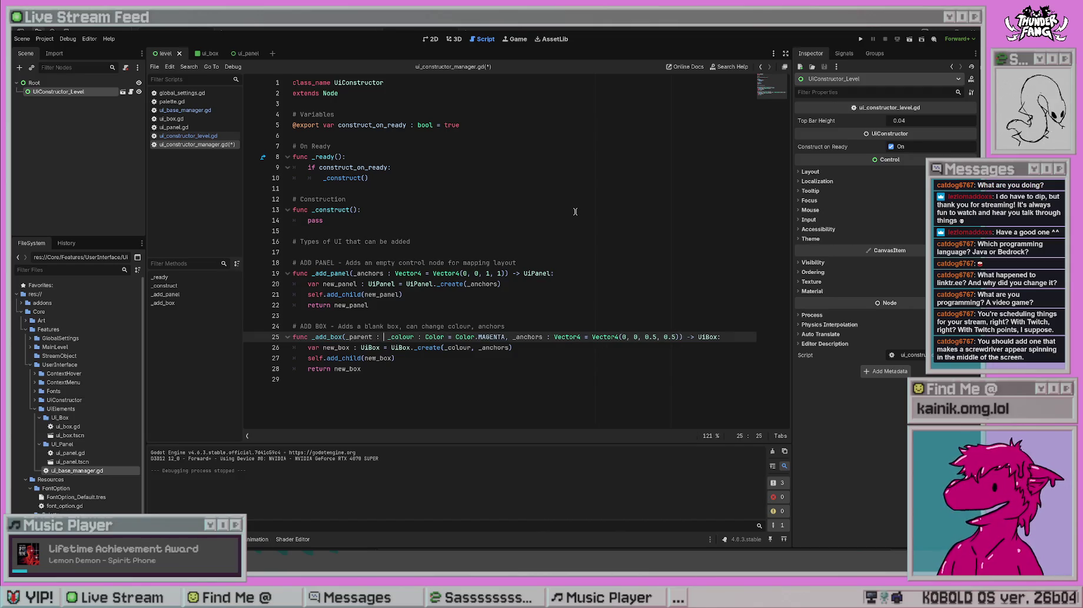
text(UiBase)
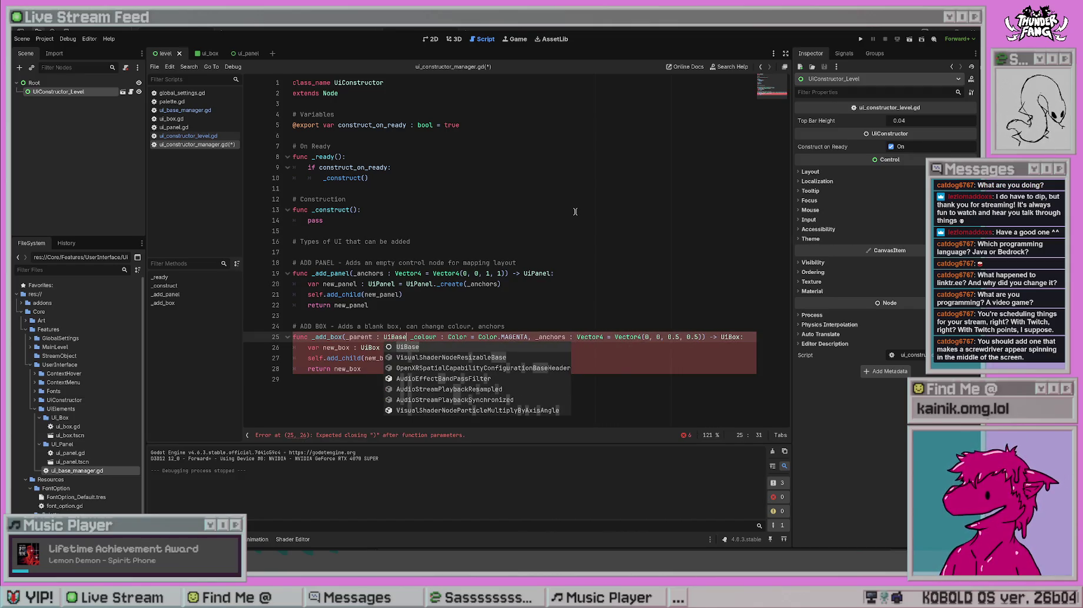
text(,)
click(575, 212)
key(ctrl+s)
click(458, 367)
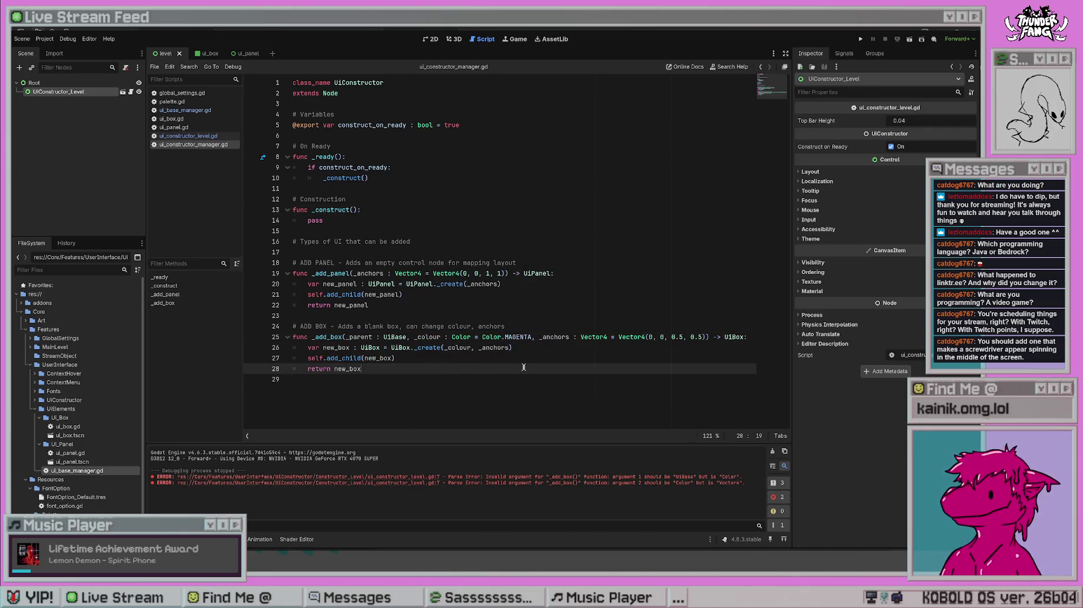
click(524, 350)
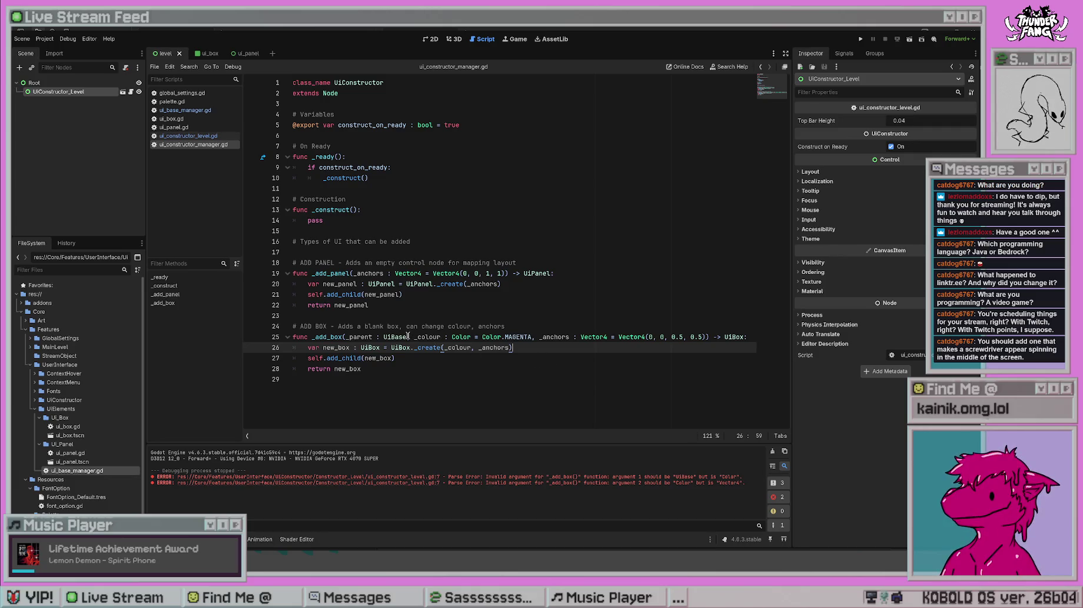
click(407, 337)
text(= null)
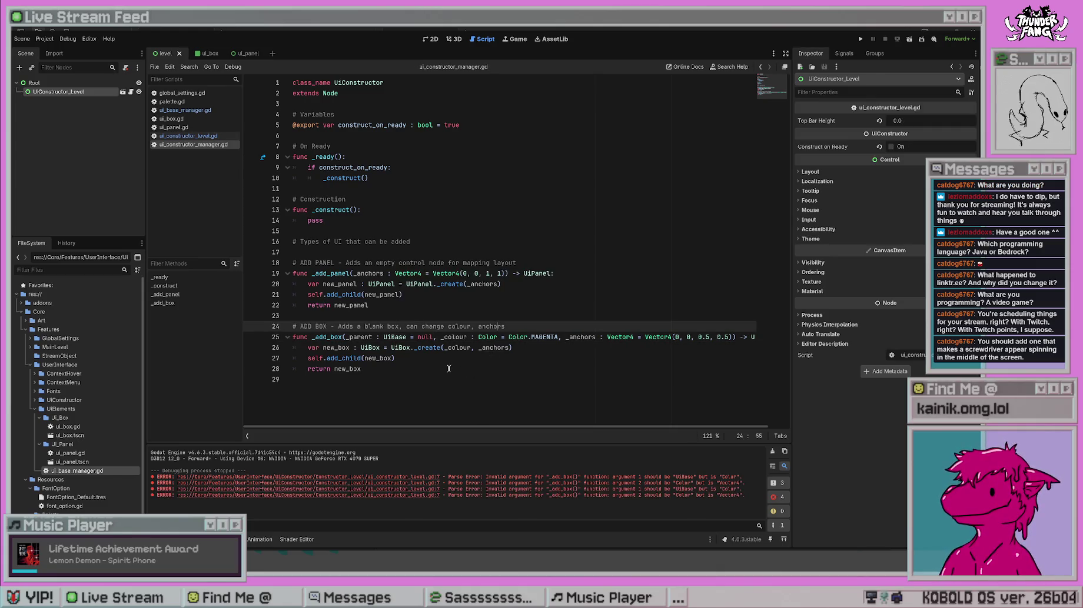
click(472, 370)
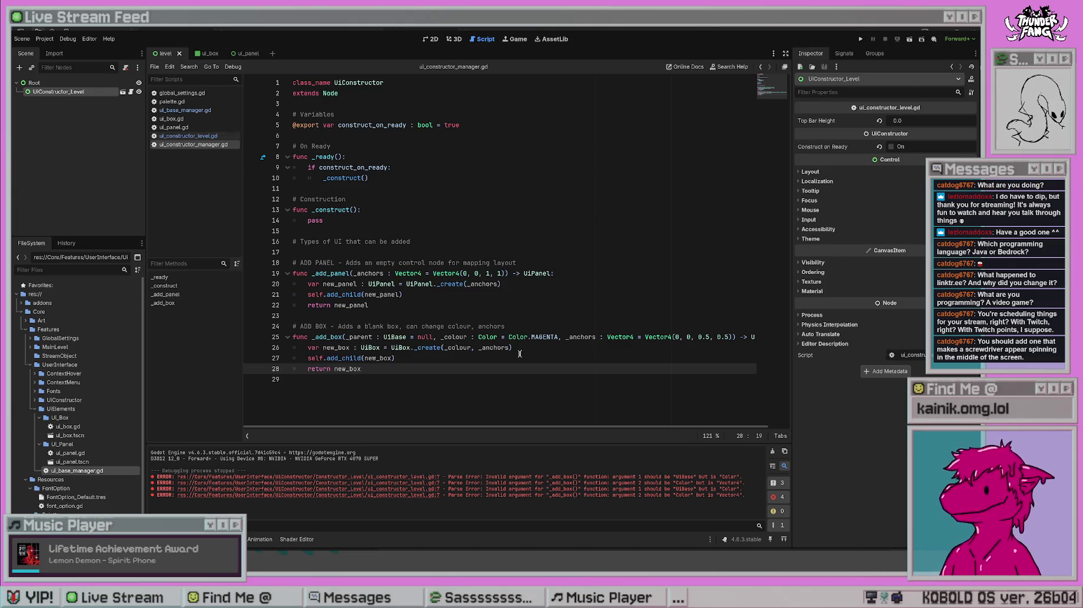
drag(433, 337, 396, 337)
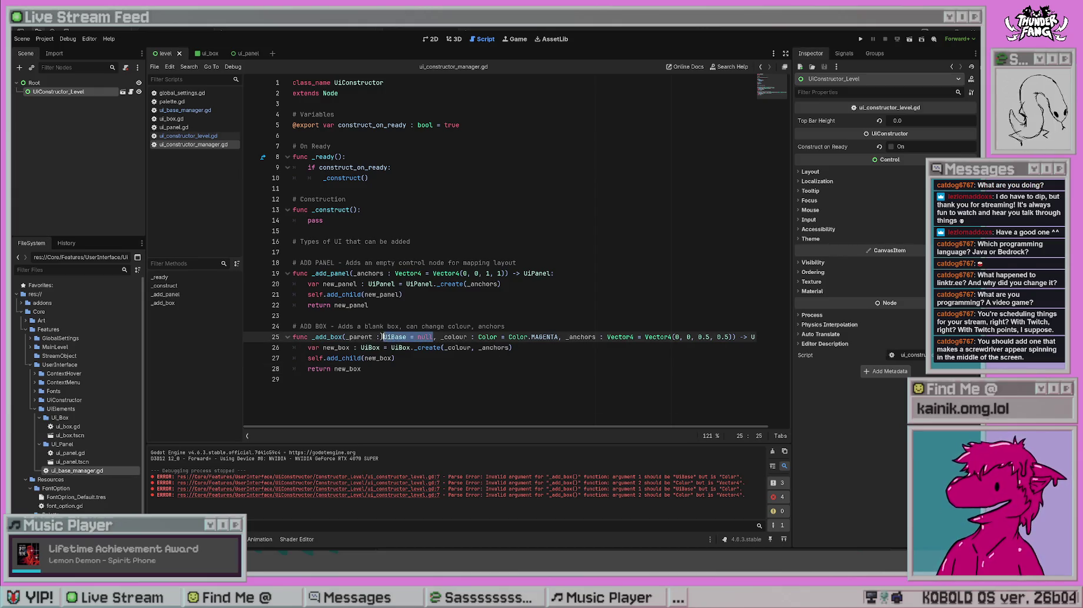
click(549, 358)
key(Up)
click(598, 358)
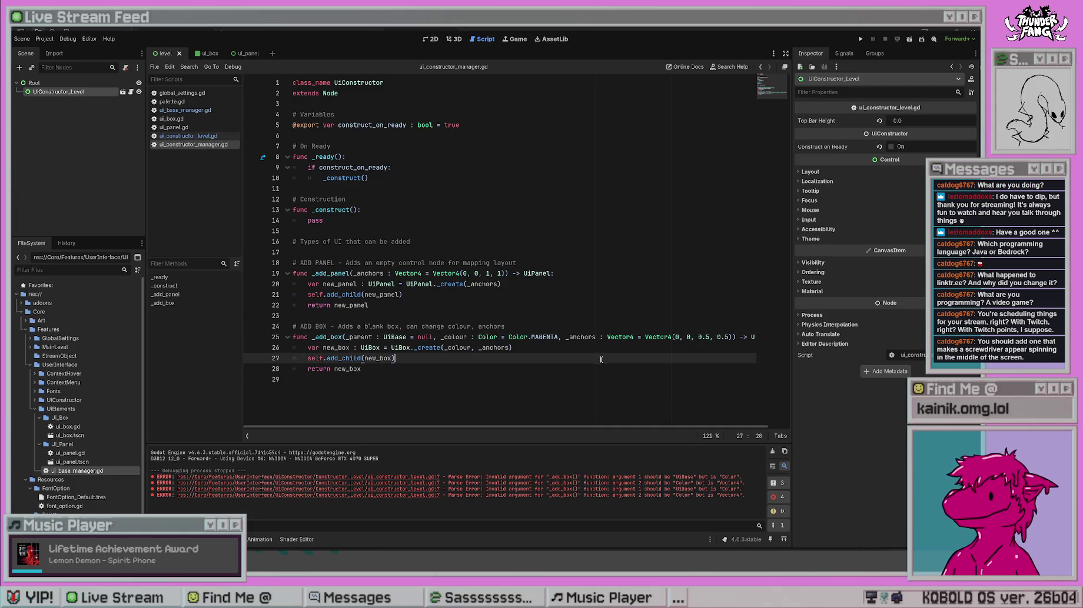
- Wrap add_child in 'if _parent is null:' with an else branch calling _parent.add_child(new_box)
click(569, 347)
key(Return)
text(if )
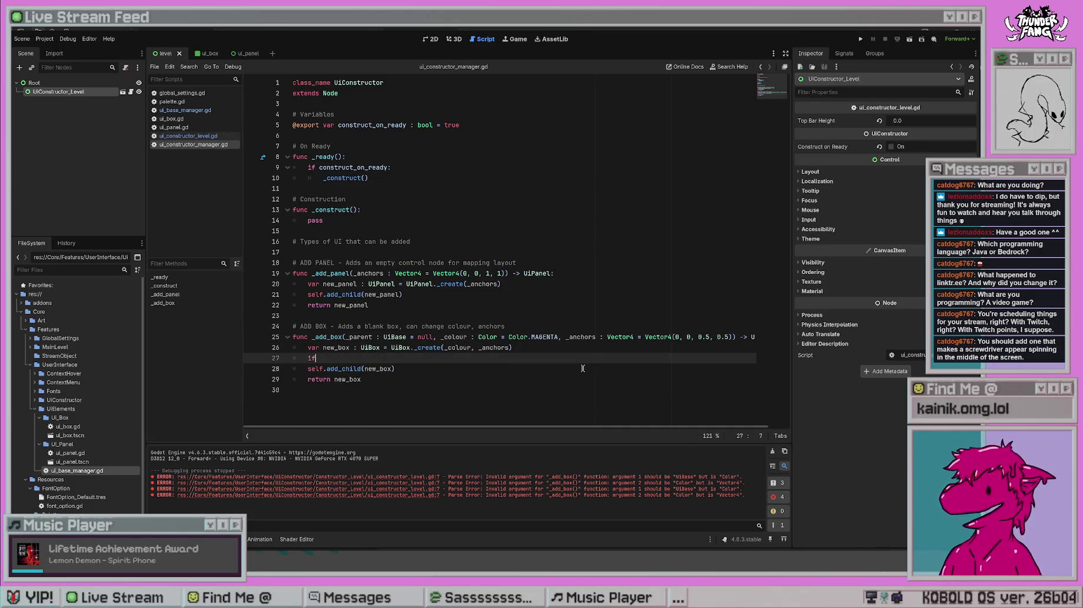
text(_parent)
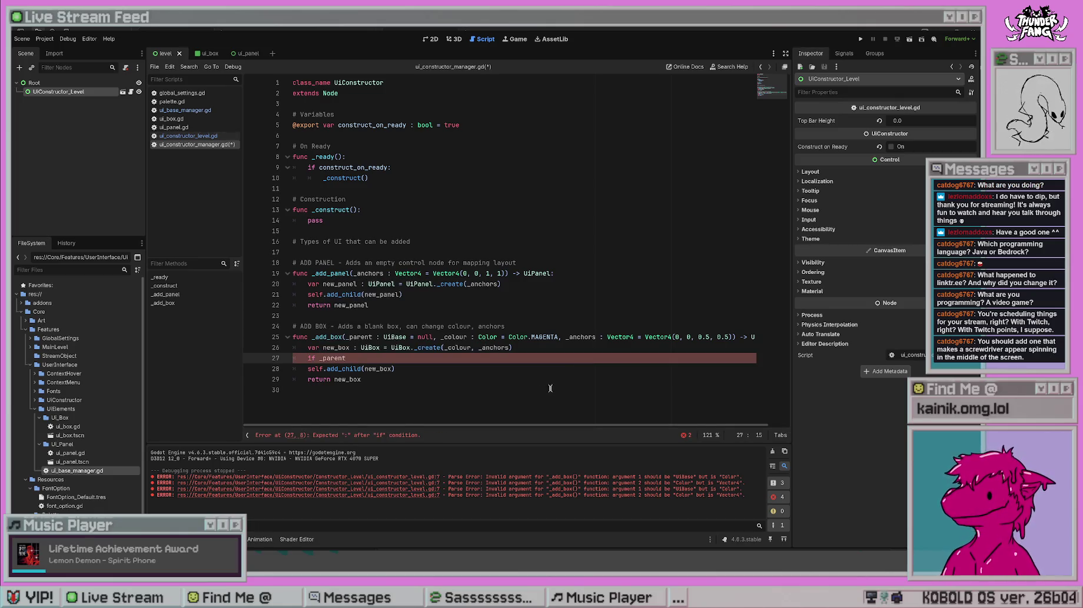
text( is nul)
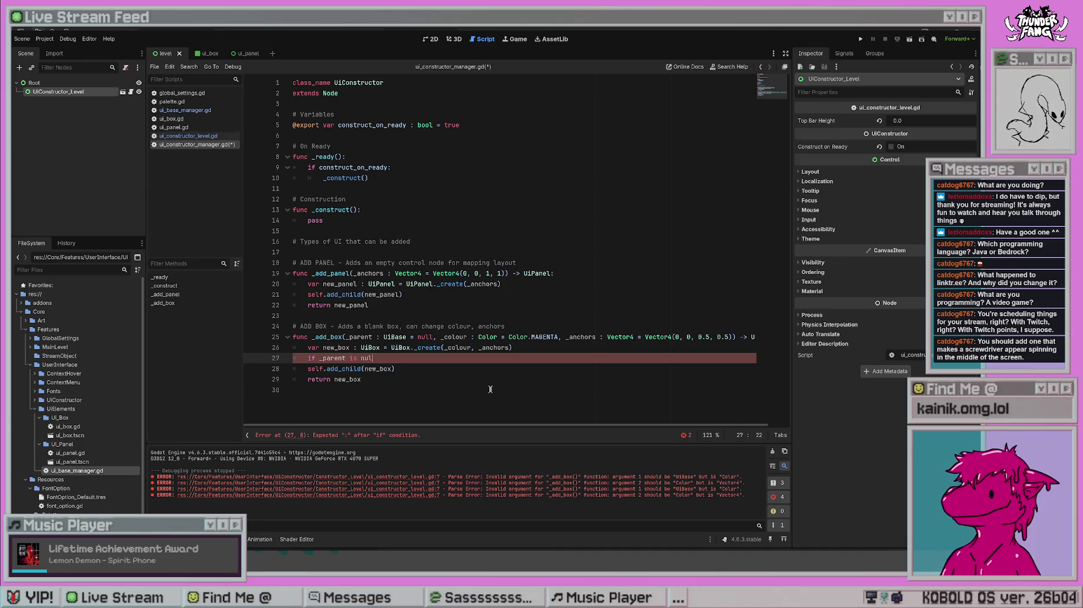
text(l:)
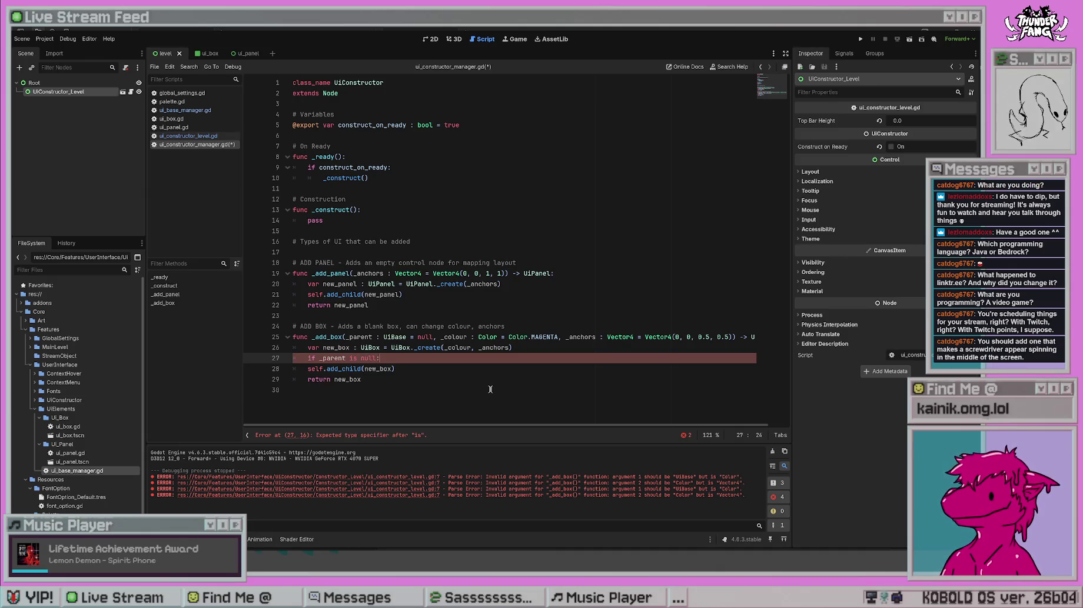
key(Down)
key(Home)
key(Tab)
key(End)
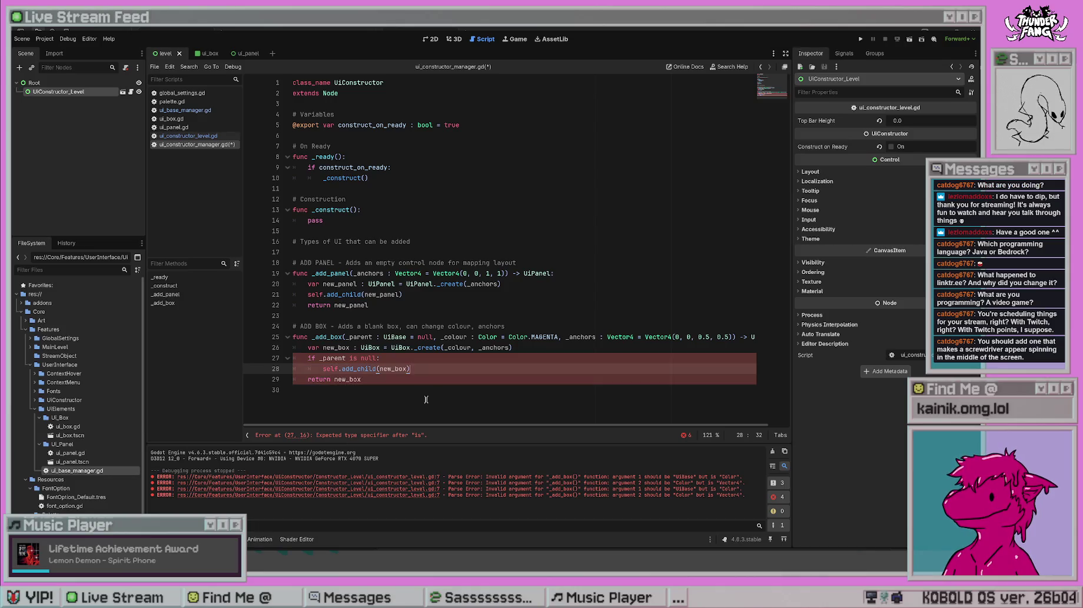
key(Return)
text(else)
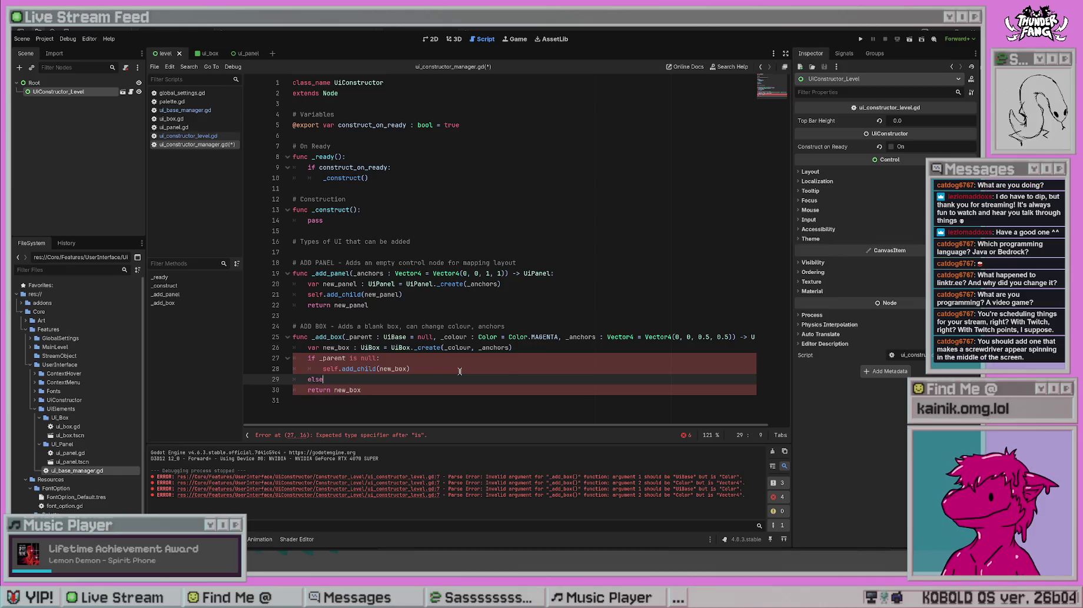
text(:)
key(Return)
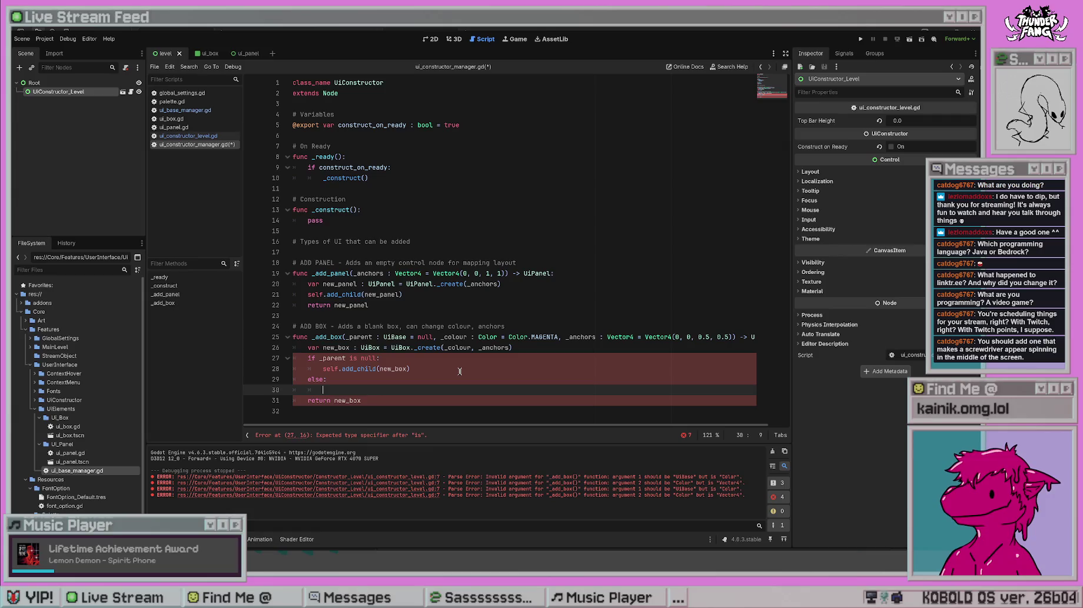
text(_pare)
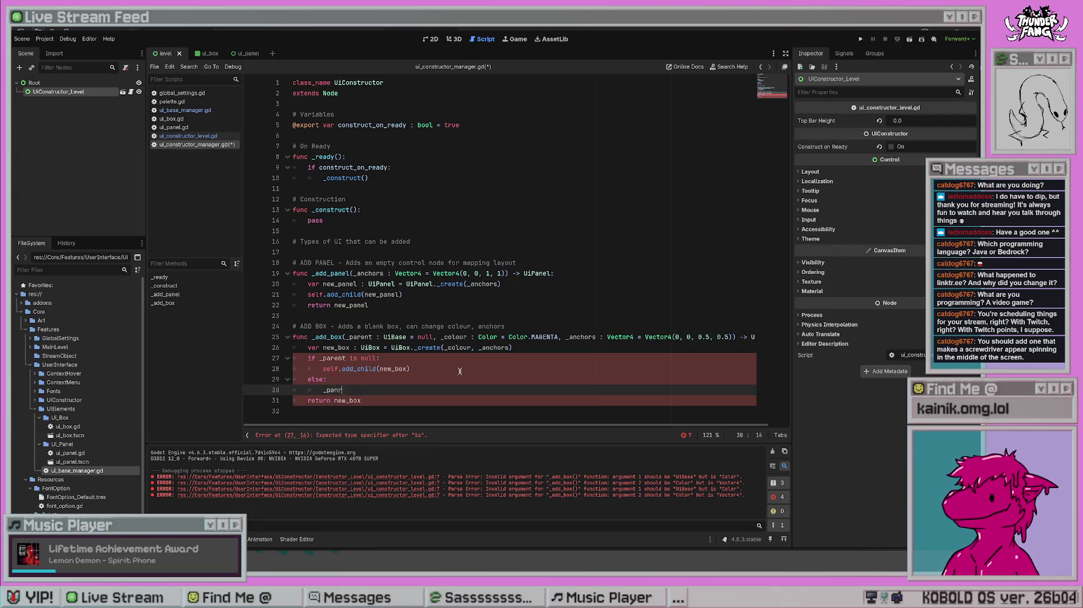
text(nt.add_child()
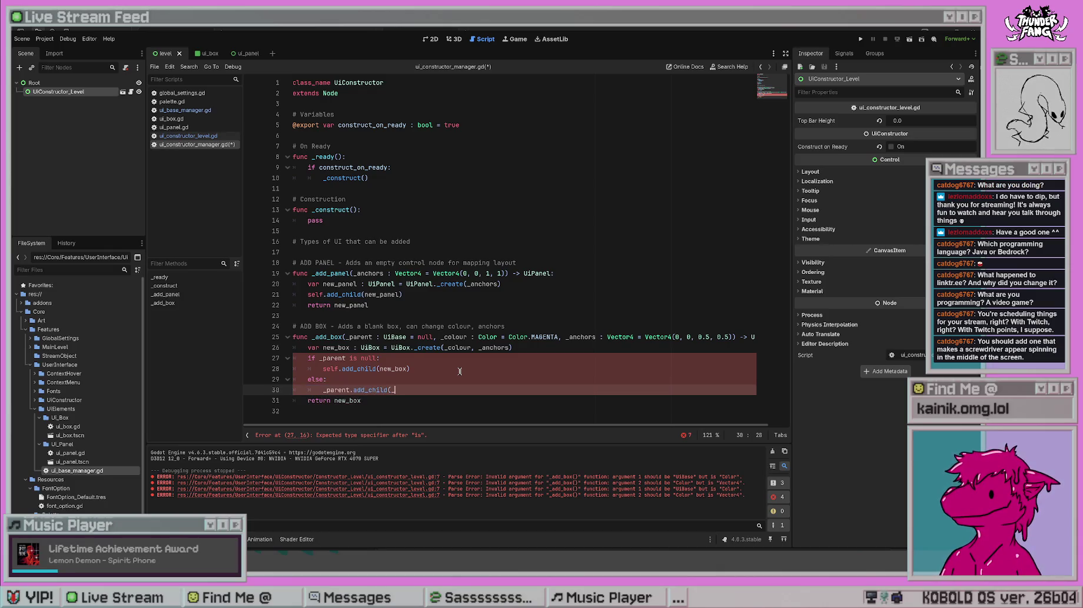
text(new_box)
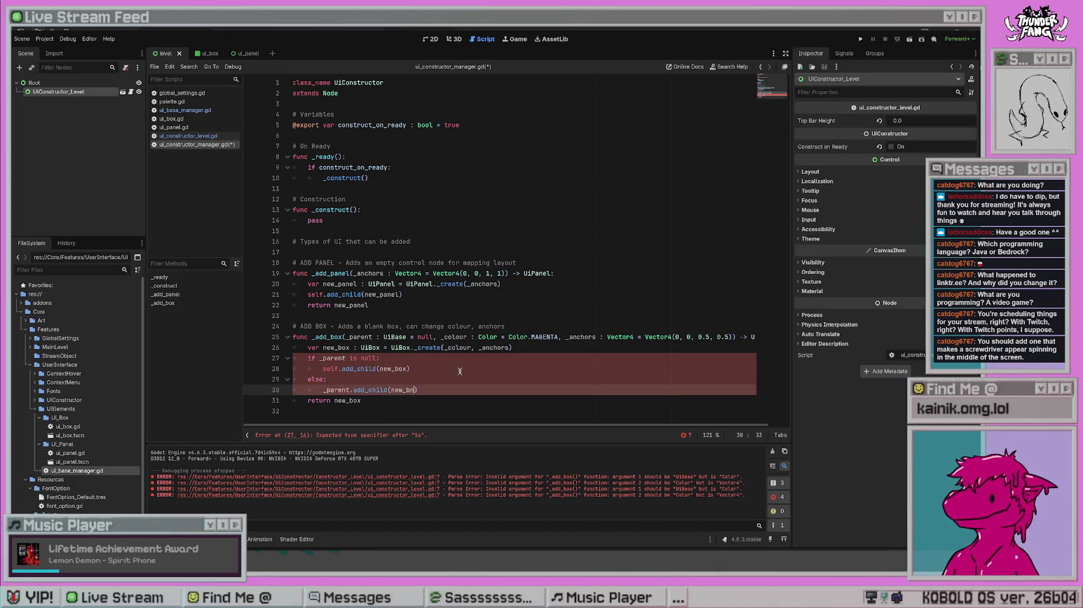
- Save, then shorten the condition to 'if _parent:'
click(460, 371)
key(ctrl+s)
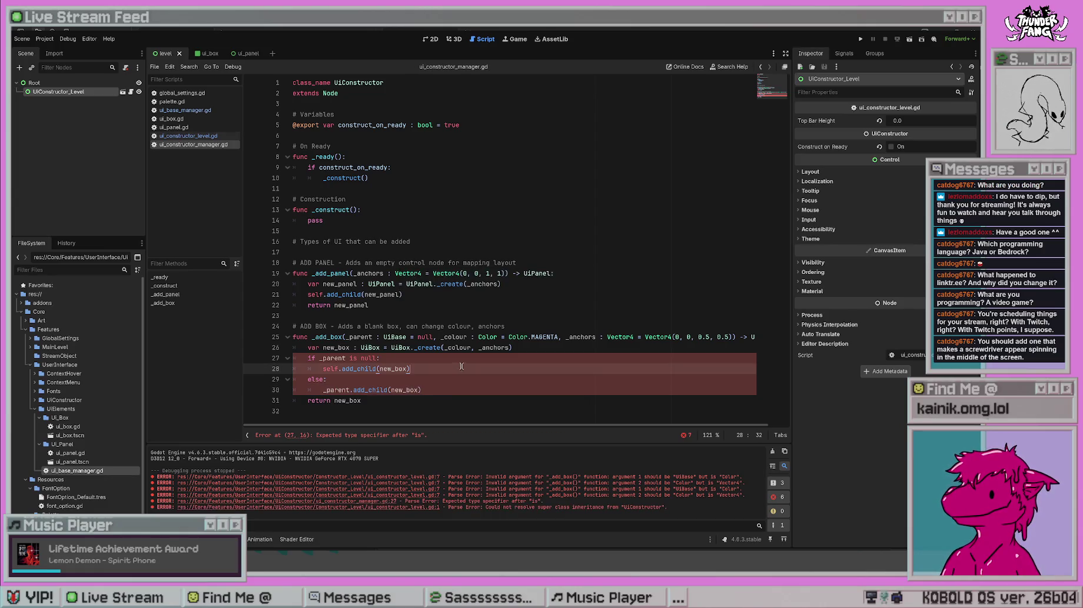
click(478, 327)
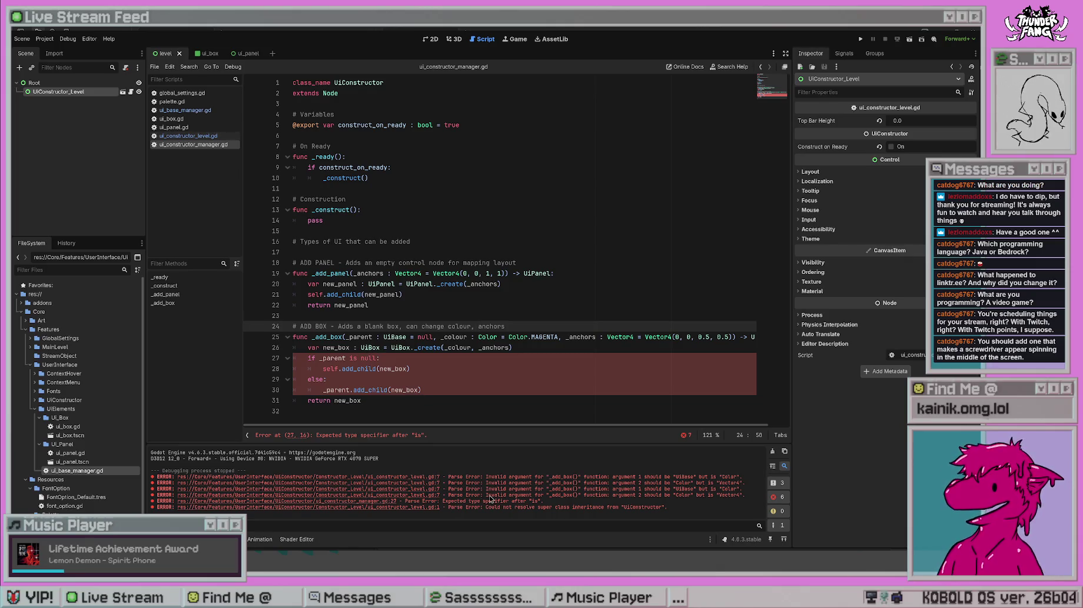
click(333, 337)
click(378, 357)
key(ctrl+BackSpace)
key(ctrl+BackSpace)
key(BackSpace)
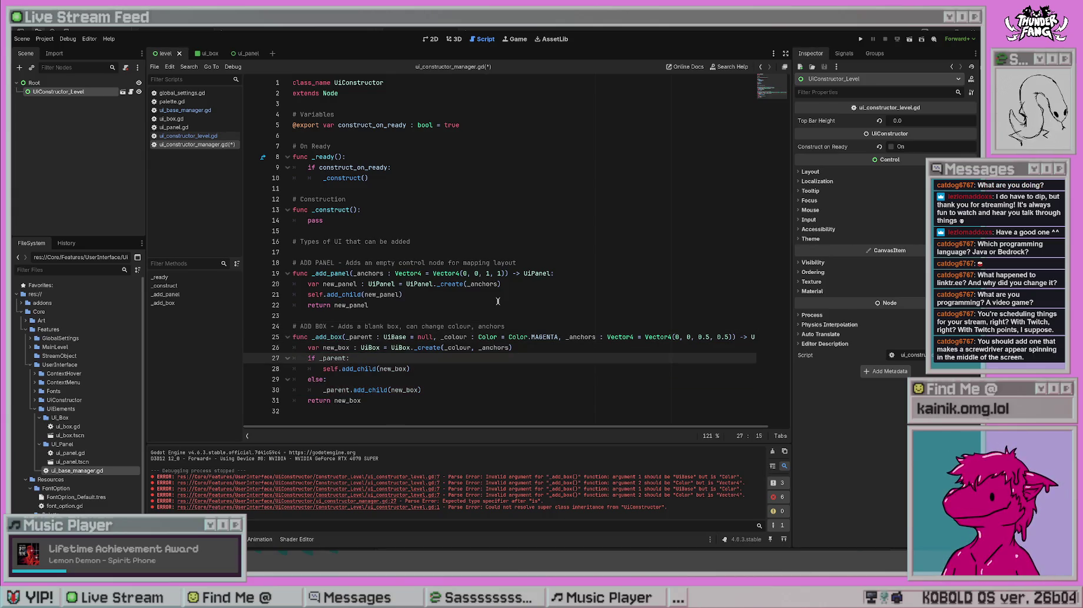
click(497, 301)
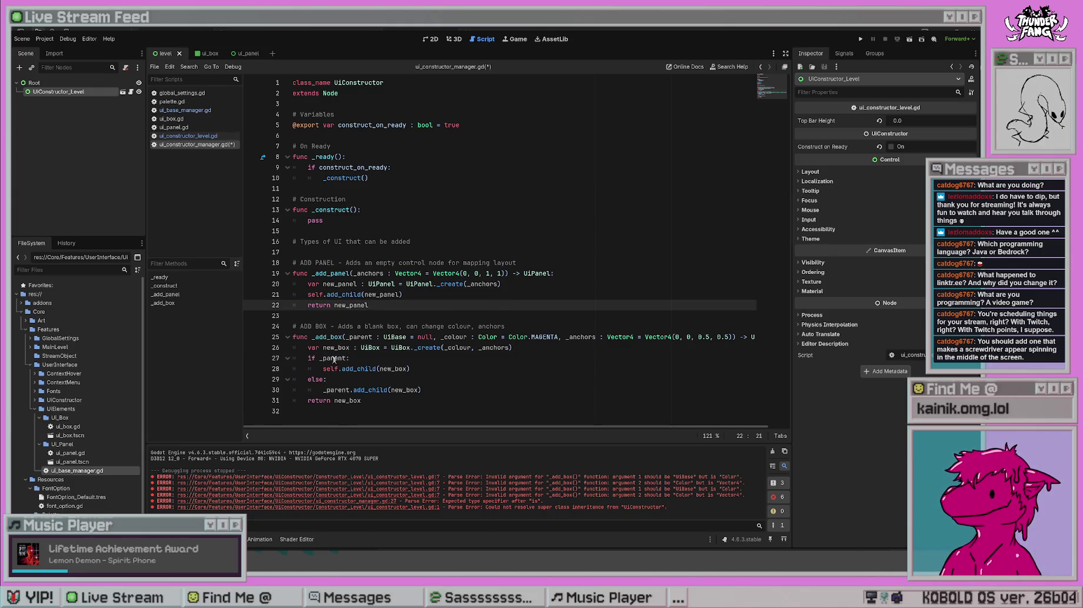
- Swap the branches so _parent.add_child runs under if and self.add_child under else, fix indentation, save
click(422, 337)
drag(420, 390, 323, 390)
key(BackSpace)
click(366, 358)
key(Return)
text(_parent.add_child(new_box))
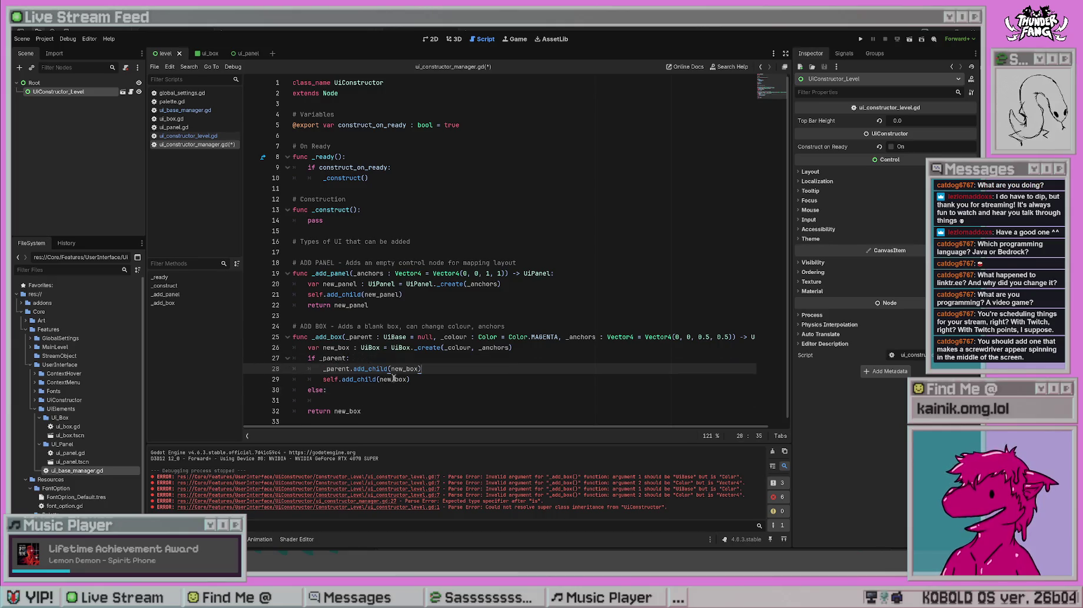
drag(411, 379, 269, 377)
key(ctrl+c)
key(BackSpace)
key(BackSpace)
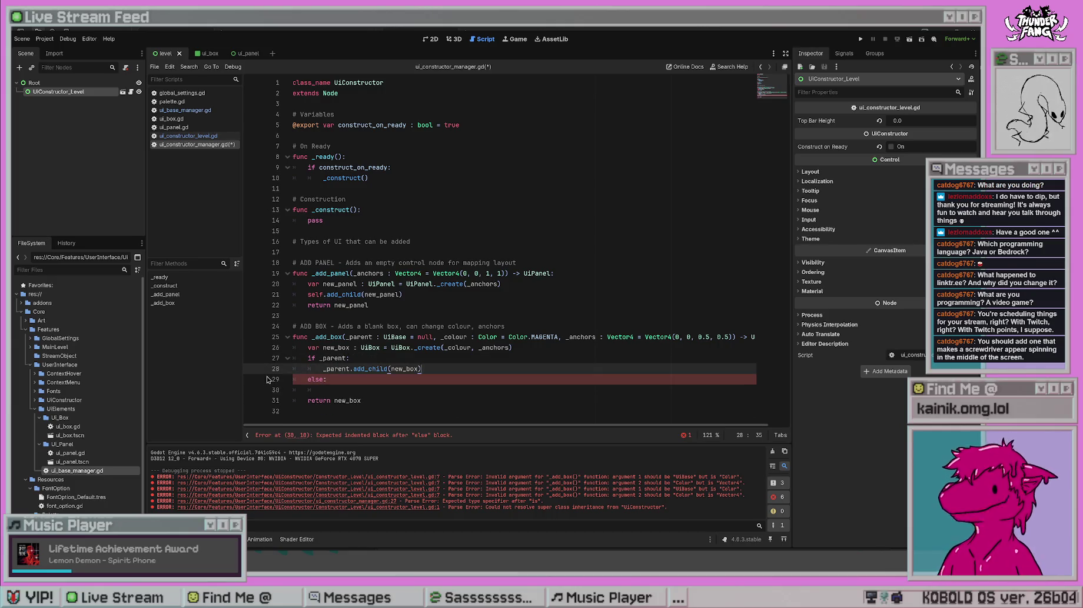
key(Down)
key(Down)
key(ctrl+v)
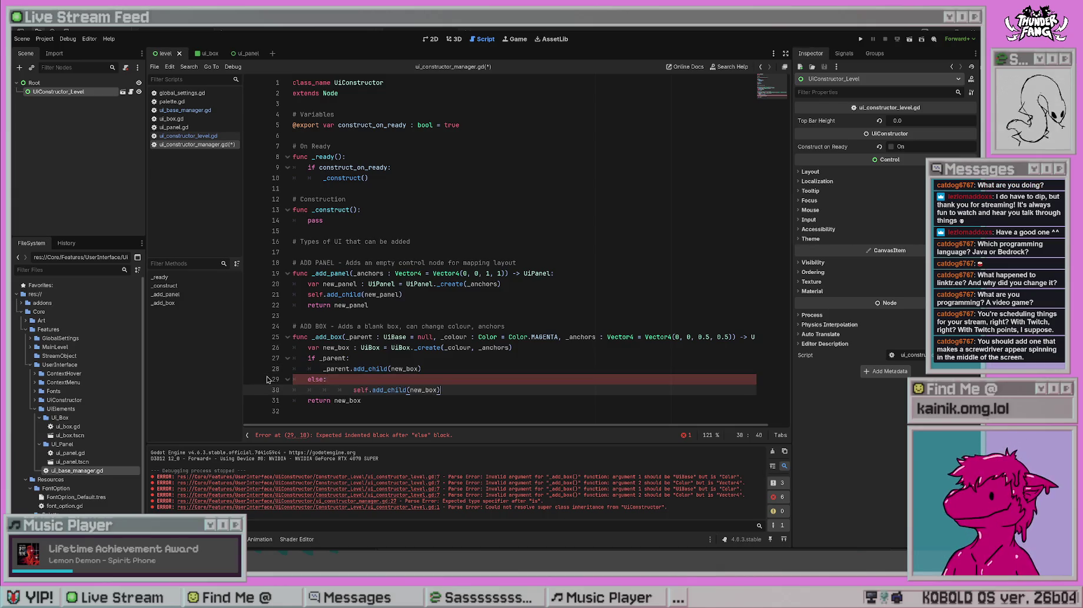
click(353, 390)
key(BackSpace)
key(BackSpace)
click(464, 389)
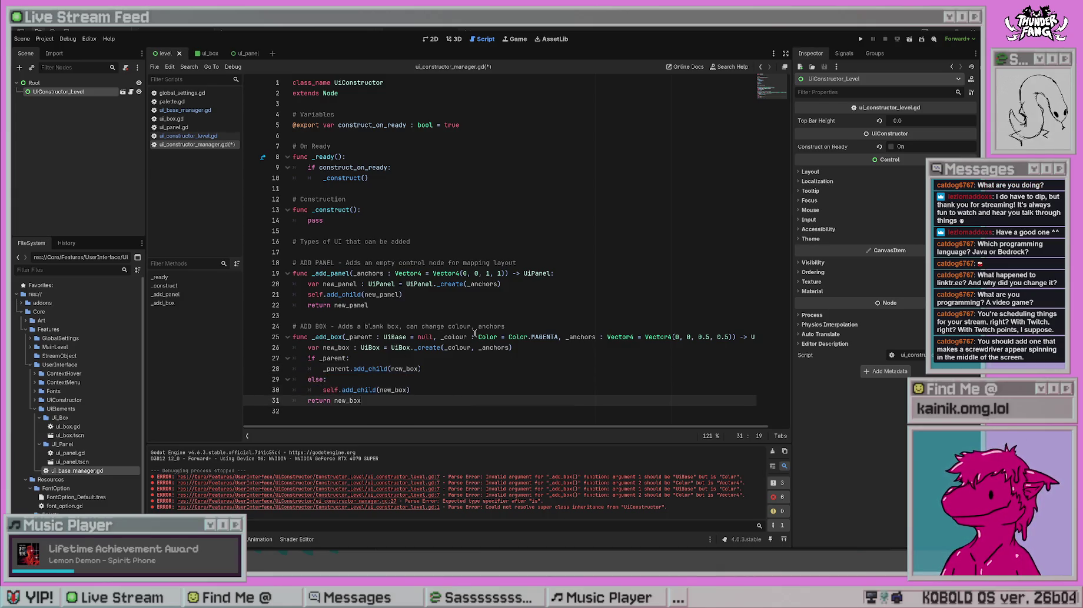
key(ctrl+s)
click(445, 306)
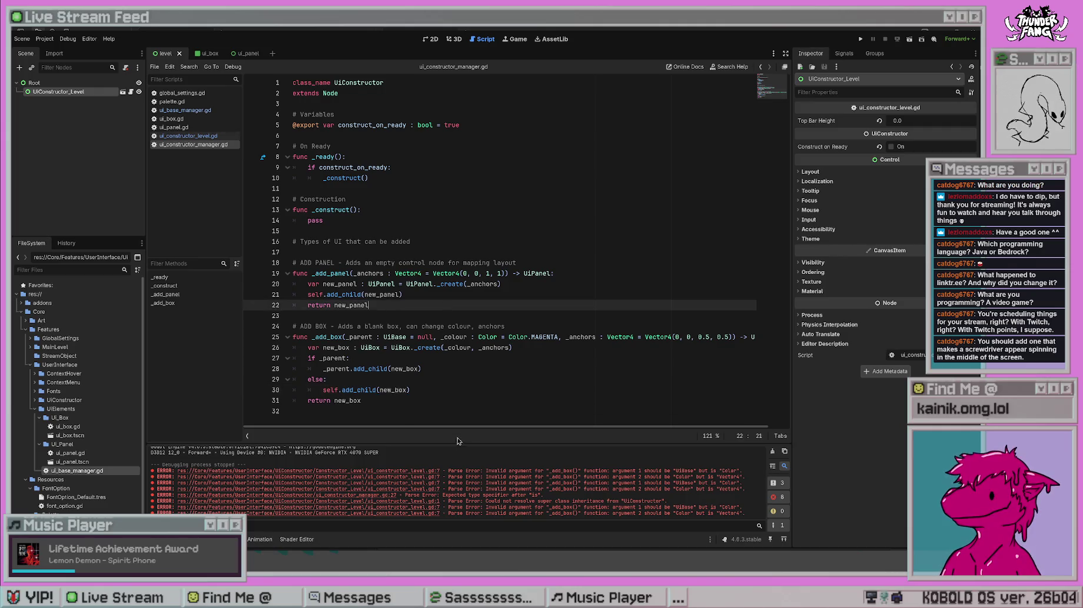
- Browse ui_panel.gd, ui_base_manager.gd and ui_box.gd in the script list
click(377, 210)
click(411, 189)
click(413, 363)
click(189, 128)
click(189, 137)
click(190, 128)
click(184, 111)
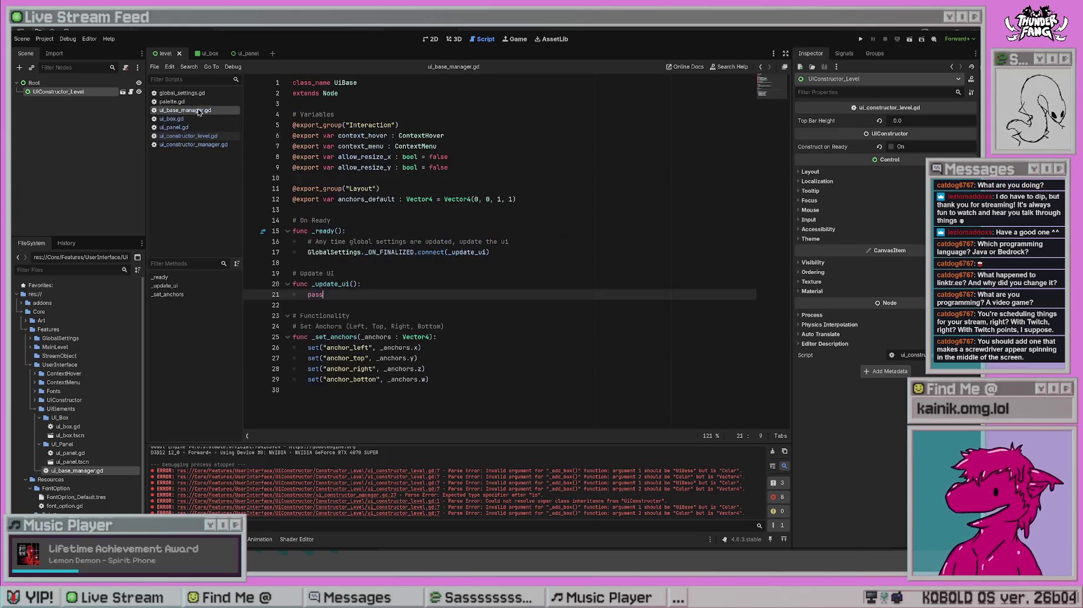
click(189, 120)
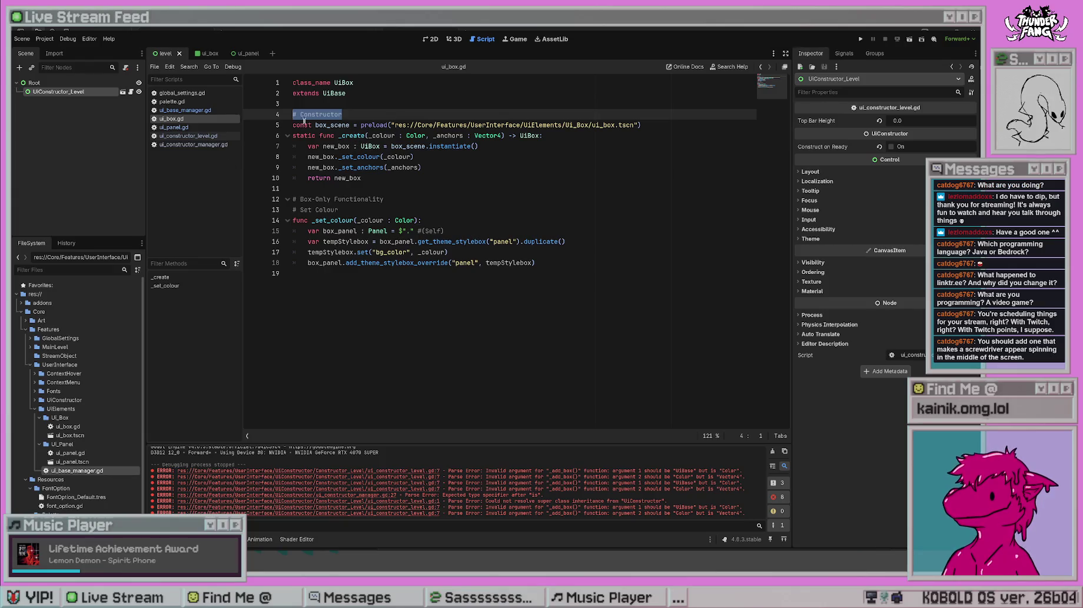
- Flip between open scripts, then open ui_constructor_level.gd with its flagged _add_box call
key(alt+Left)
key(alt+Right)
key(alt+Left)
key(alt+Left)
key(alt+Right)
key(alt+Right)
key(alt+Left)
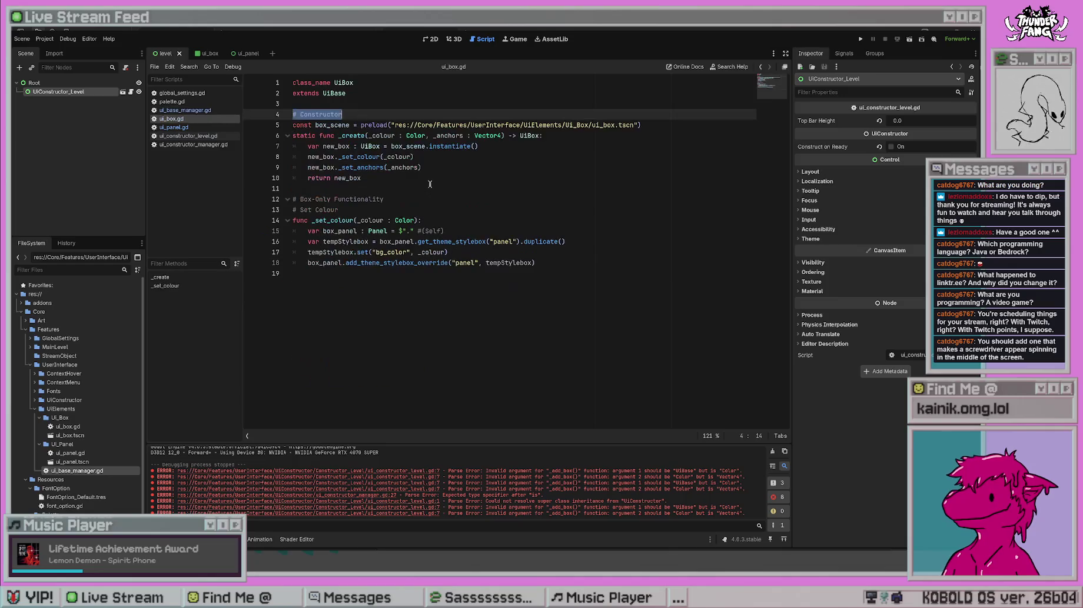
key(alt+Left)
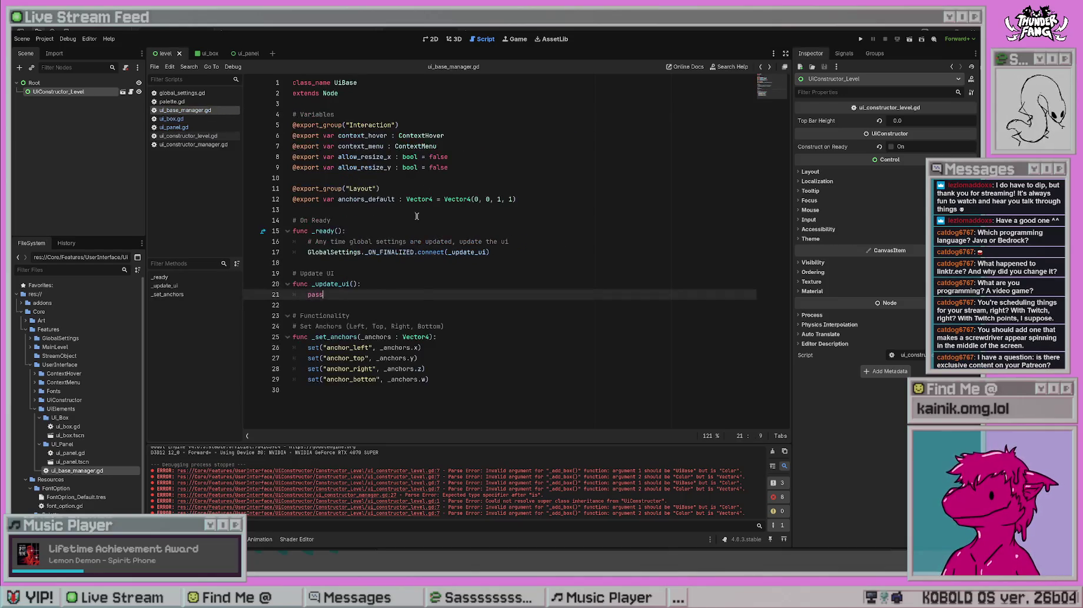
click(209, 138)
click(209, 144)
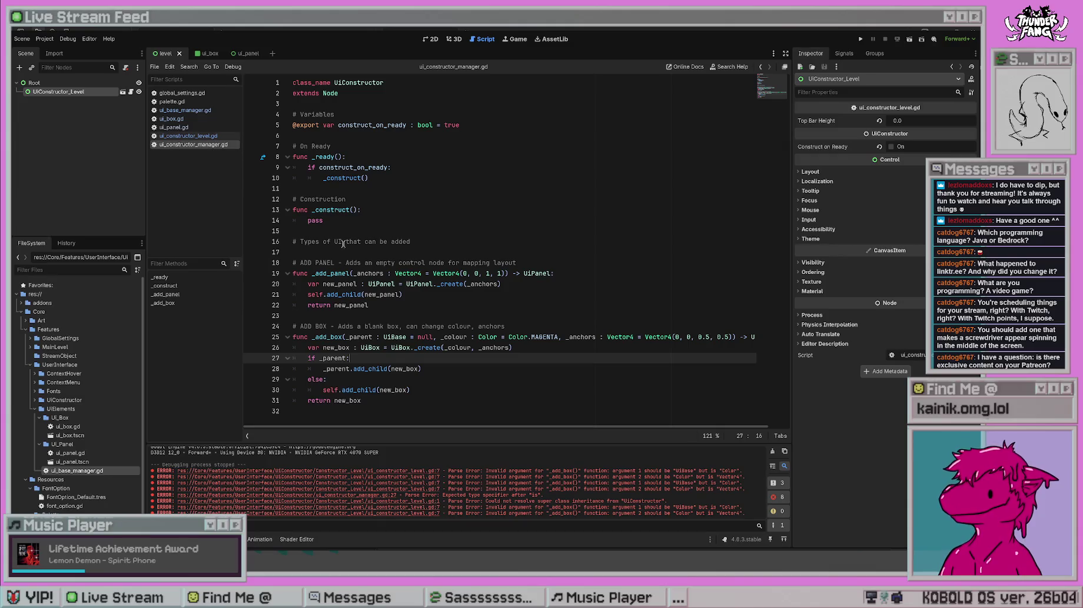
click(439, 307)
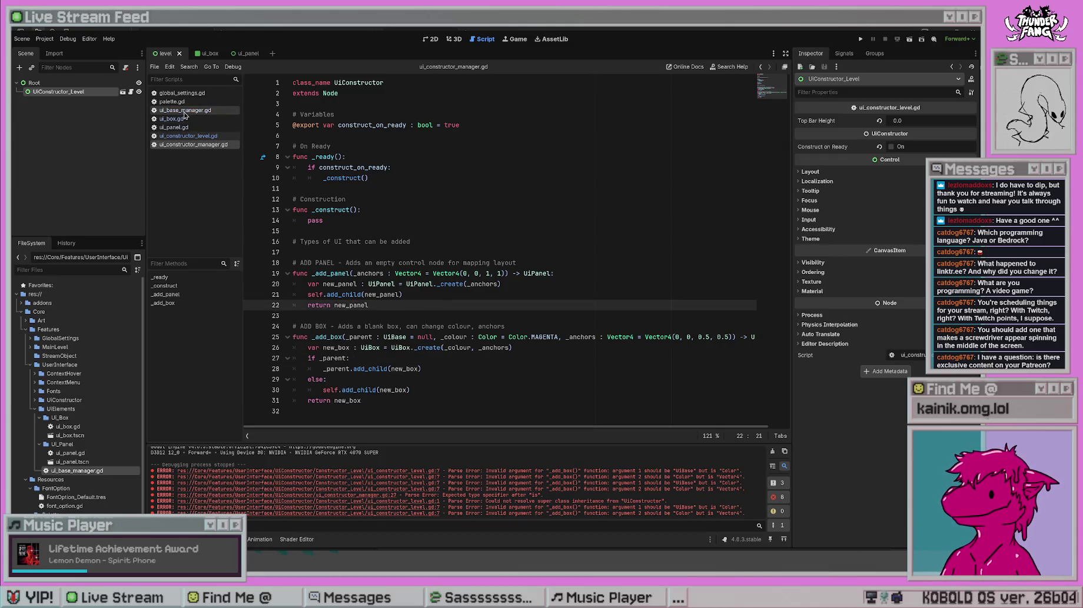
click(188, 136)
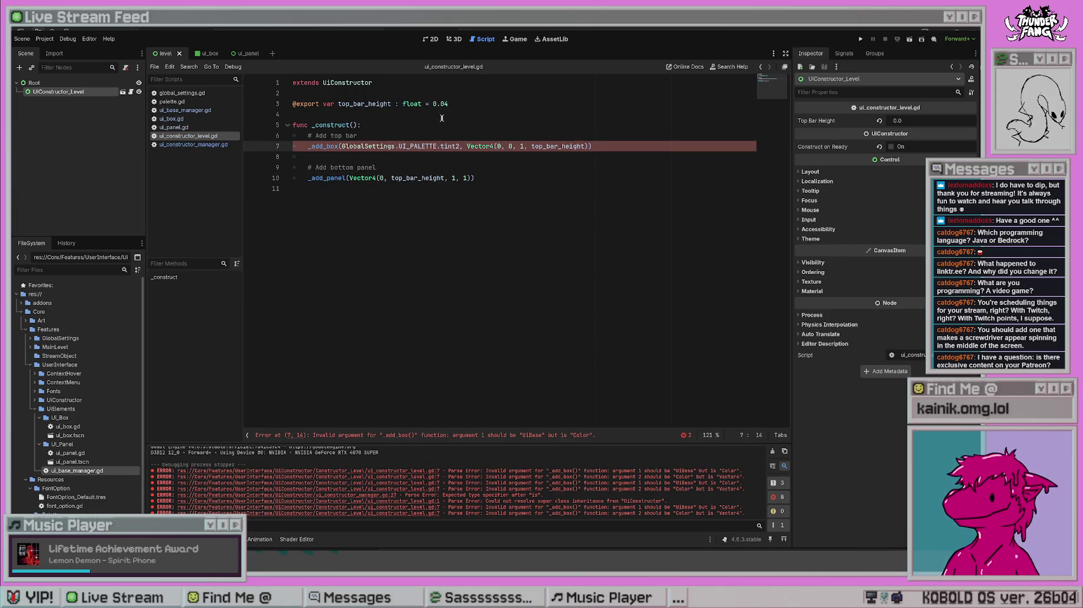
- Add 'null, ' as the first _add_box argument on line 7, then test-run and stop the project
text(null,)
click(419, 239)
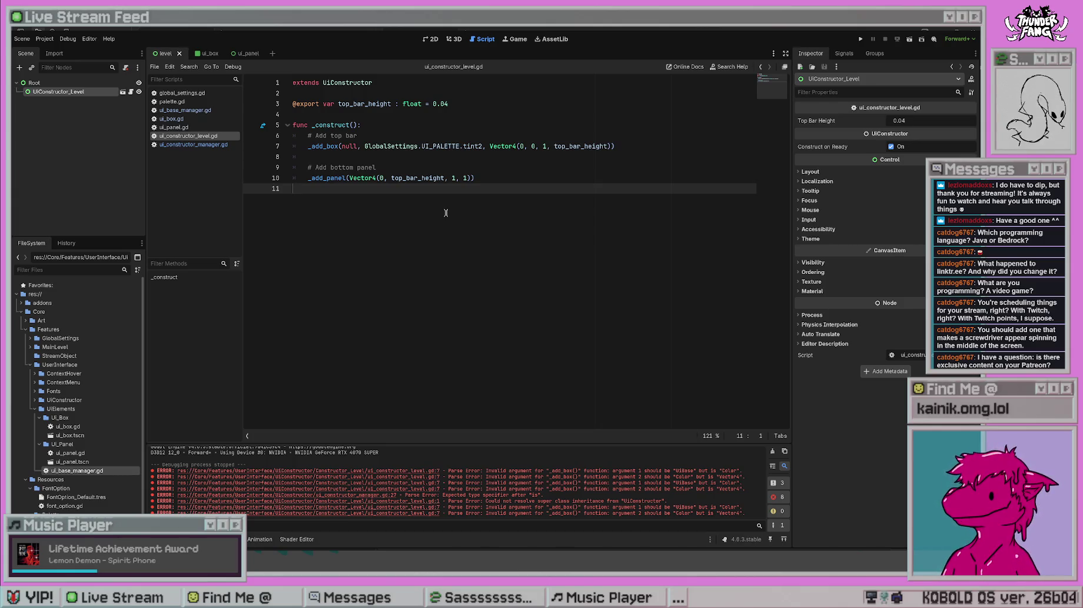
click(860, 39)
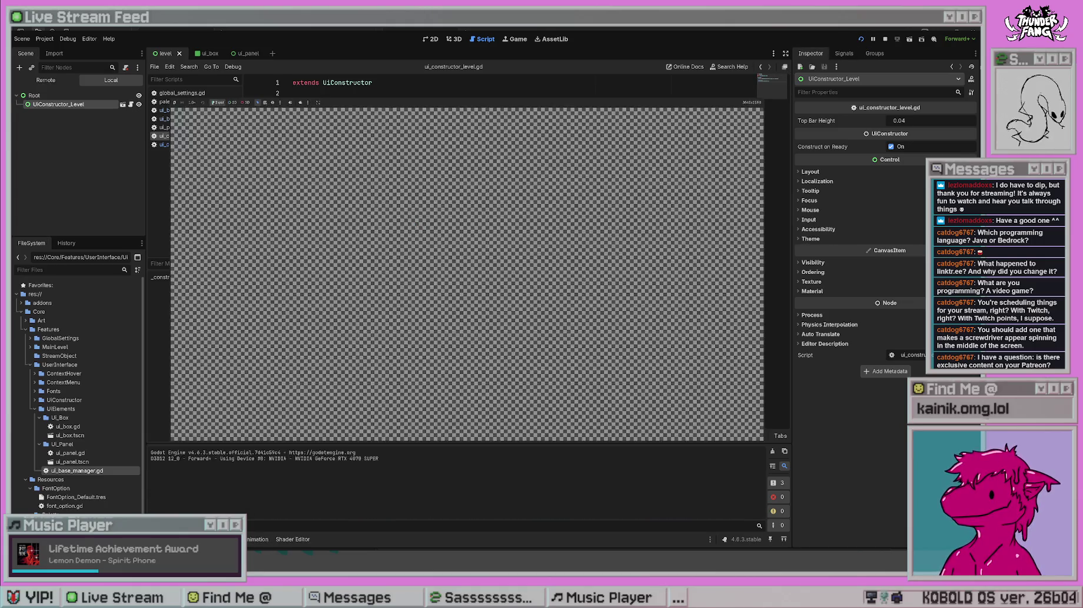
key(F8)
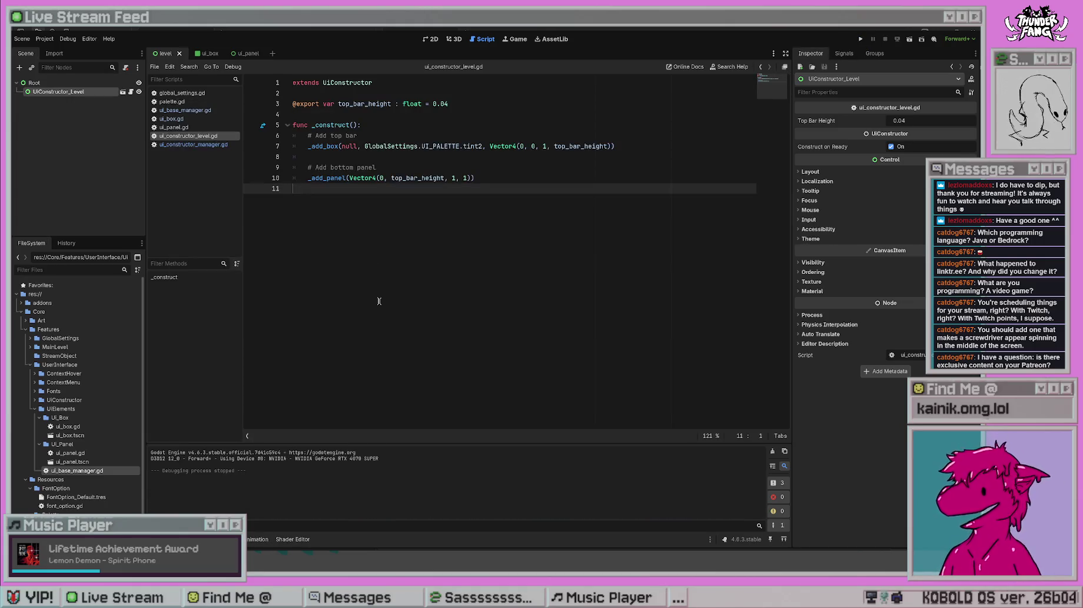
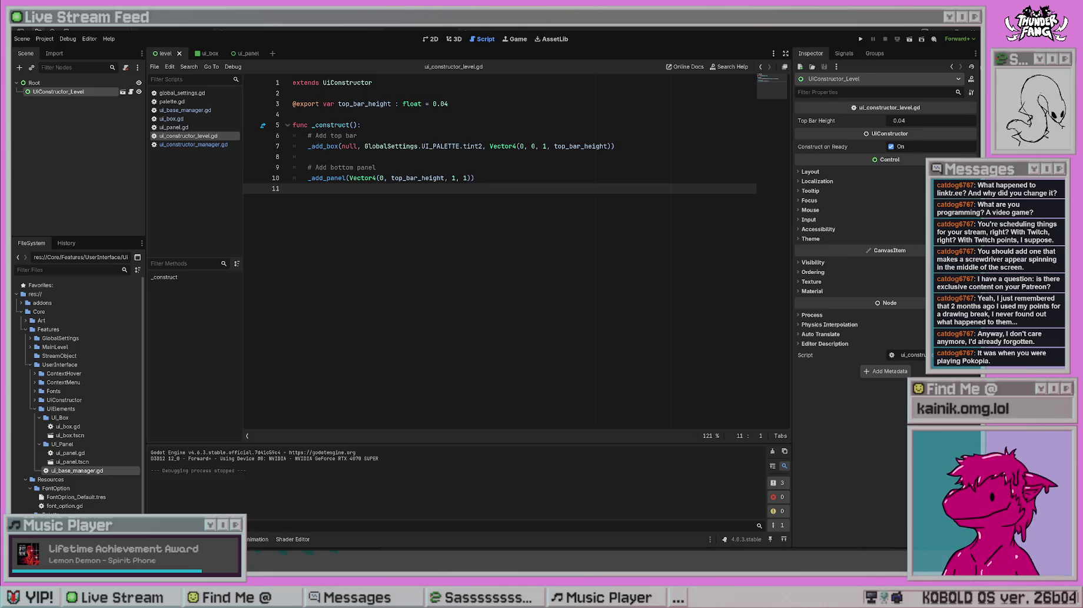
- Move through the code and jump to the _add_panel definition in ui_constructor_manager.gd
click(483, 244)
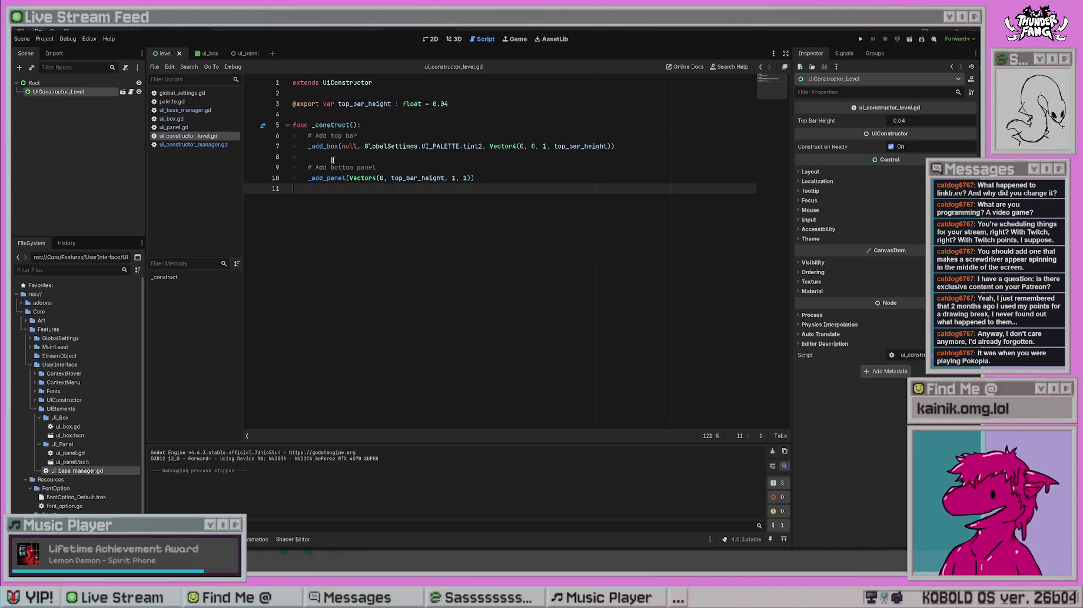
click(363, 120)
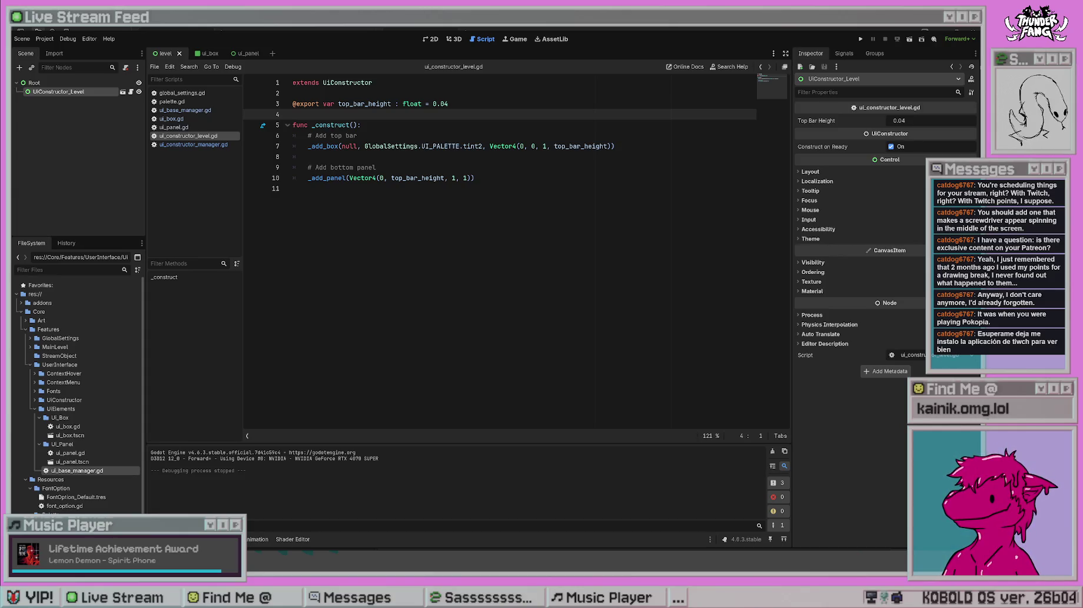
click(546, 216)
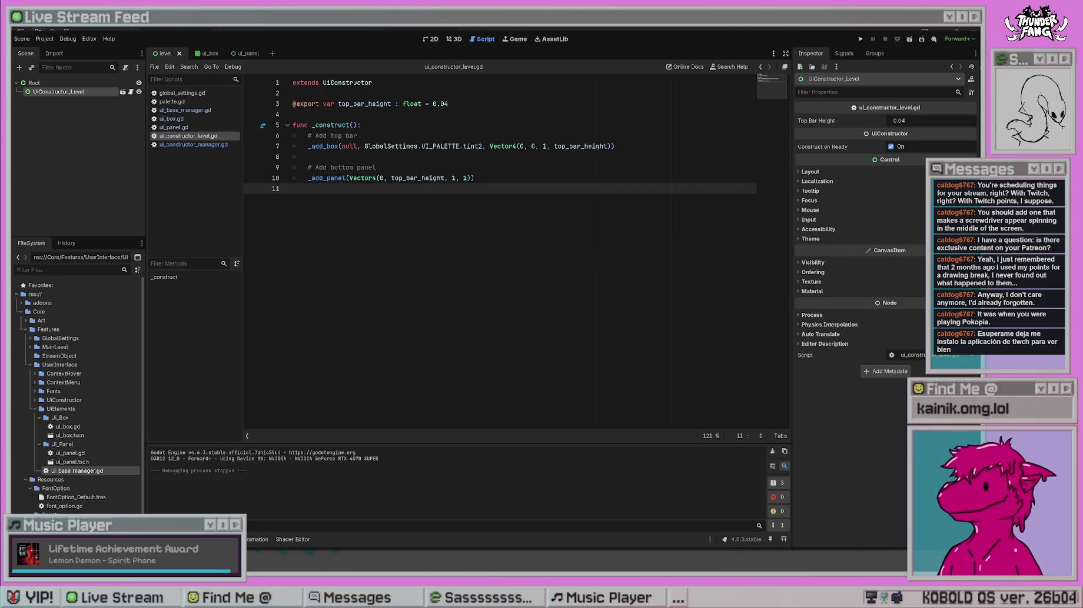
click(533, 178)
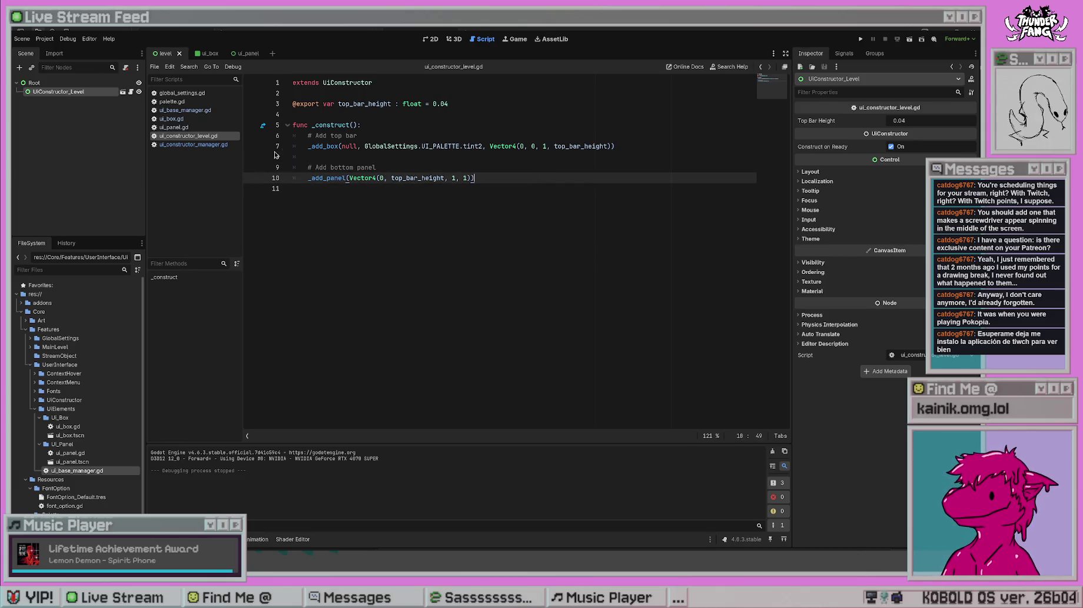
key(Up)
key(Up)
key(Up)
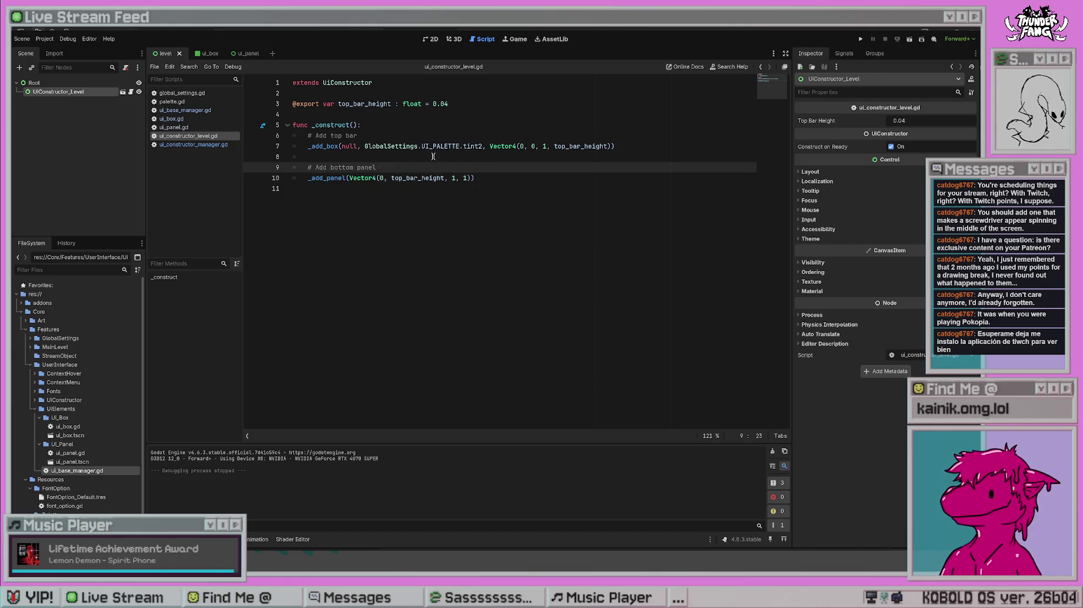
click(474, 178)
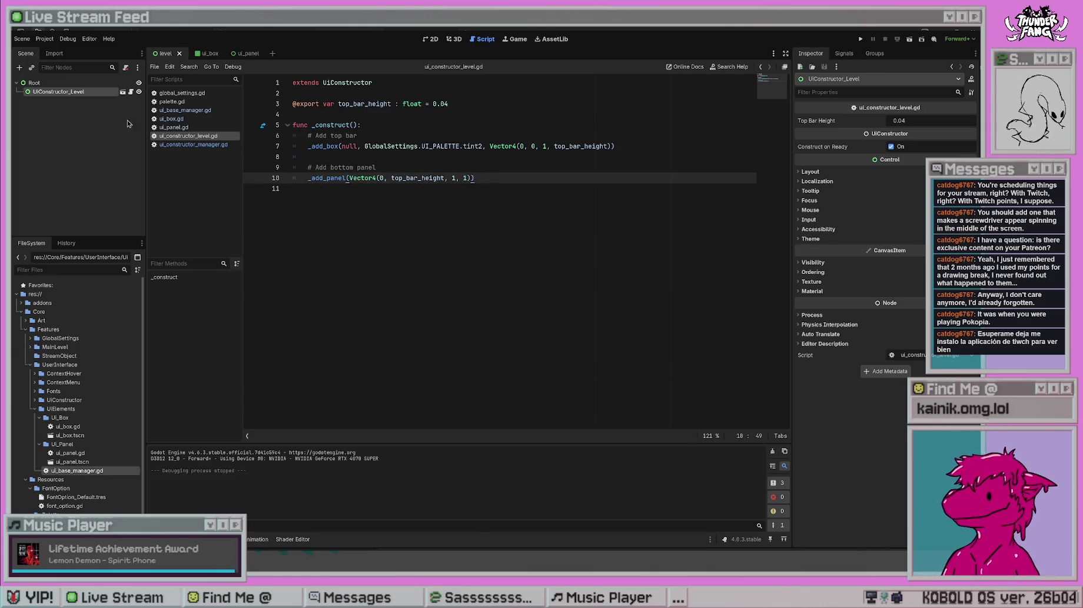
ctrl+click(332, 177)
- Add and remove a line after line 26, then save the manager script unchanged
click(377, 225)
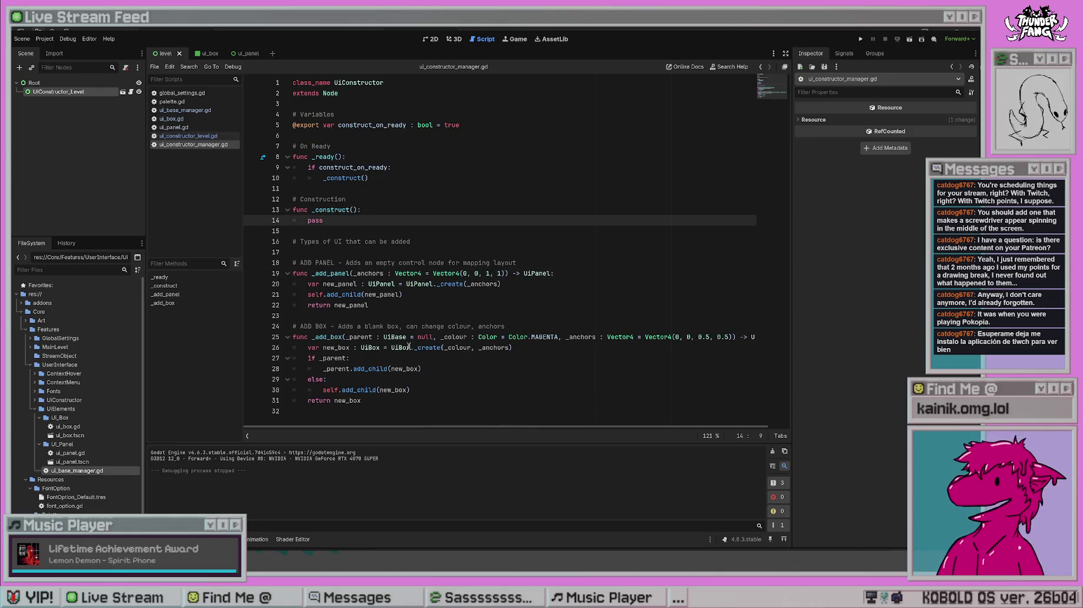
click(458, 356)
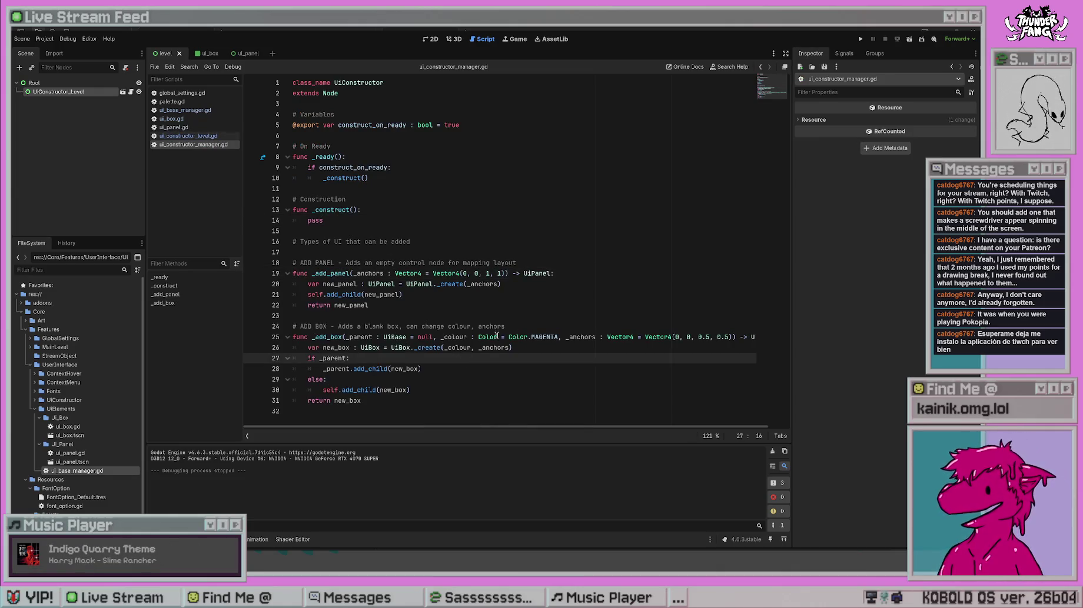
click(545, 345)
key(Return)
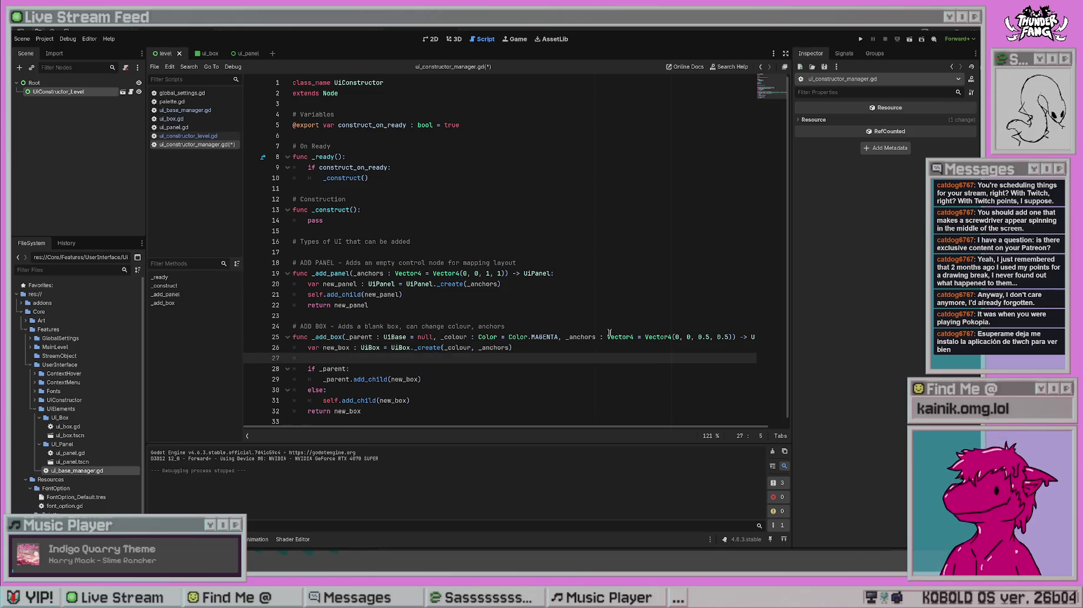
key(BackSpace)
key(ctrl+s)
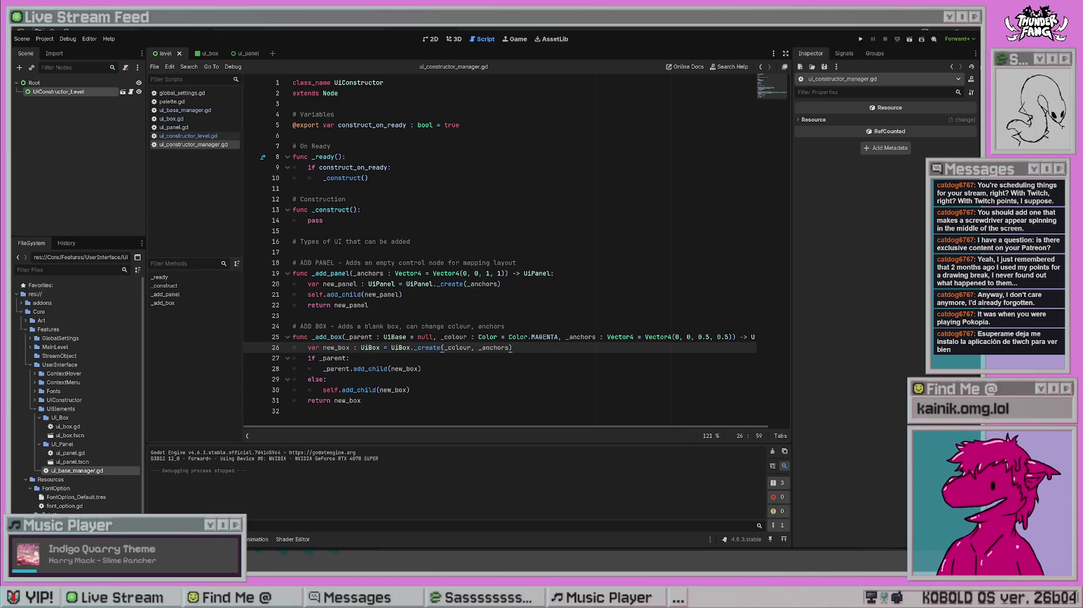
- Look over the _add_box code, selecting the new_box line and undoing without changes
click(426, 381)
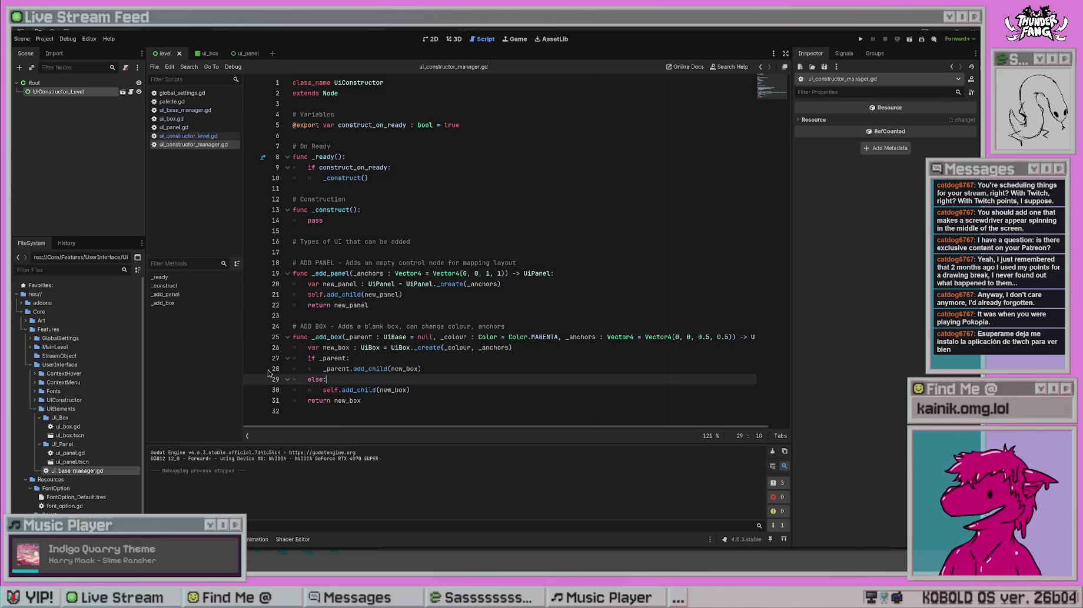
click(365, 349)
click(418, 391)
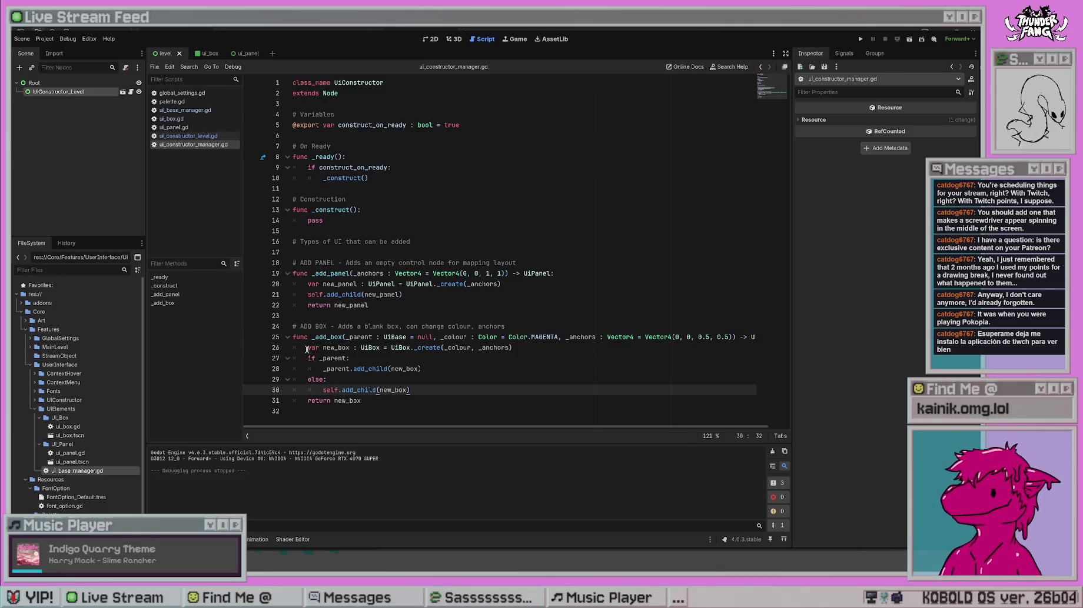
drag(306, 349, 445, 349)
key(ctrl+z)
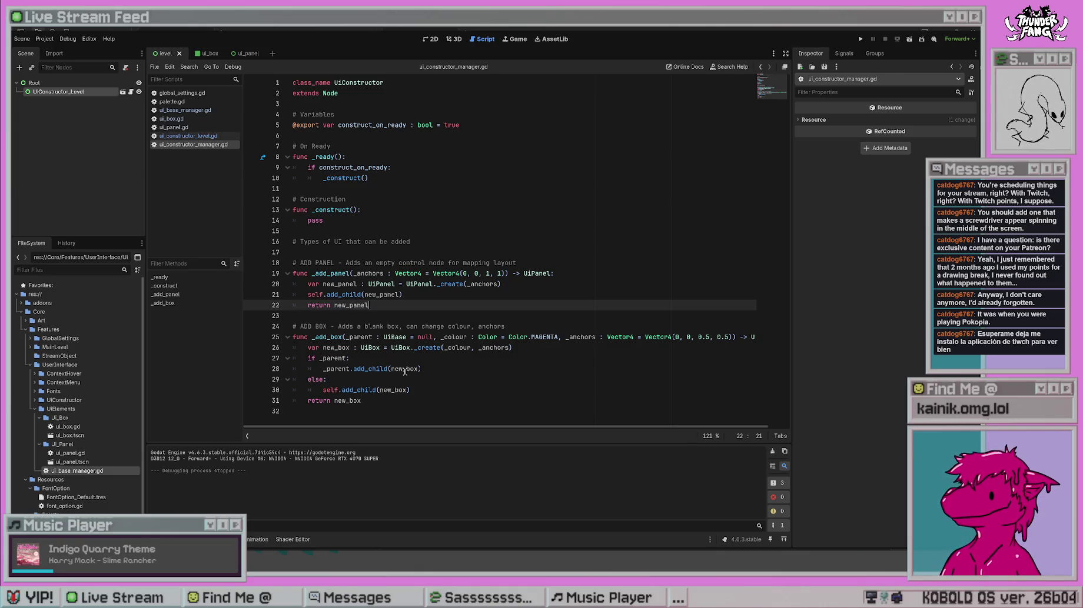
click(572, 254)
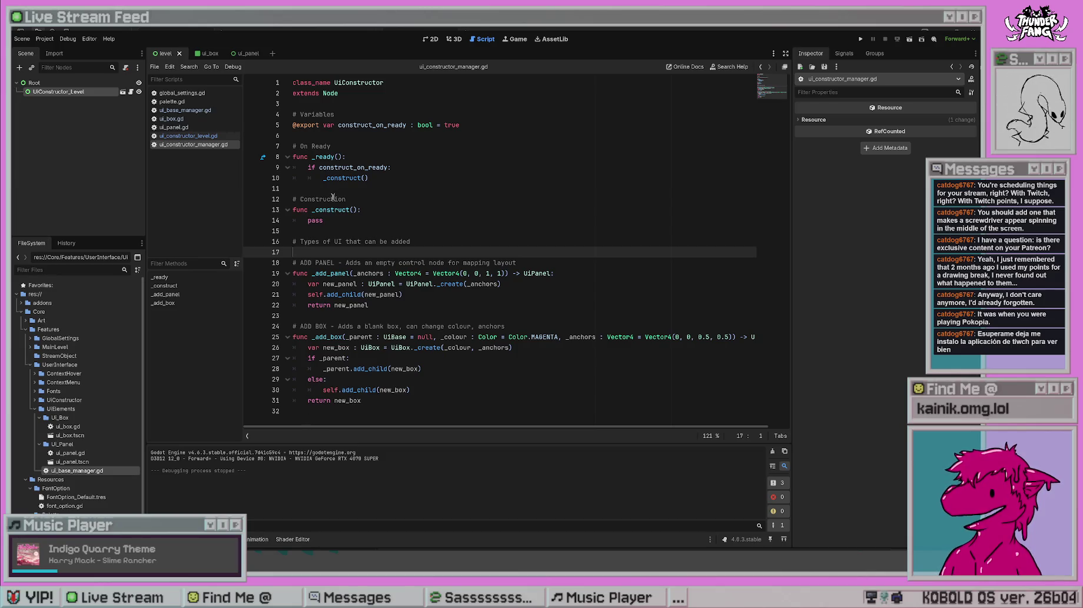
click(316, 220)
click(426, 231)
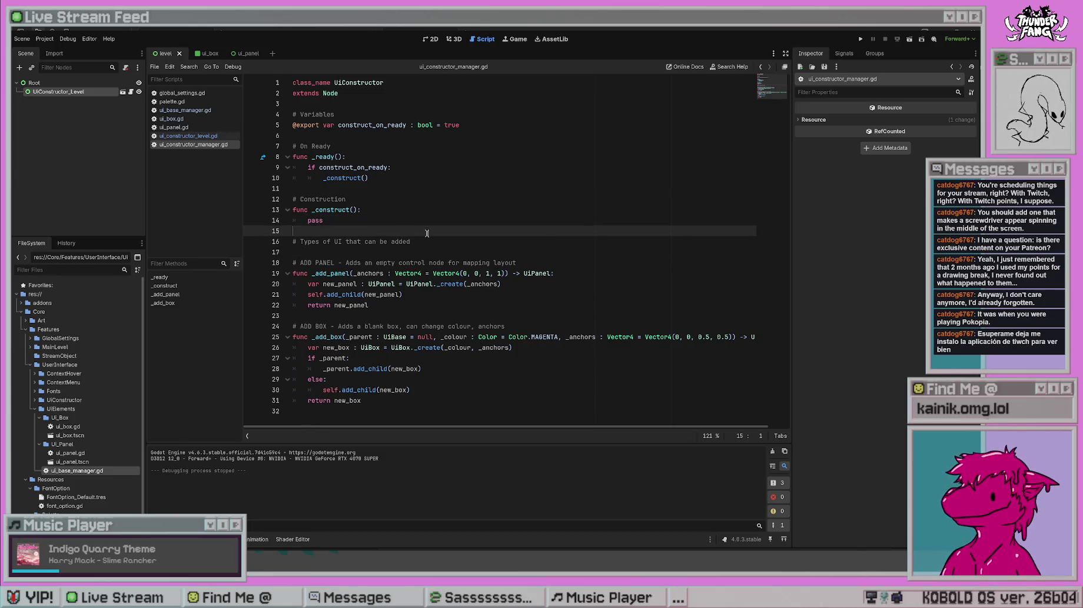
- Declare func _assign_parent(_parent: UiBase, _child: UiBase) on a new line and save
key(Return)
text(func _)
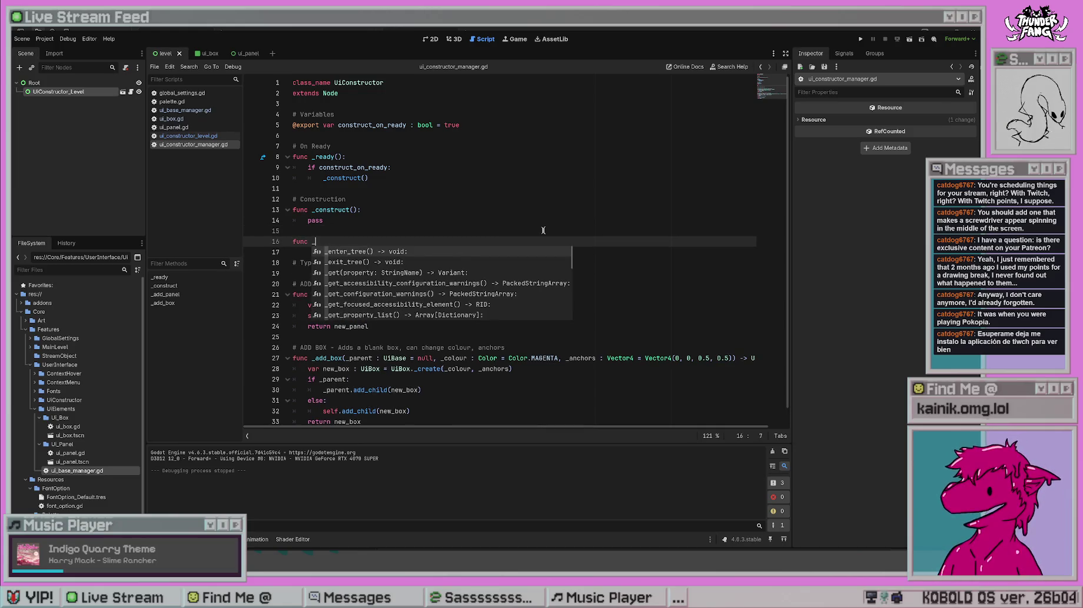
text(assign_panr)
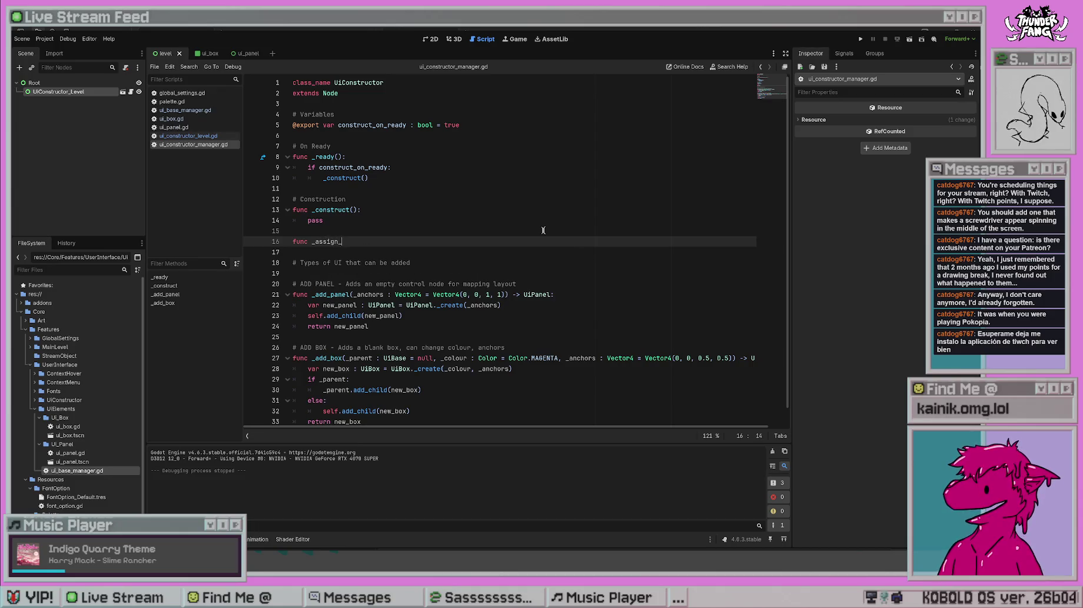
key(BackSpace)
key(BackSpace)
text(rent()
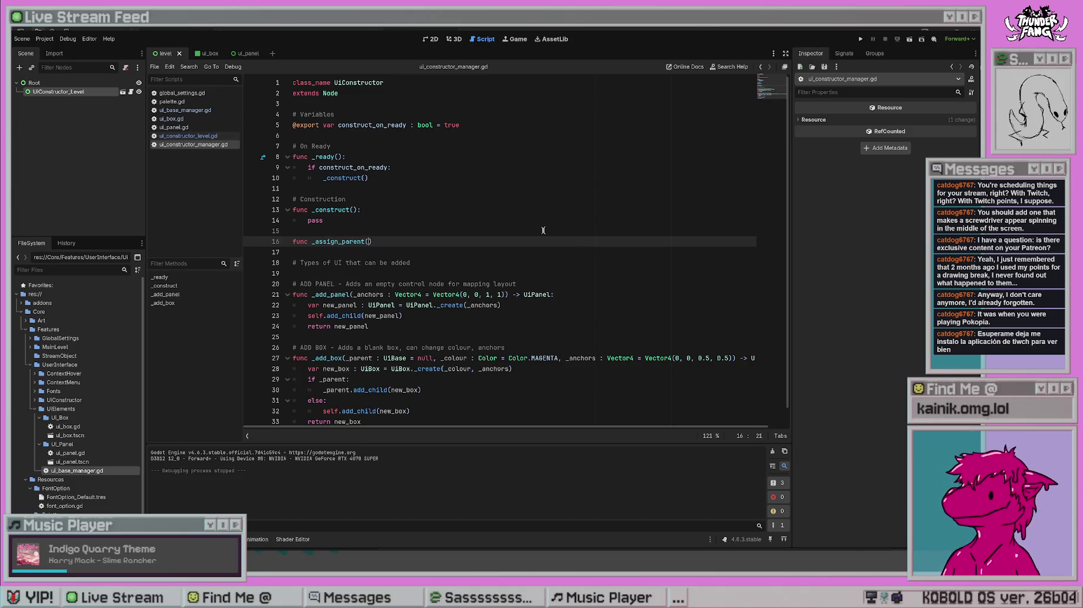
text(cg)
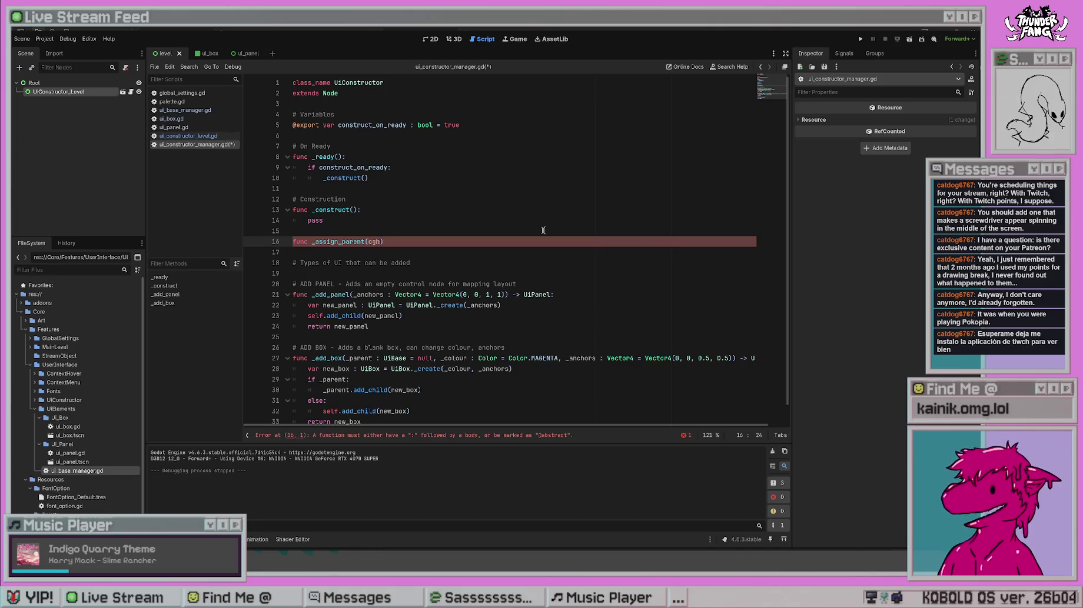
key(BackSpace)
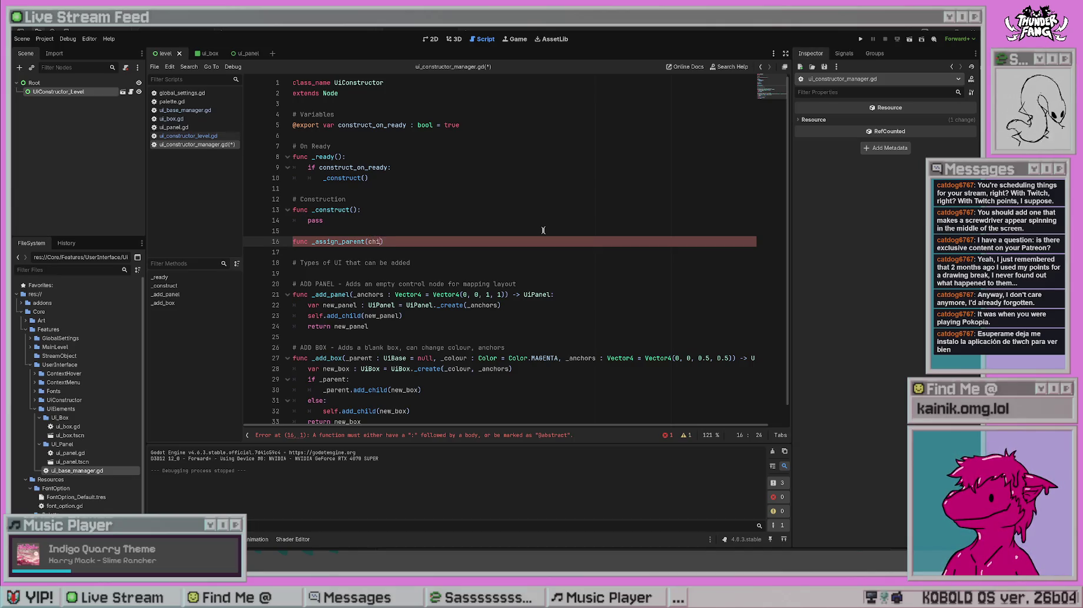
key(BackSpace)
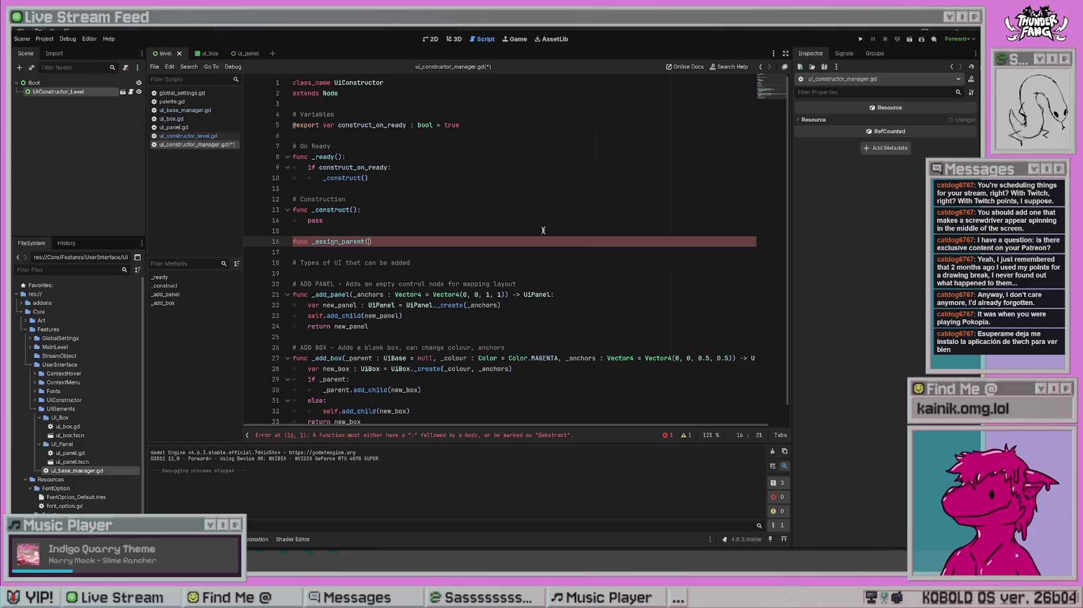
text(_parent,)
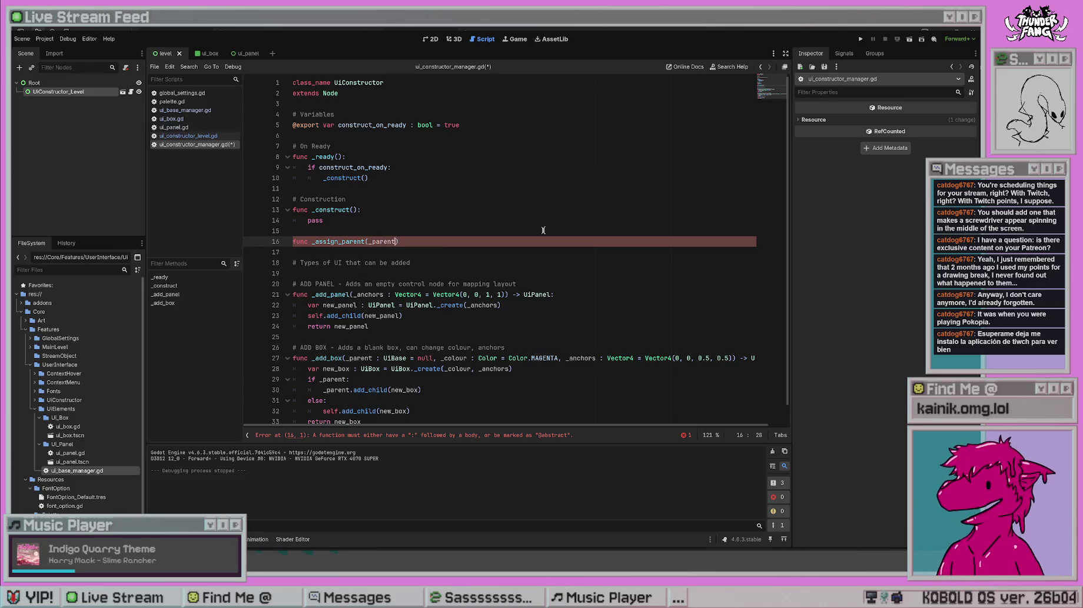
text( _child)
click(396, 241)
text(: )
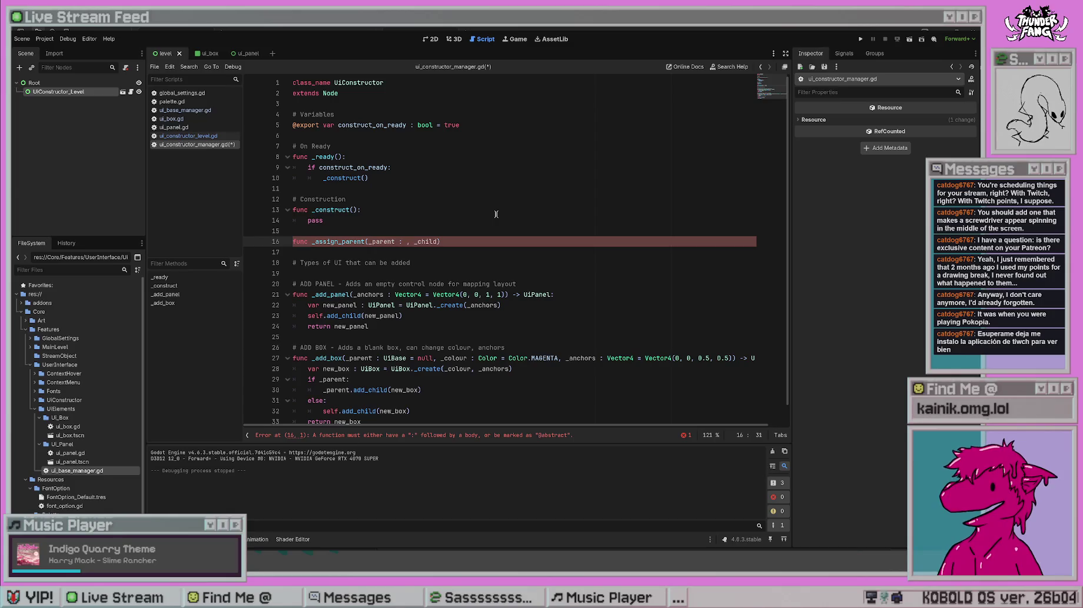
text(UiBase)
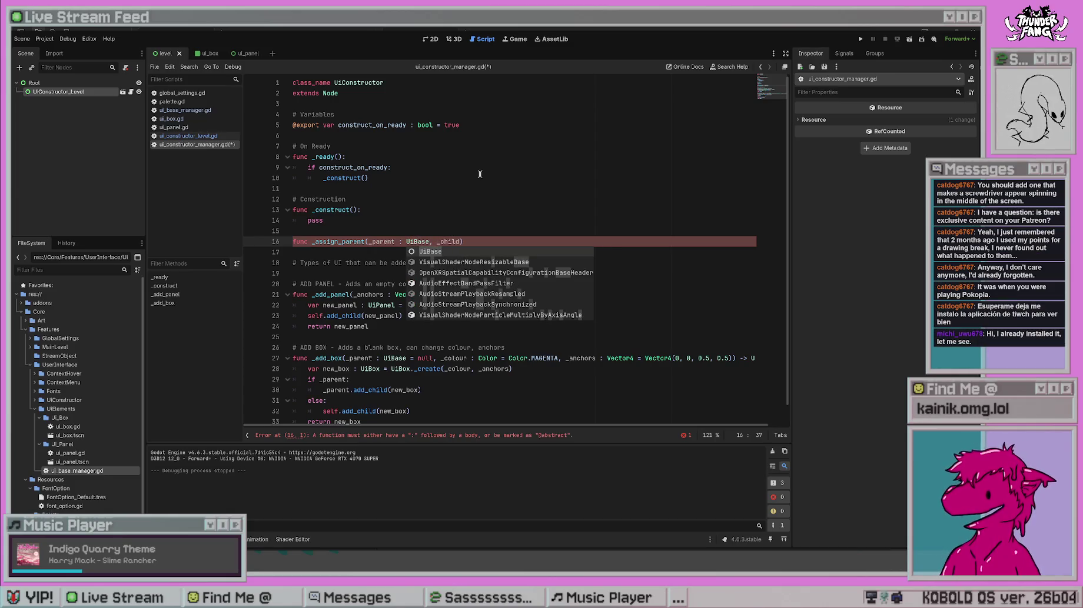
key(Right)
key(Right)
key(Right)
text(: UiBase)
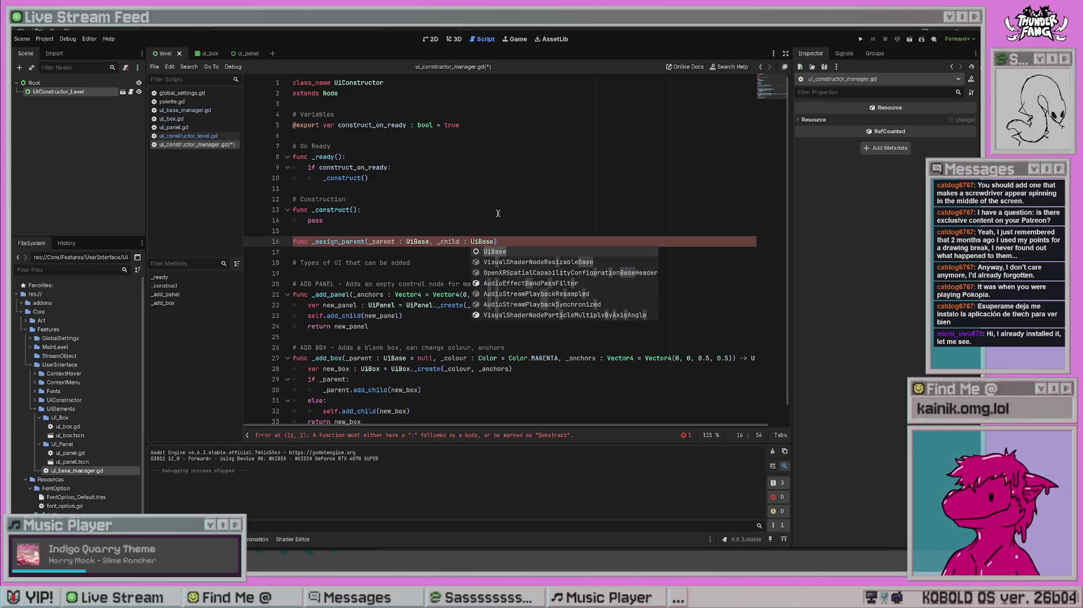
click(497, 213)
key(ctrl+s)
click(460, 202)
- Close the header with a colon and add an if _parent: branch calling _parent.add_child(_child)
scroll(494, 283, down, 1)
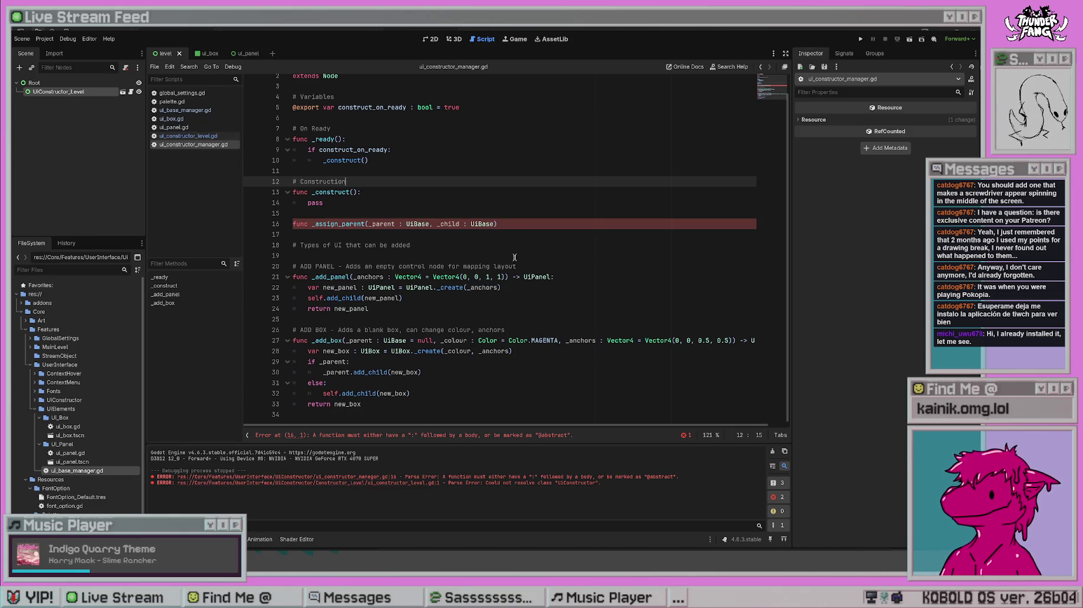
click(508, 225)
key(Return)
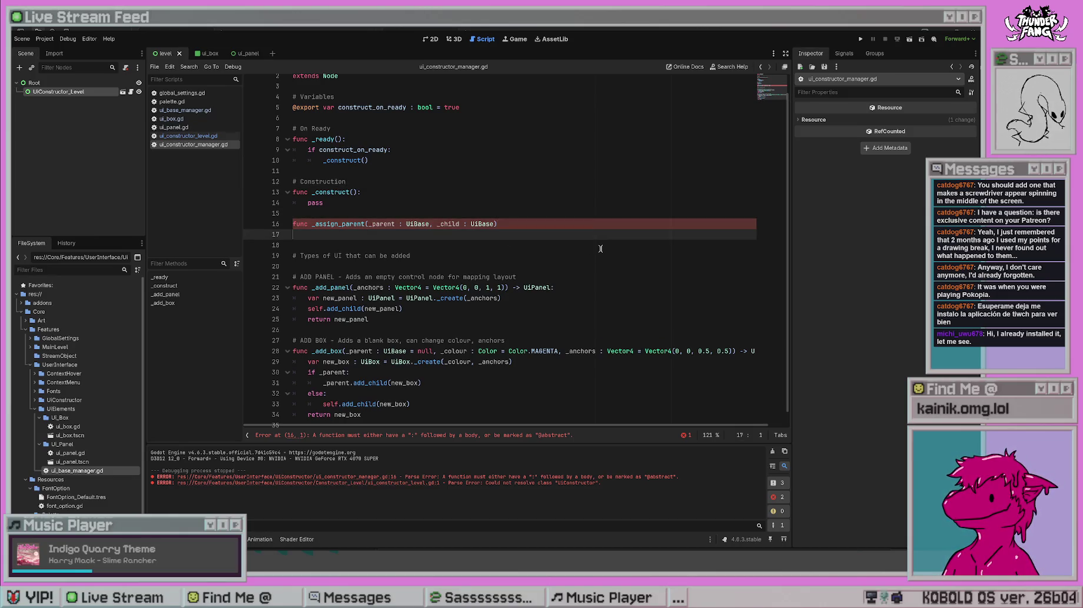
key(BackSpace)
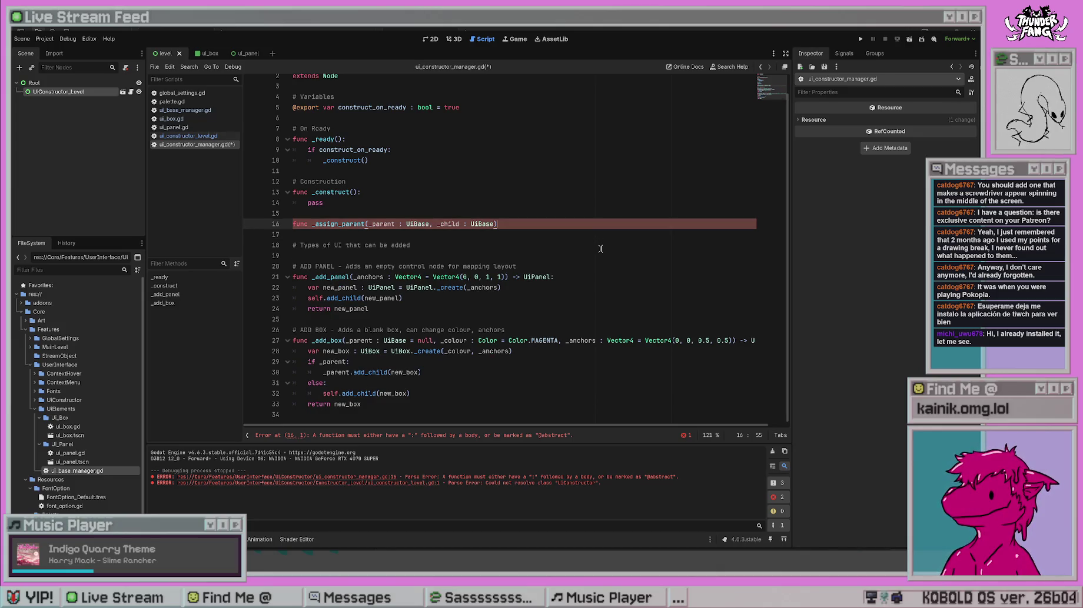
text(:)
key(Return)
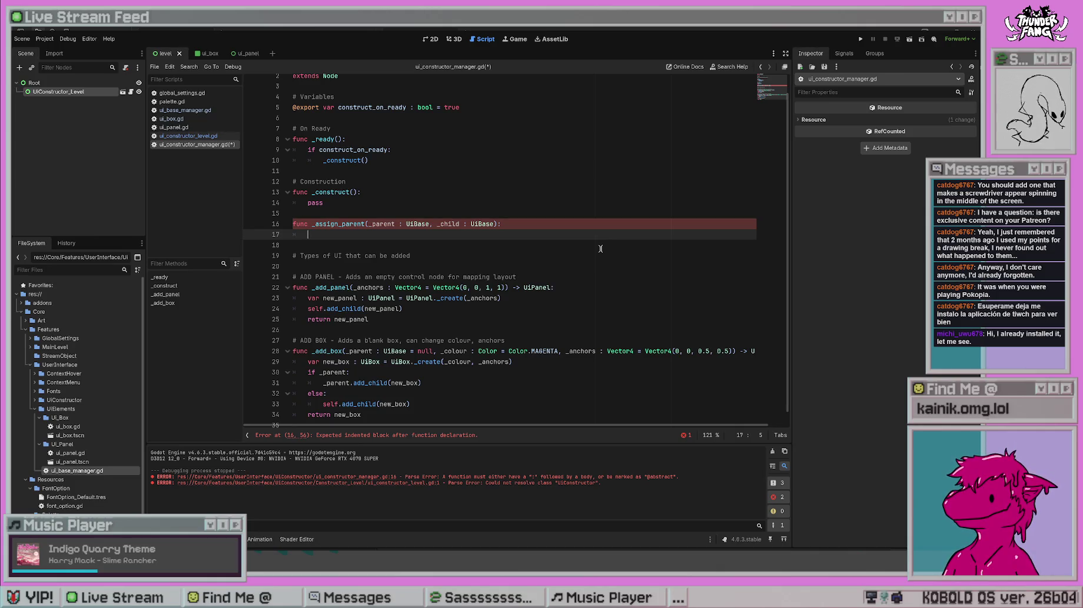
text(if)
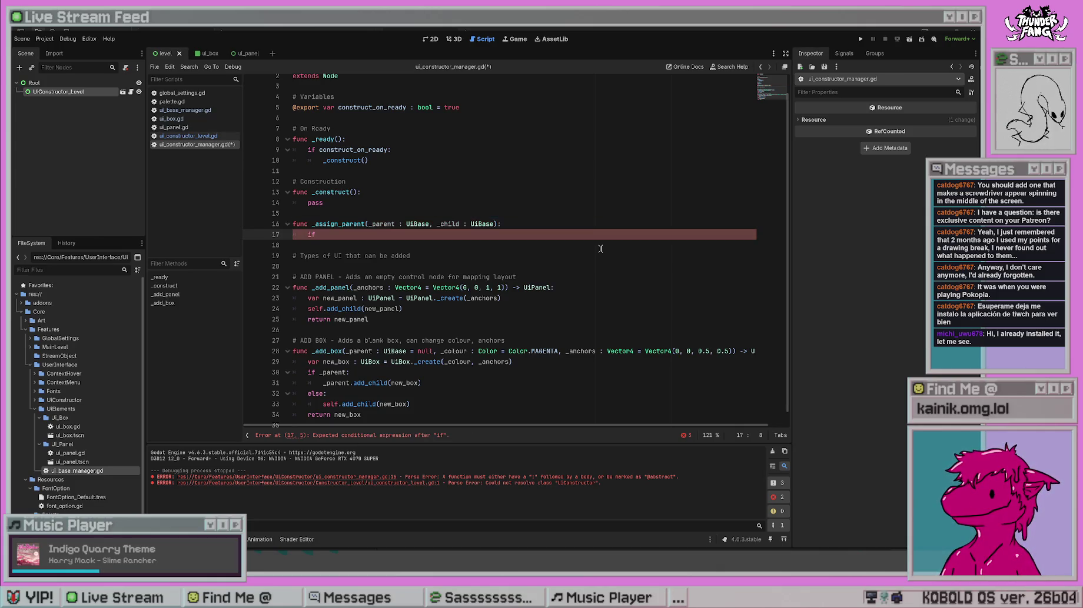
text( _parent:)
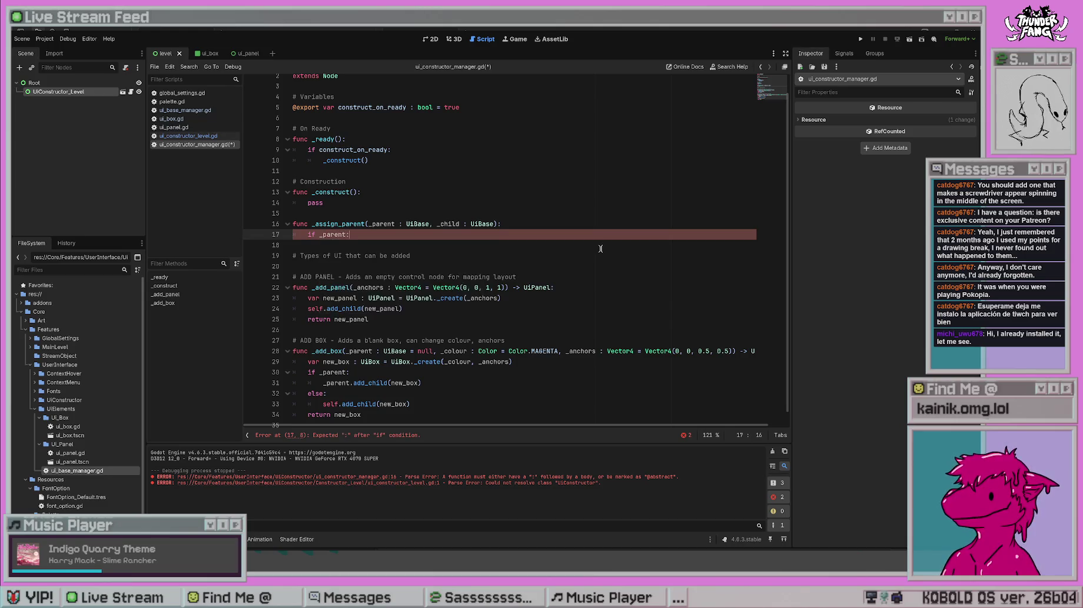
key(Return)
text(_parent)
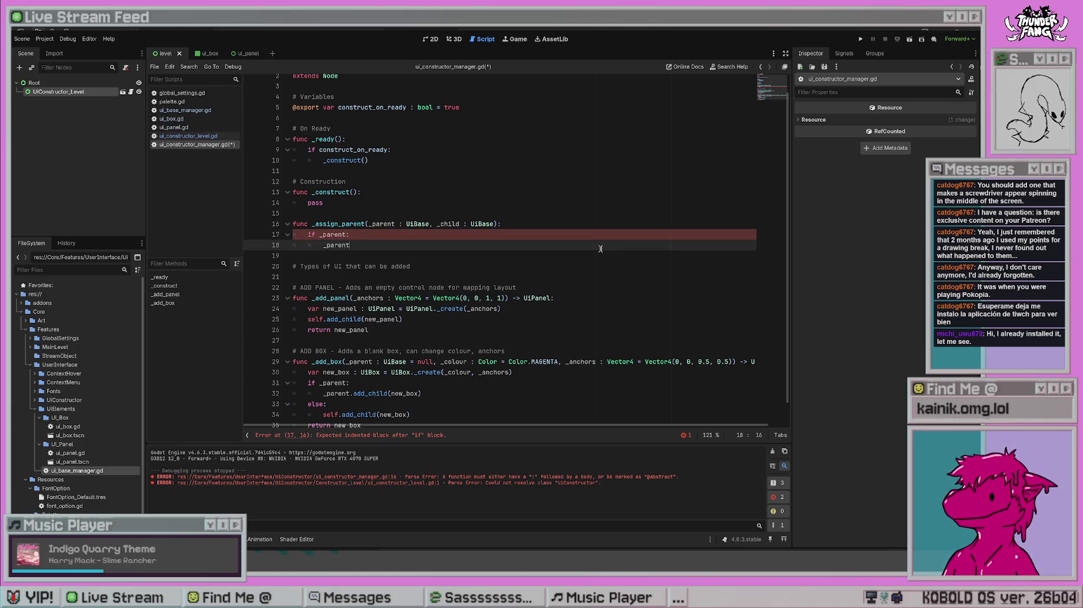
text(.add_)
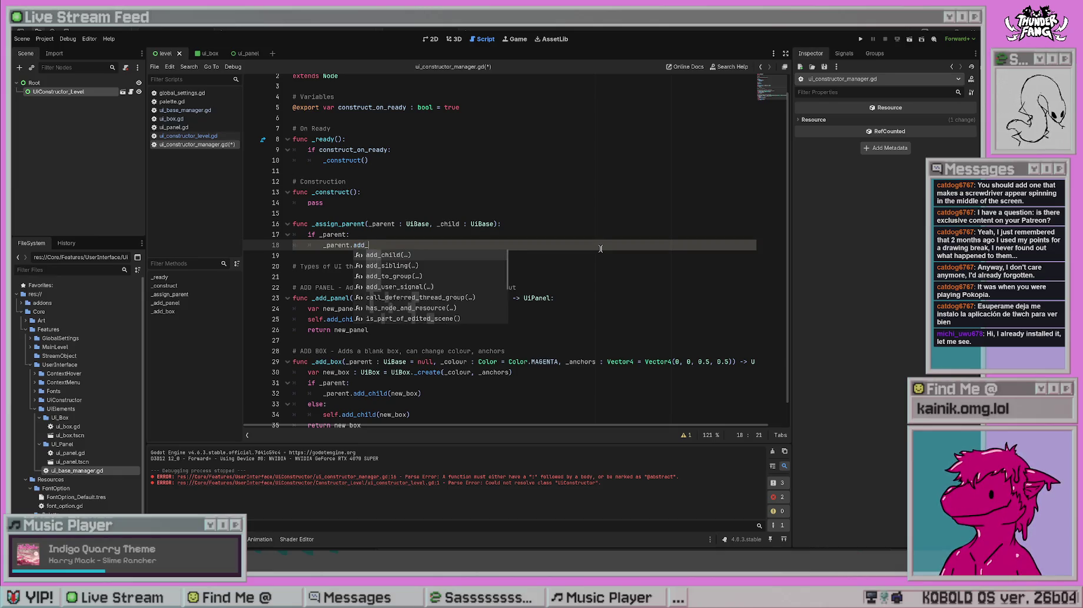
text(child()
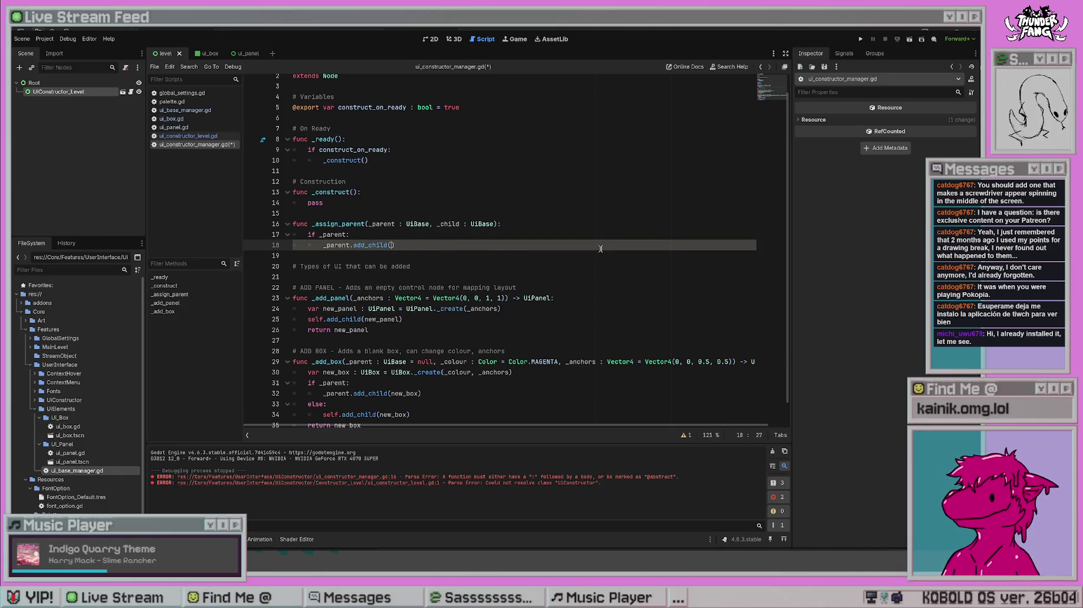
text(_child))
key(Return)
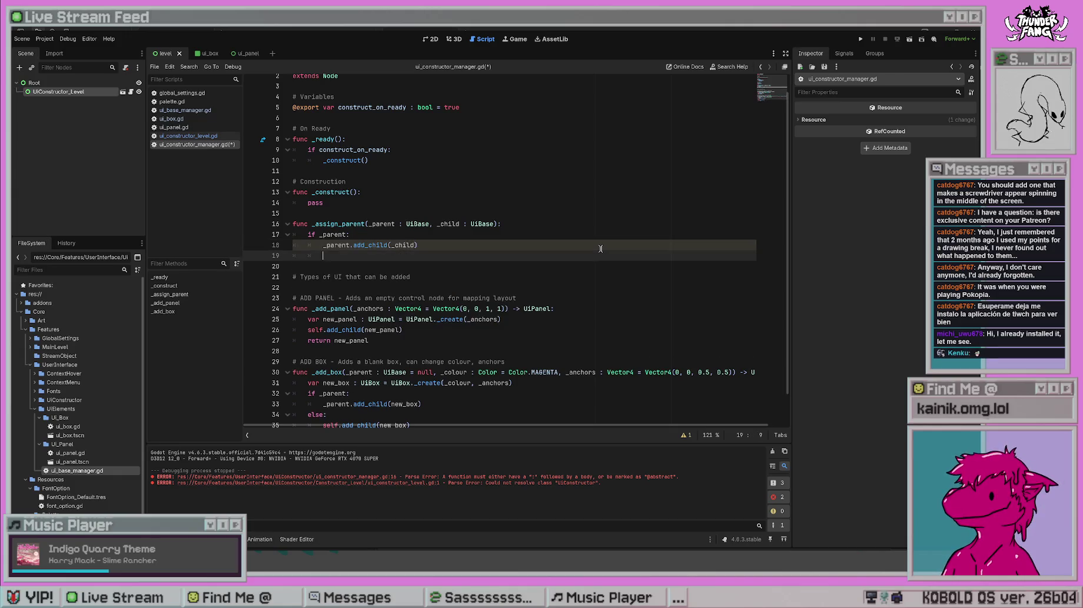
- Add an else branch calling self.add_child(_child) and save the script
text(else:)
key(Return)
text(self.add)
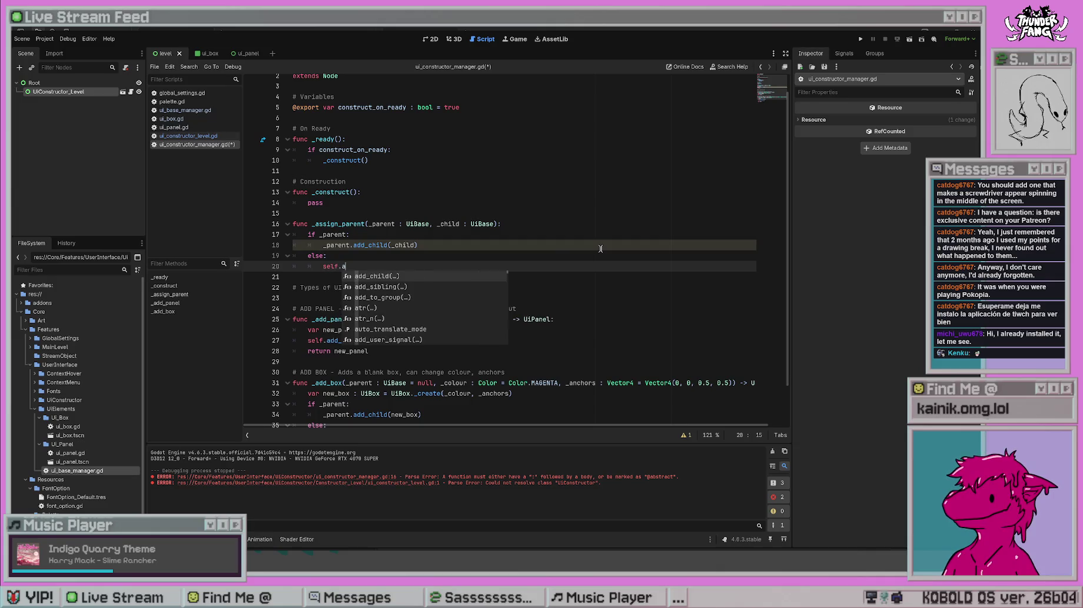
key(Return)
text(_child(_ch)
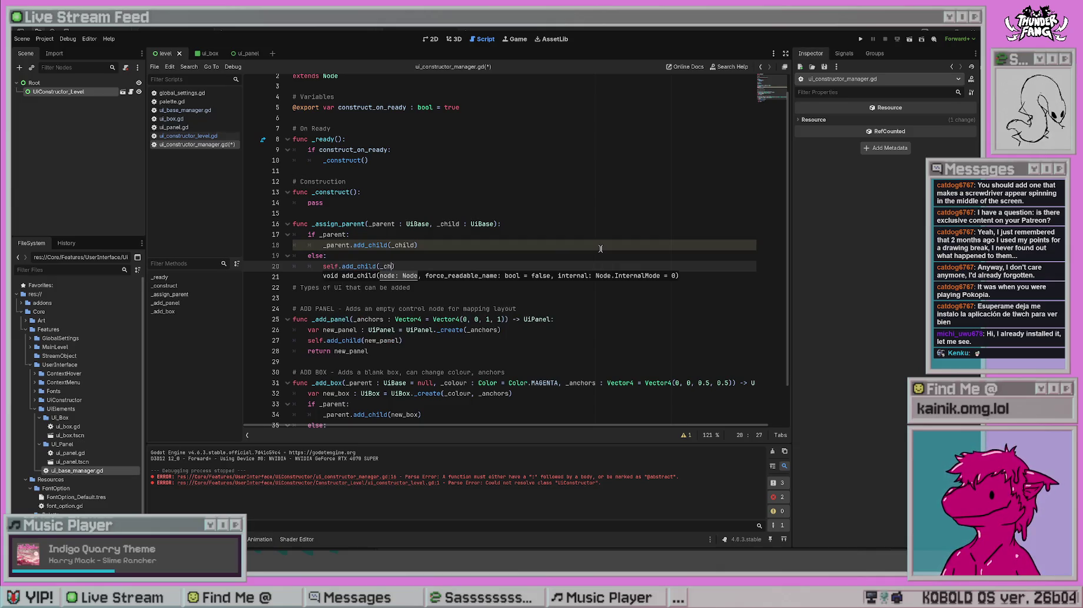
click(600, 246)
key(ctrl+s)
key(Down)
key(Down)
key(Down)
scroll(489, 324, down, 2)
click(526, 353)
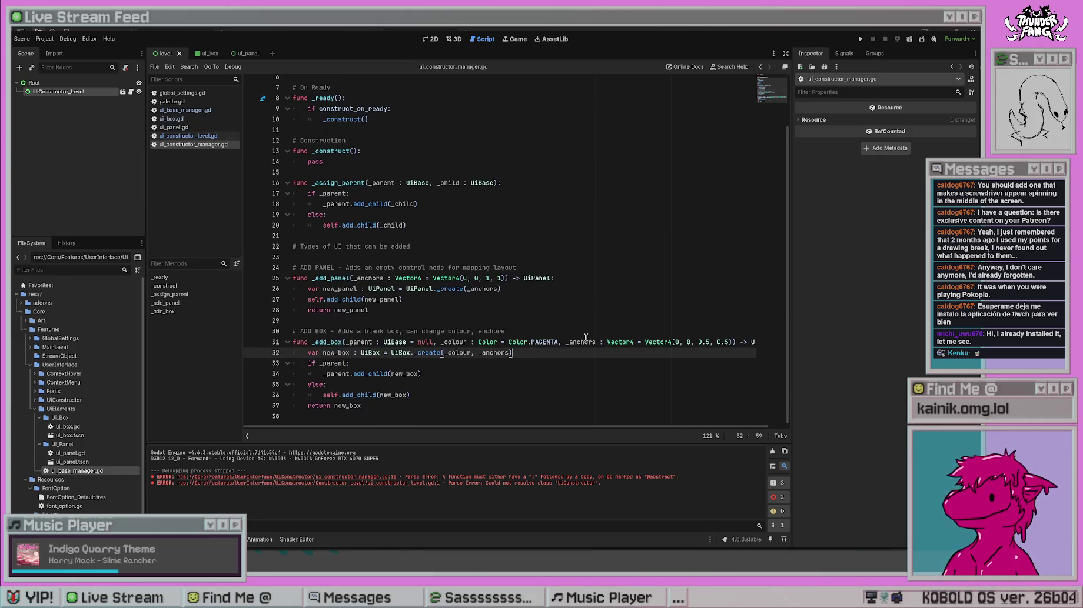
- Add an _assign_parent(_parent, new_box) call inside _add_box and save
key(Return)
text(_ass)
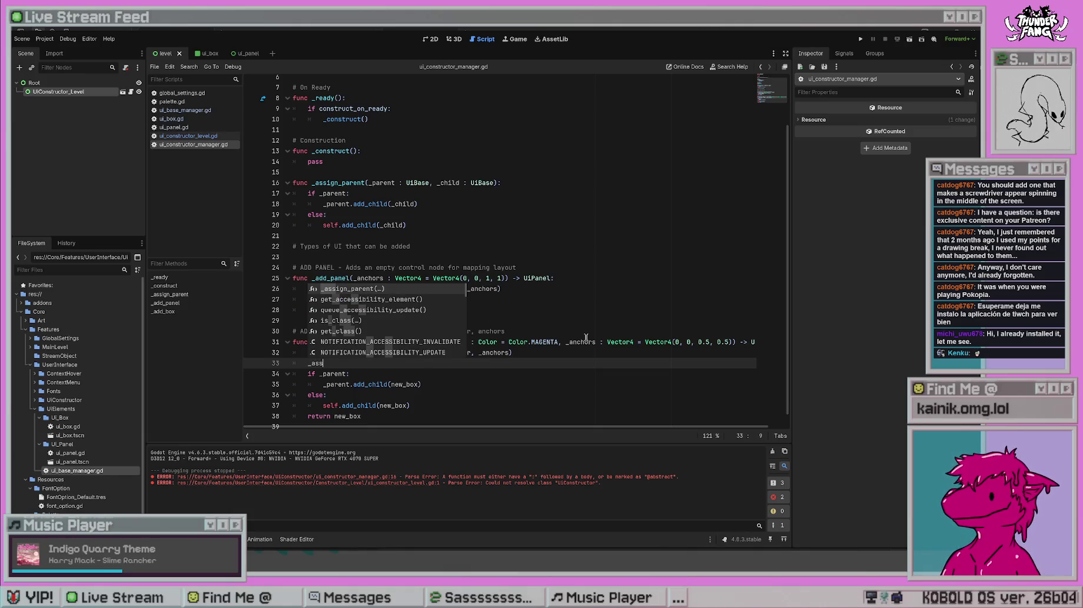
key(Return)
text(_parent, )
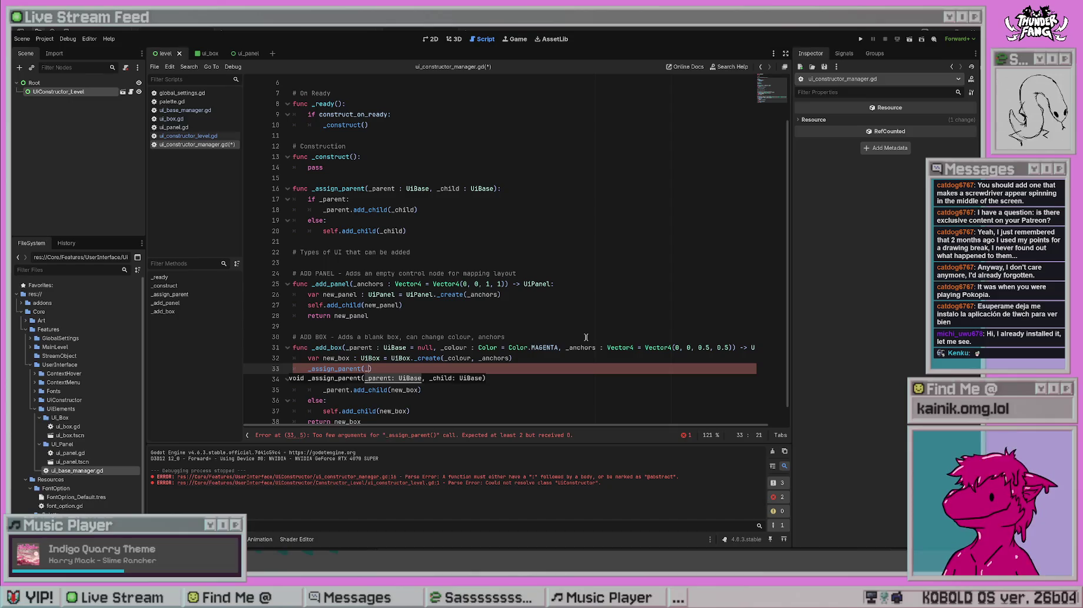
text(new_box)
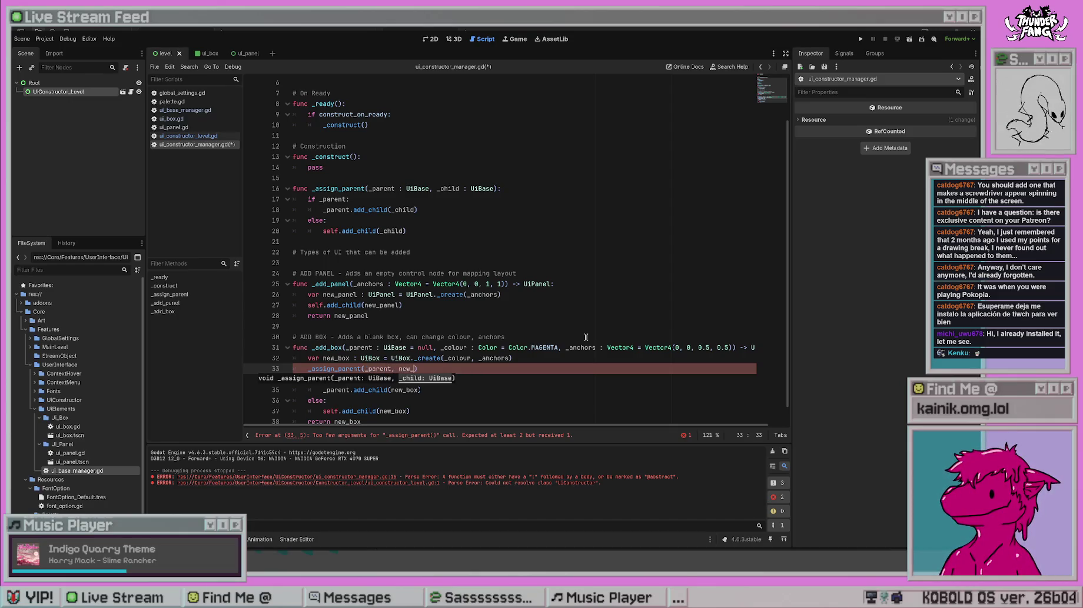
key(ctrl+s)
click(585, 337)
- Delete the old if/else parenting block from _add_box
drag(412, 411, 293, 380)
key(Delete)
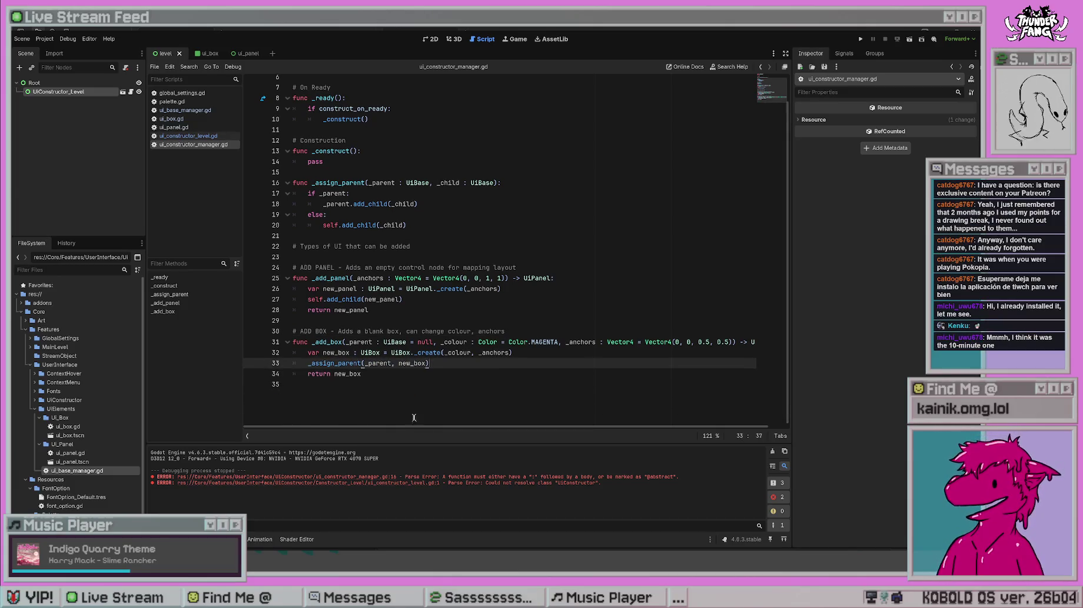
drag(429, 363, 287, 360)
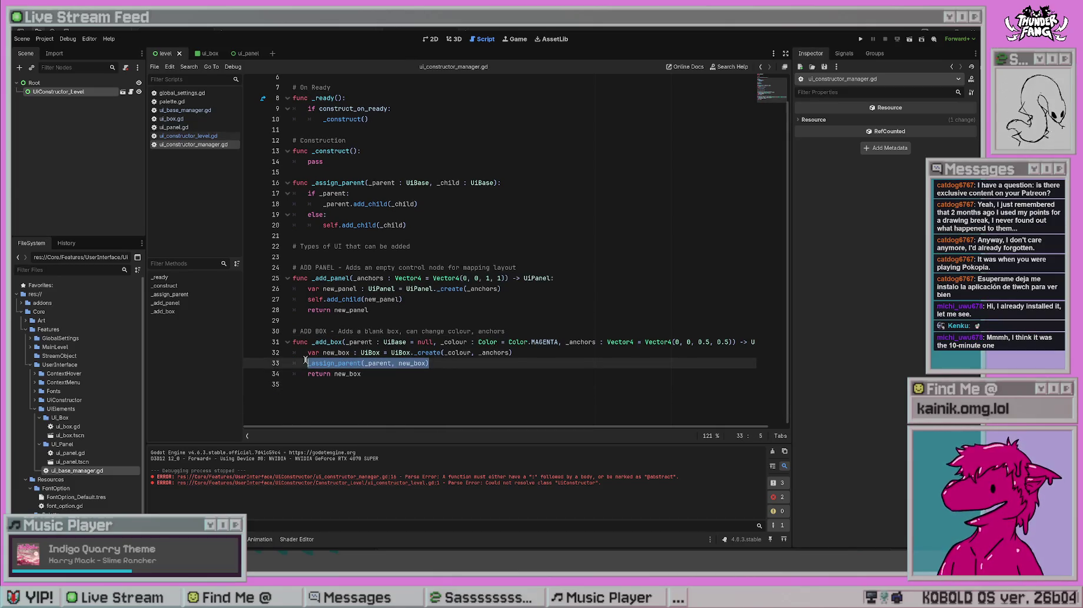
click(479, 259)
click(468, 406)
drag(461, 234, 225, 176)
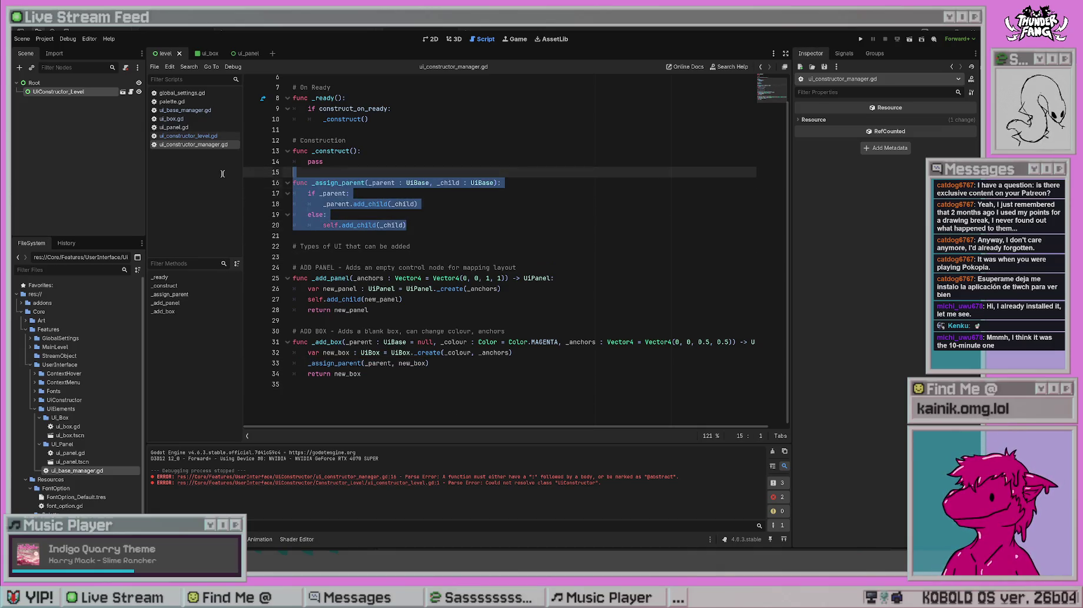
key(Right)
- Add a '# Assign parent' comment above _assign_parent and fold that function
click(326, 172)
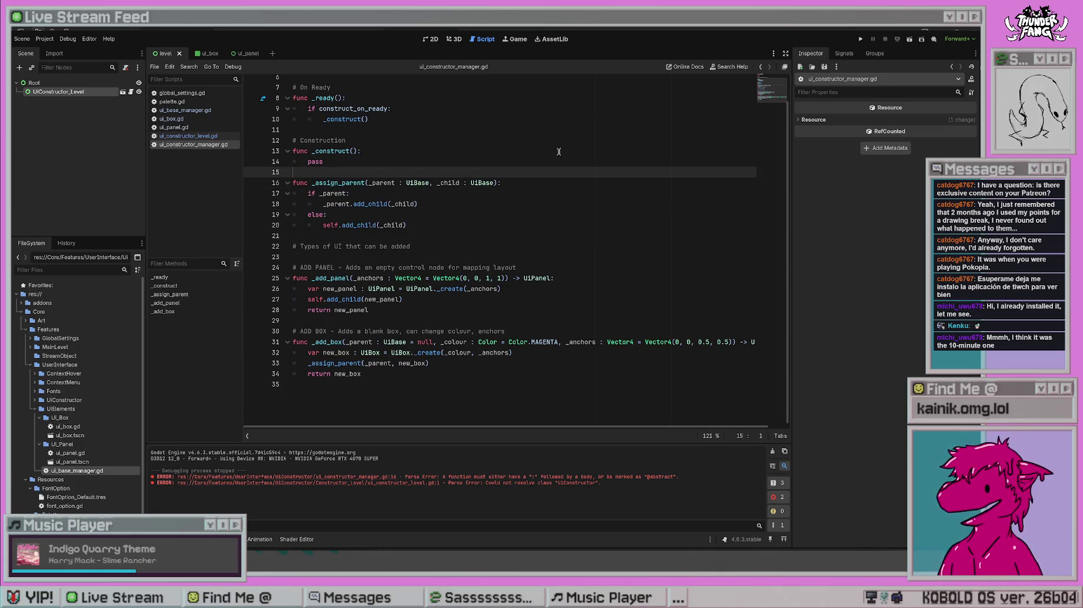
key(Return)
text(# Assi)
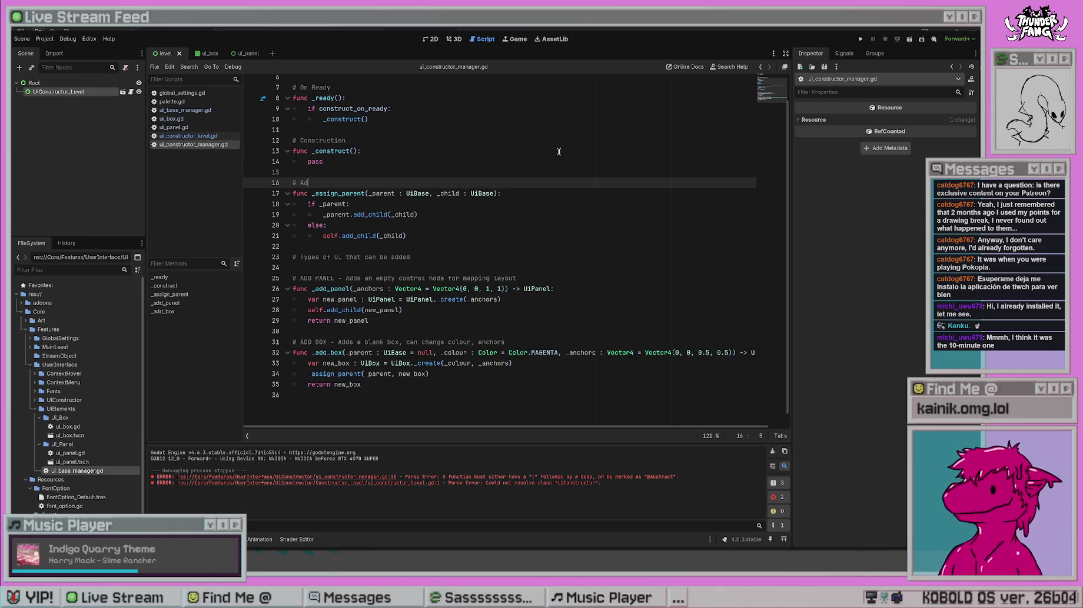
text(gn parent)
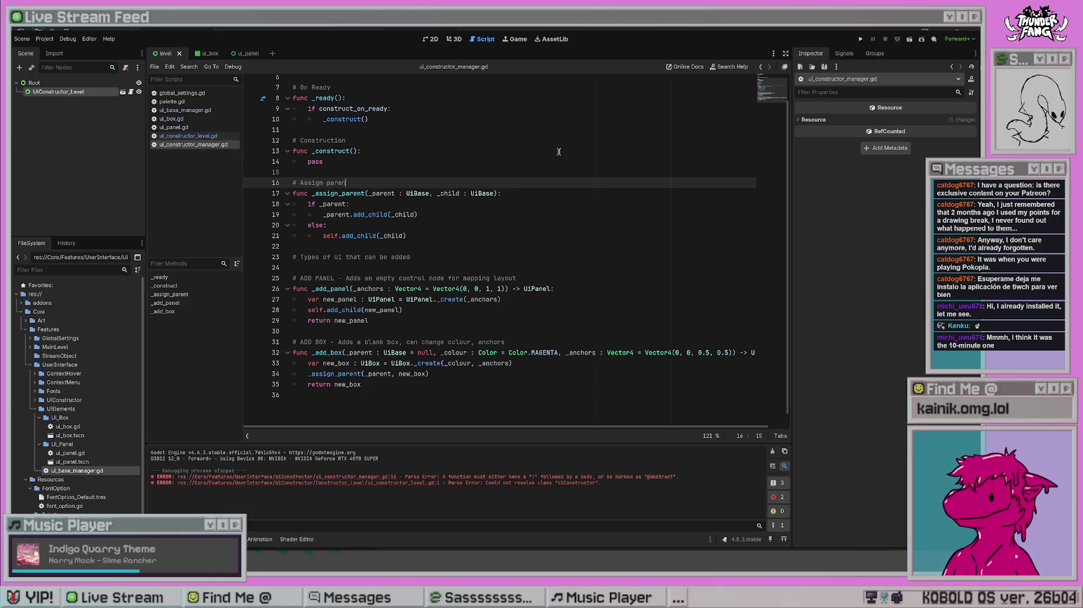
click(558, 152)
click(466, 236)
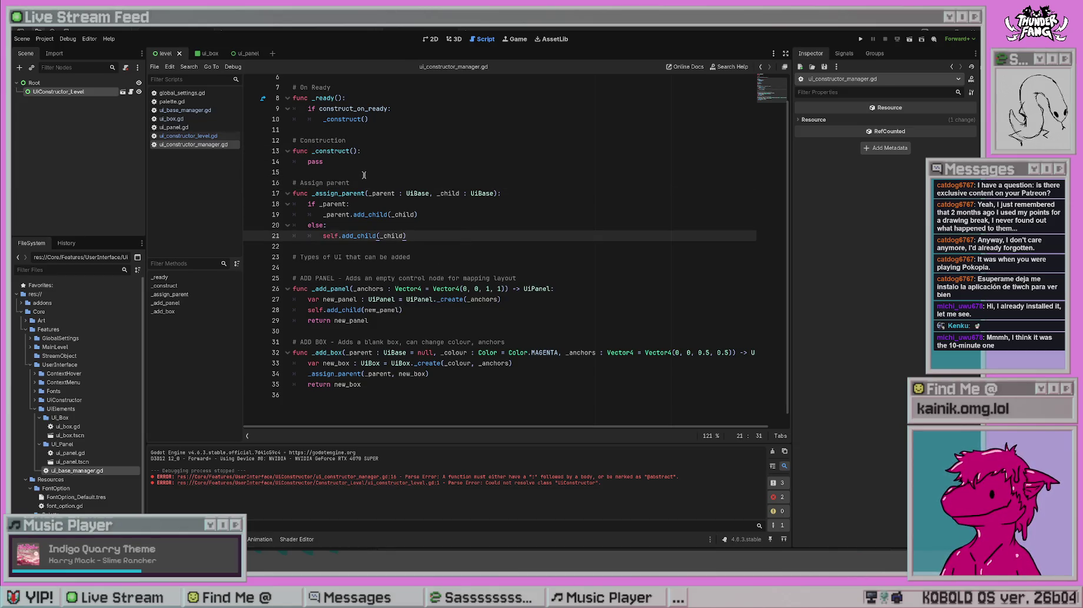
scroll(331, 201, up, 2)
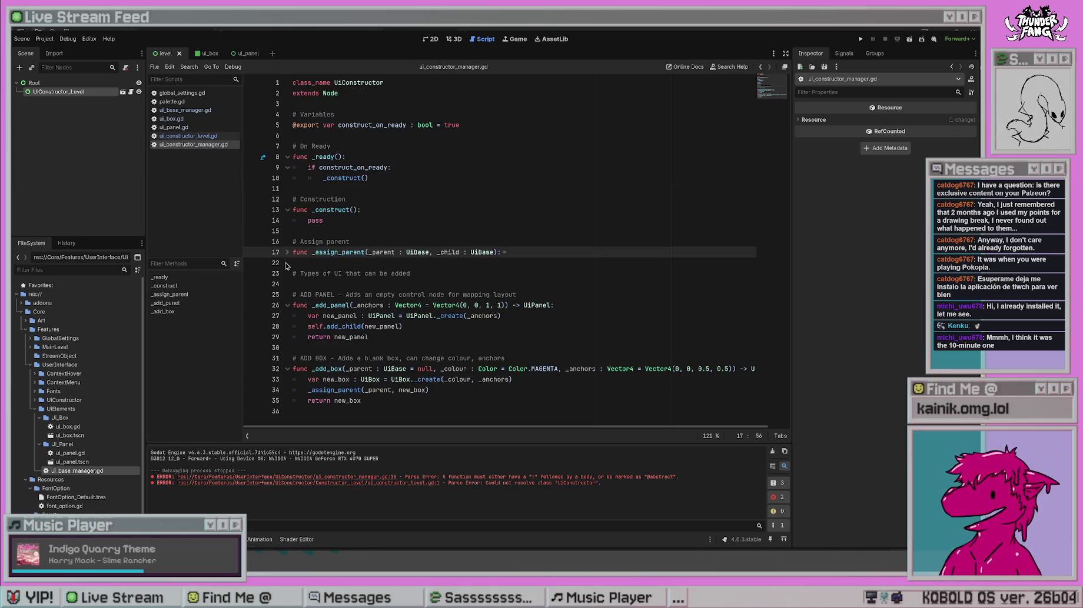
click(478, 210)
scroll(478, 288, down, 1)
click(477, 313)
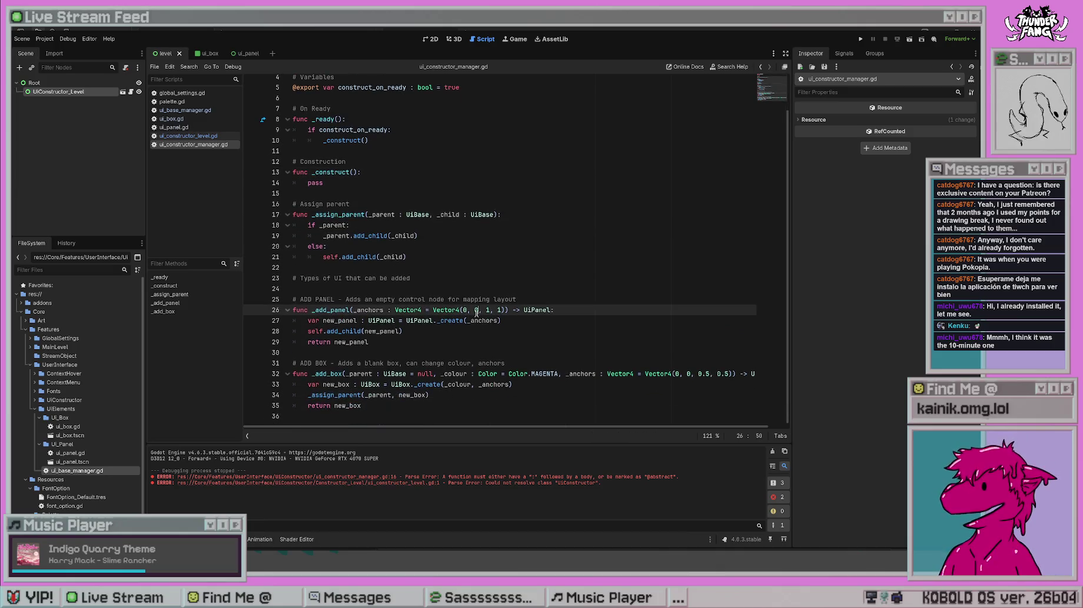
- Copy the '_parent : UiBase = null,' parameter from _add_box into _add_panel's parameters
click(414, 323)
click(412, 328)
click(351, 311)
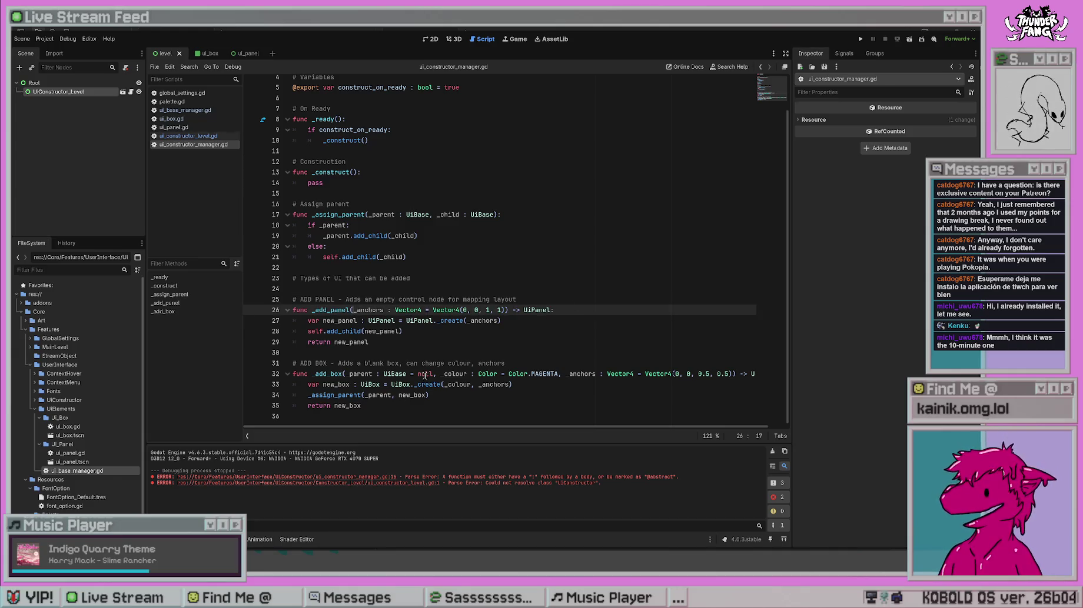
drag(435, 374, 345, 373)
key(ctrl+c)
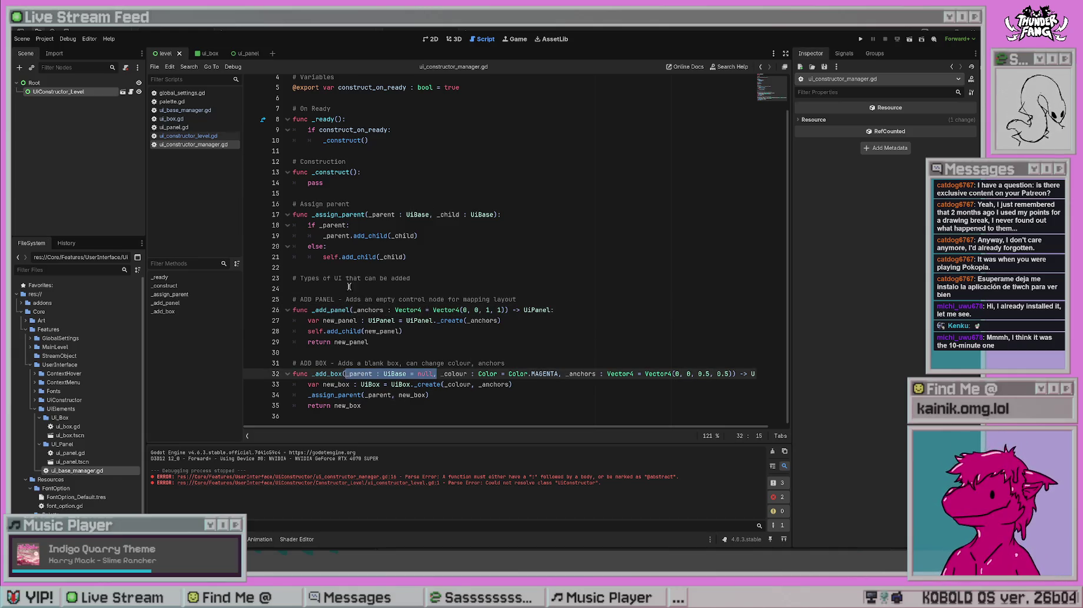
click(352, 310)
key(ctrl+v)
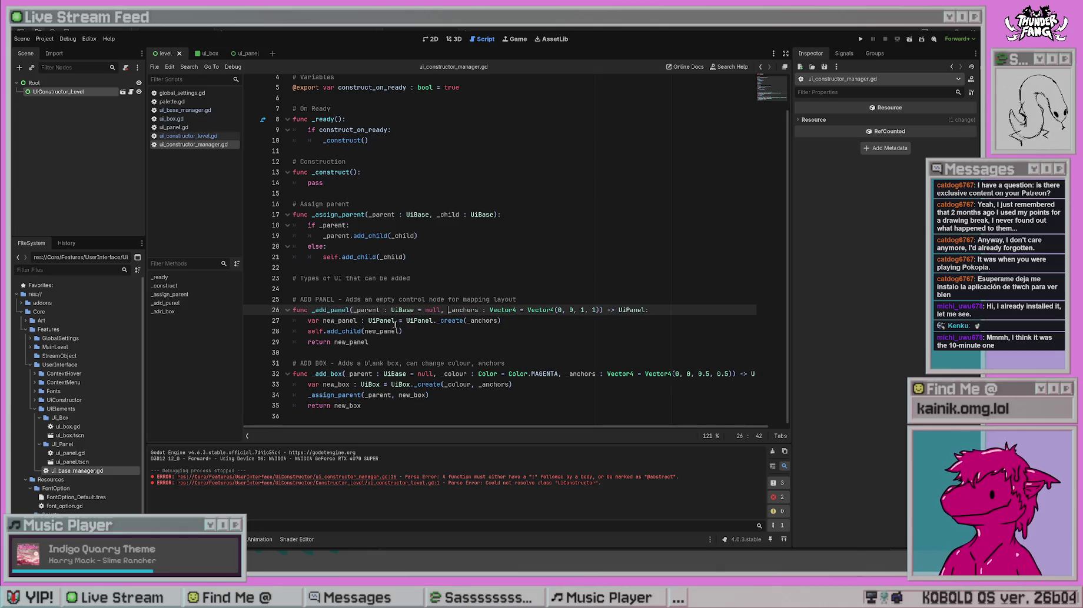
- Replace _add_panel's add_child with _assign_parent(_parent, new_panel), save, and switch to ui_constructor_level.gd
click(463, 325)
drag(438, 395, 308, 395)
key(ctrl+c)
mouse_move(411, 336)
mouse_down()
mouse_move(293, 333)
mouse_move(307, 333)
mouse_up()
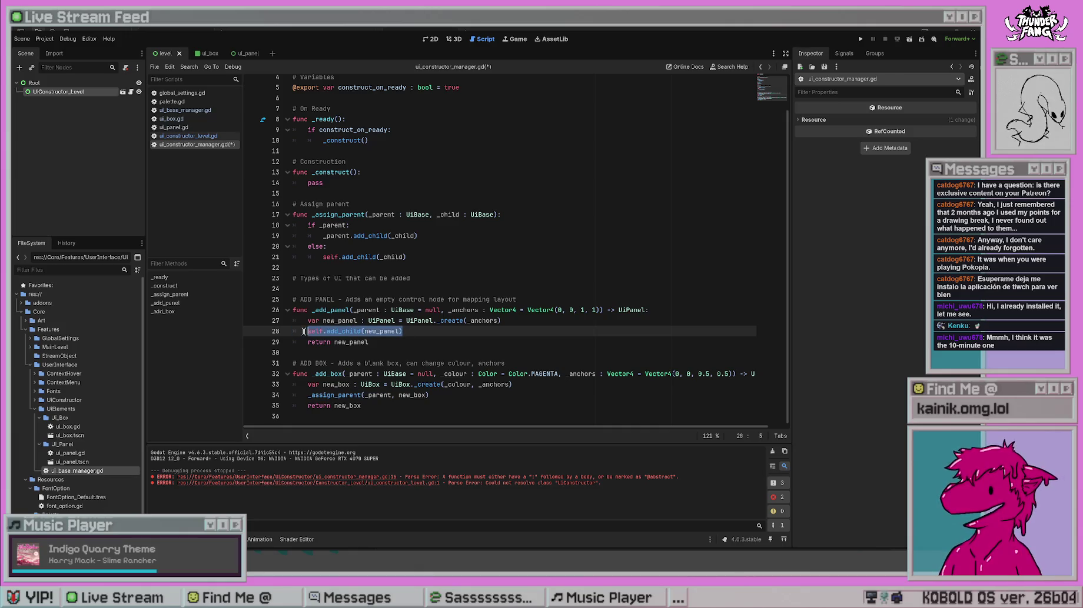
key(ctrl+v)
key(Left)
key(Left)
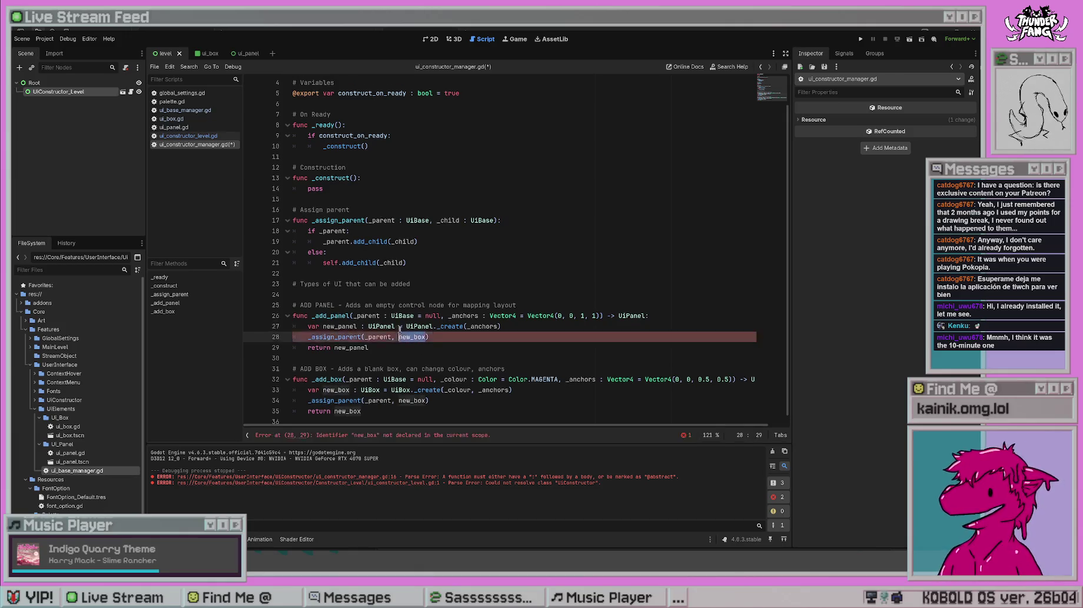
key(Delete)
key(BackSpace)
key(BackSpace)
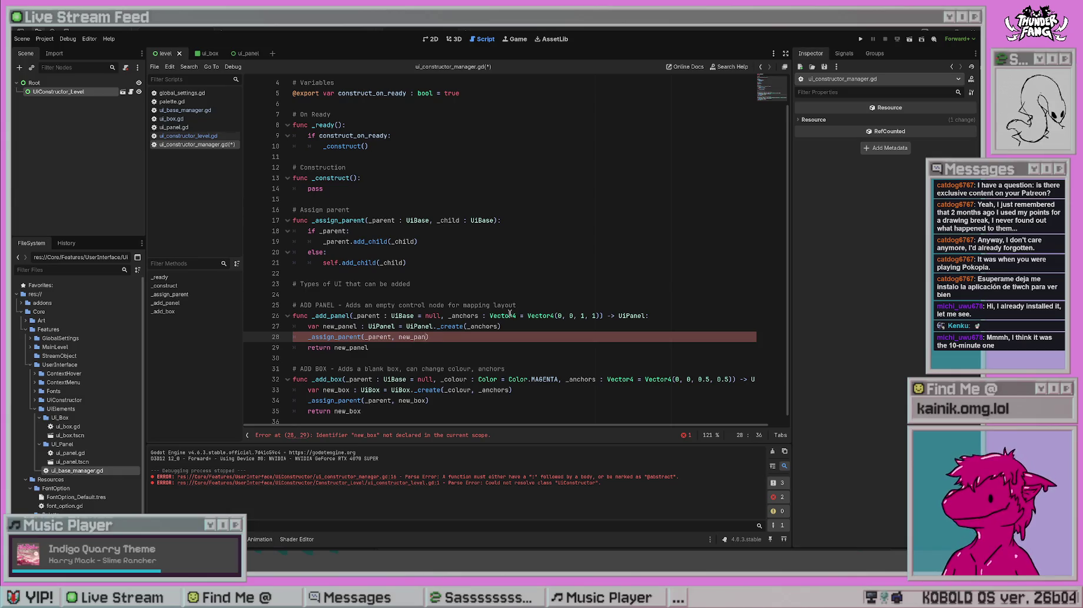
text(panel)
click(535, 276)
key(ctrl+s)
key(Down)
key(Down)
key(Down)
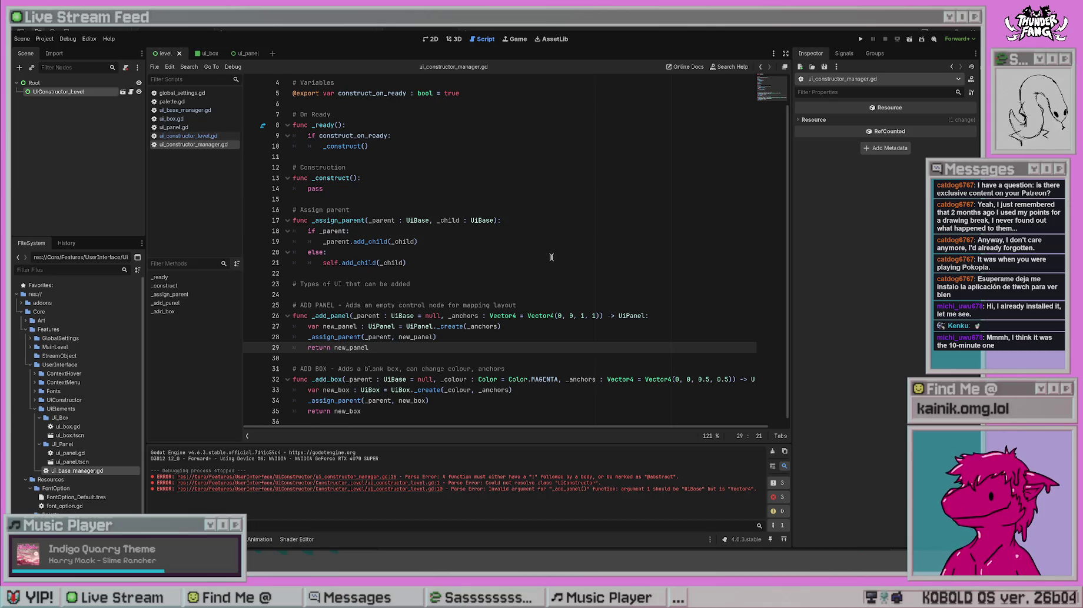
click(188, 136)
click(346, 178)
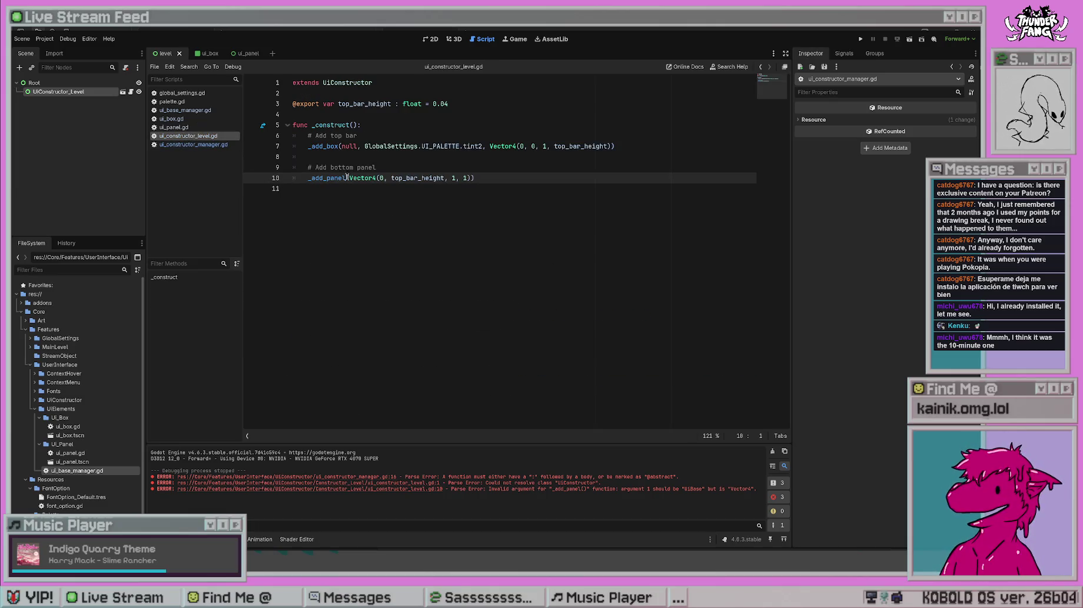
- Pass null as _add_panel's first argument on line 10, then run and stop the project
text(nul,)
key(BackSpace)
text(l,)
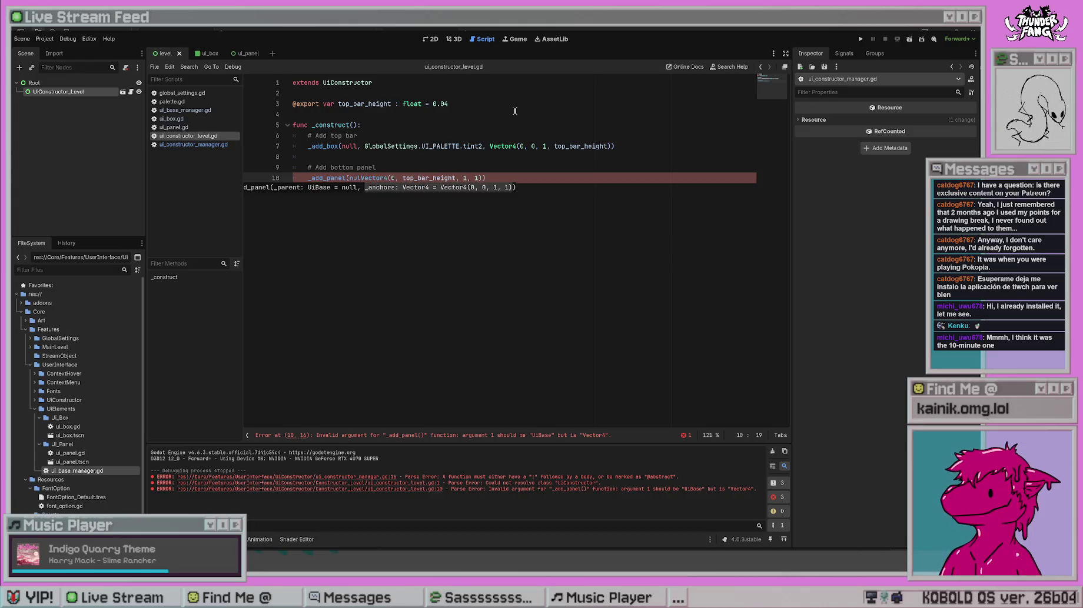
click(515, 113)
click(375, 250)
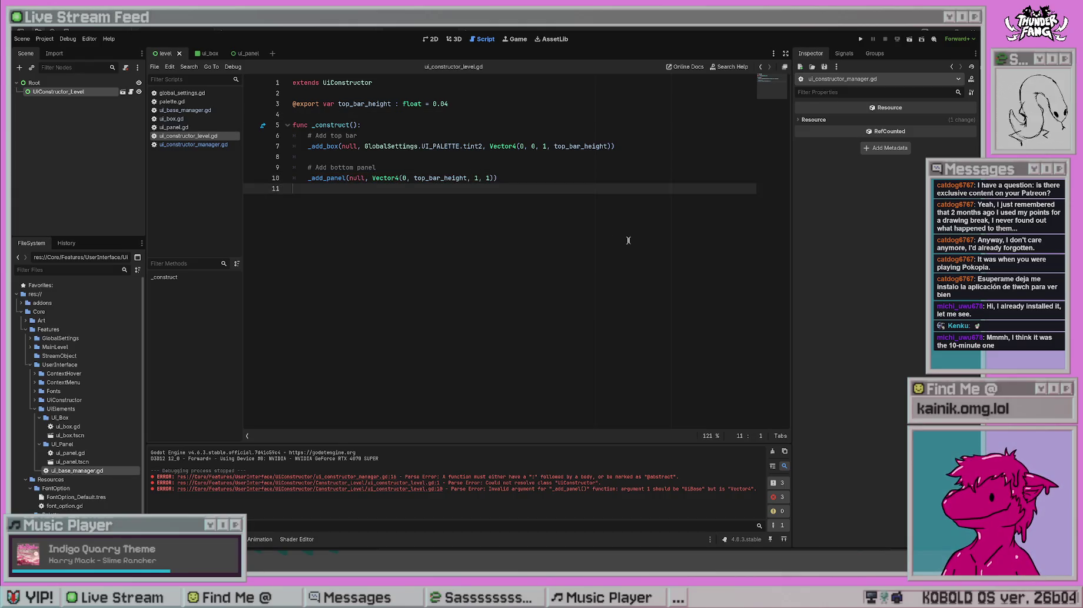
click(860, 39)
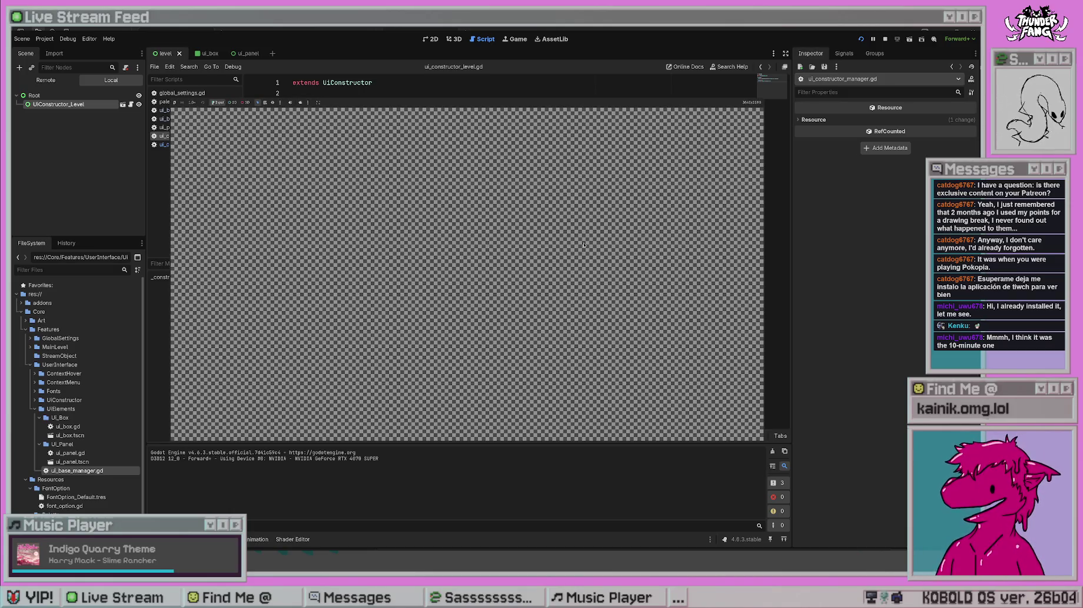
key(F8)
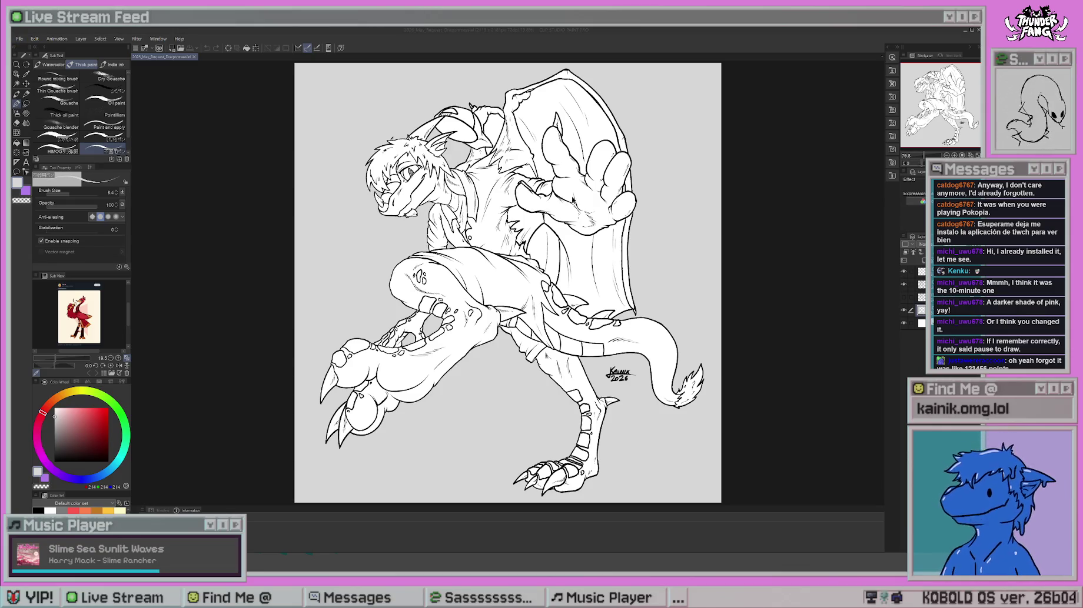
- Start a new blank illustration canvas in Clip Studio Paint with Ctrl+N
key(ctrl+n)
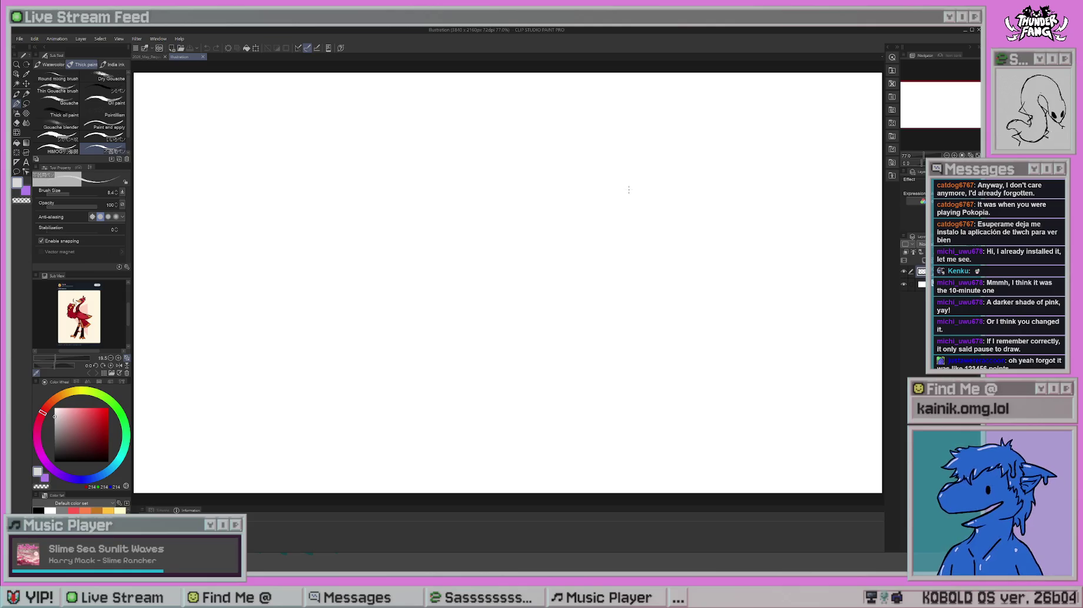
- Pick black, close the dragon document, and try the brushes with an undone test stroke
click(39, 511)
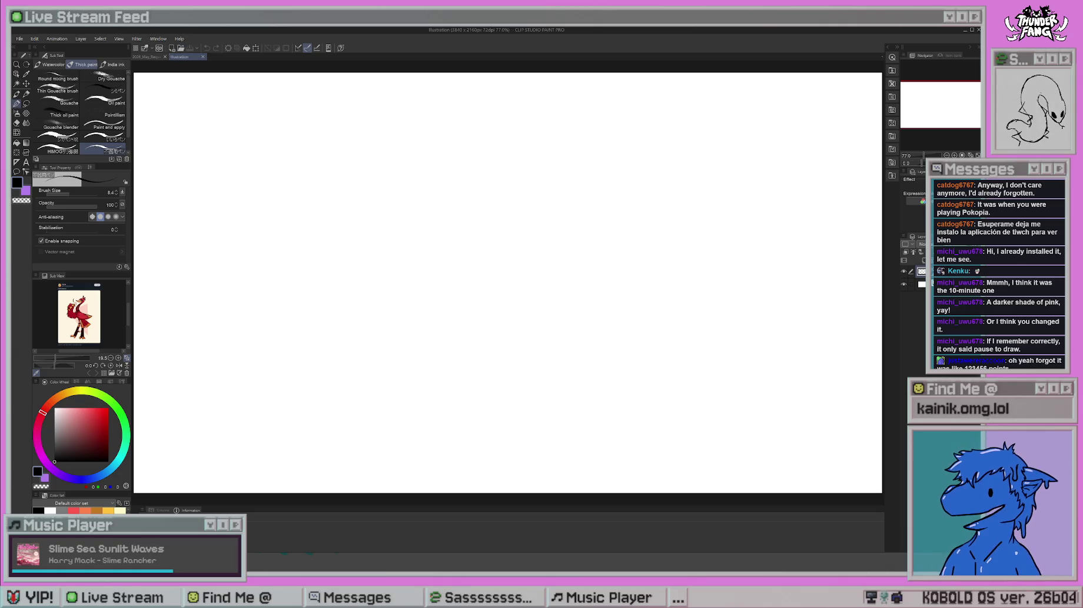
click(165, 56)
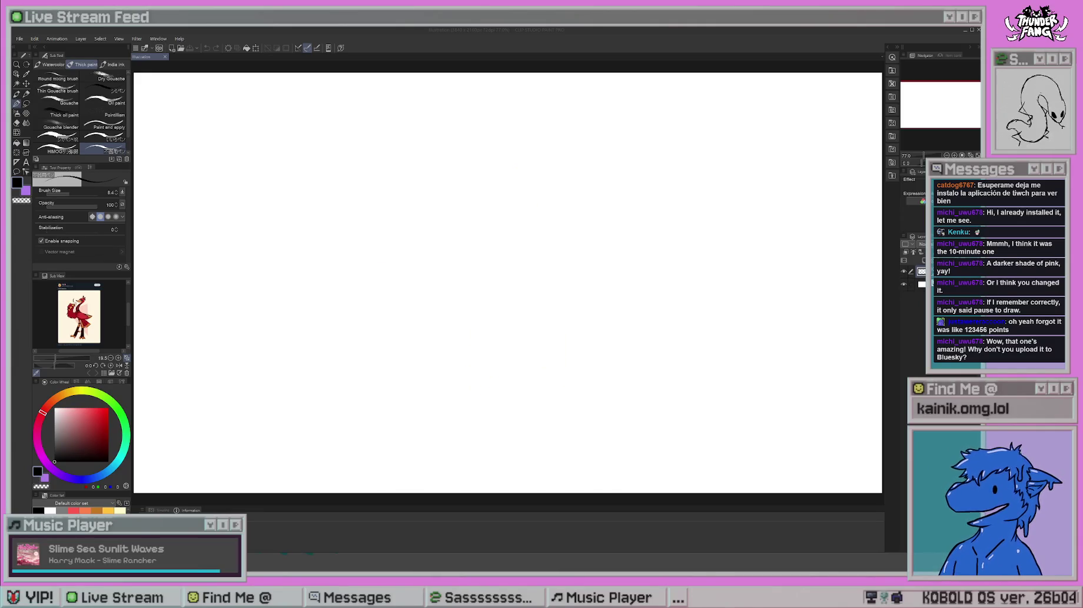
key(b)
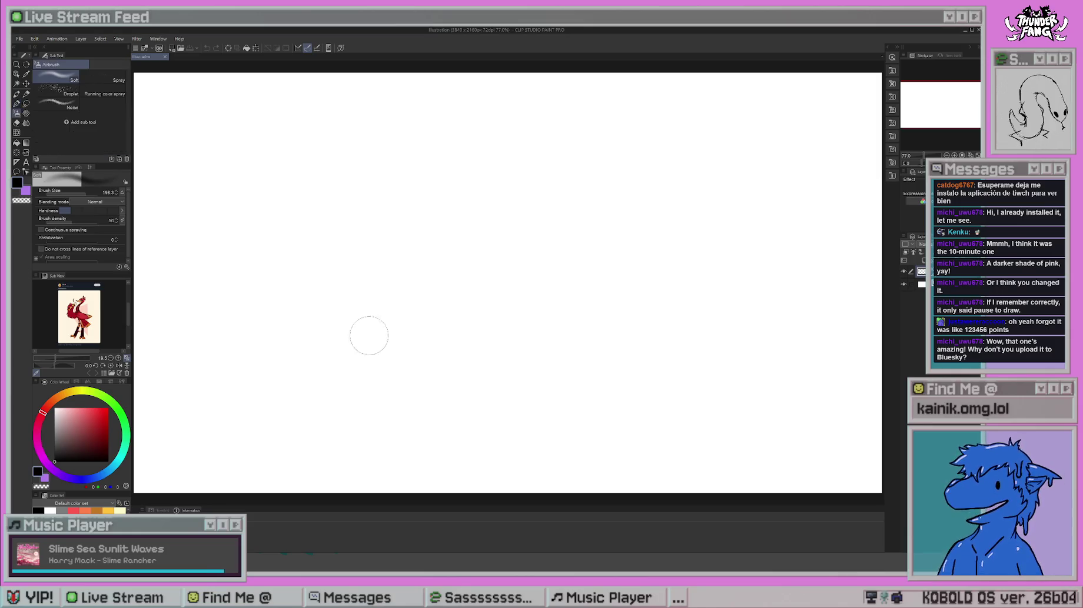
key(b)
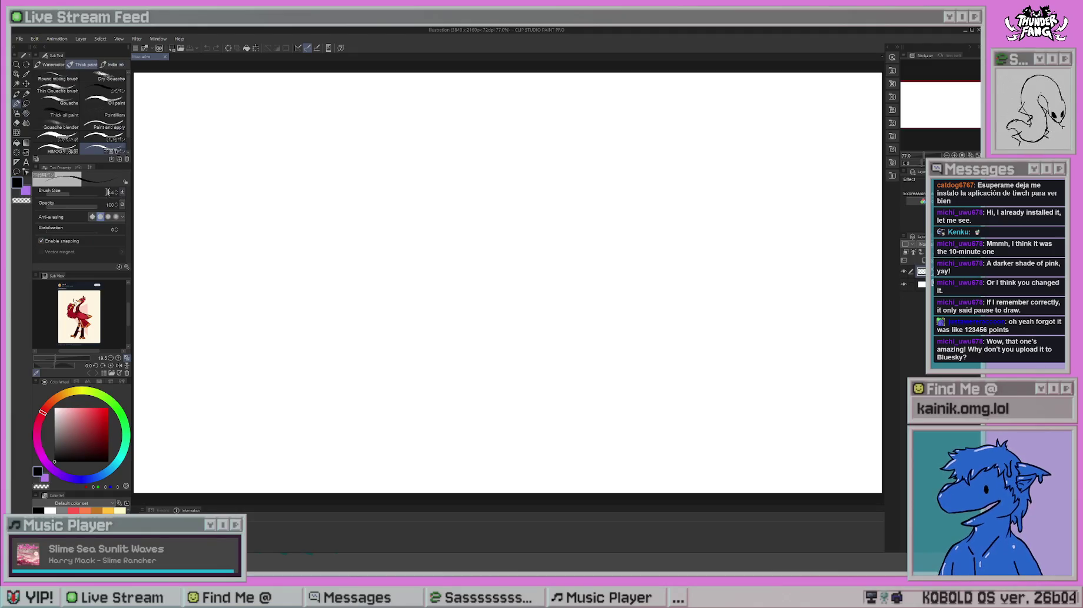
key(e)
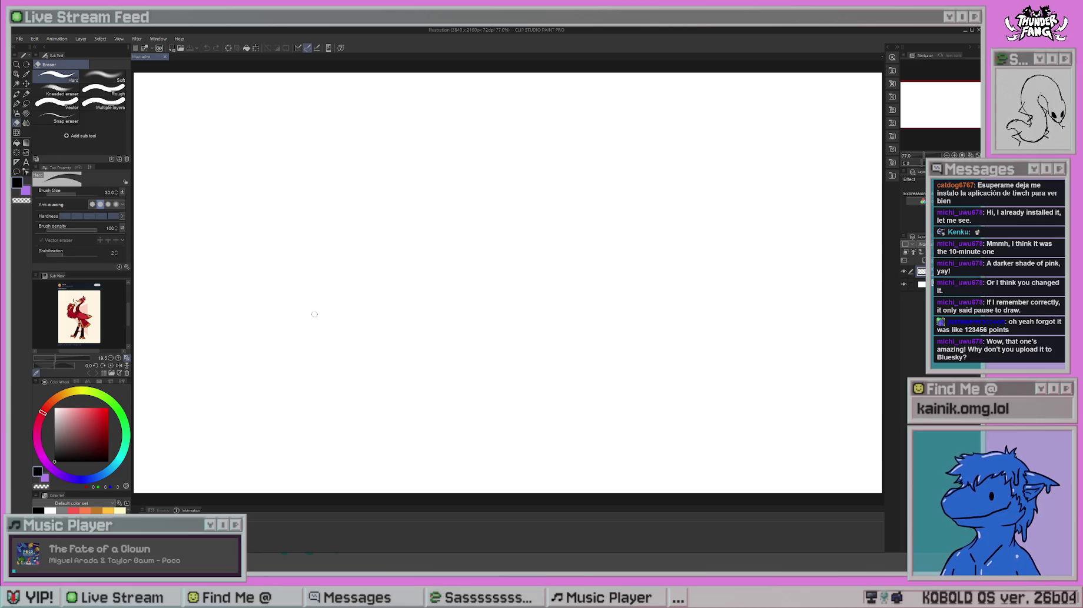
key(b)
drag(483, 157, 485, 315)
key(ctrl+z)
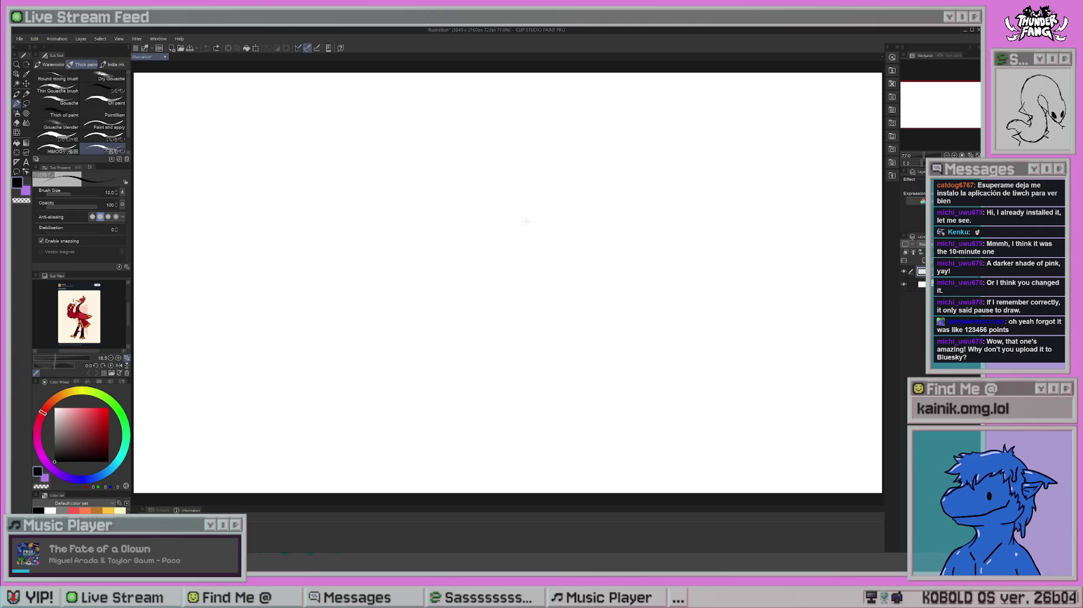
- Lay down the opening down-left diagonal line and an arc at the left, undoing two misfired strokes
drag(575, 149, 524, 261)
key(ctrl+z)
drag(576, 170, 519, 286)
mouse_move(547, 236)
mouse_down()
mouse_move(504, 306)
mouse_move(377, 278)
mouse_move(335, 236)
mouse_move(453, 256)
mouse_up()
key(ctrl+z)
drag(423, 234, 485, 303)
- Outline the splayed toes, the lower-left toe pad and the underside of the toes
drag(391, 224, 341, 178)
mouse_move(389, 129)
mouse_down()
mouse_move(403, 159)
mouse_move(346, 164)
mouse_move(359, 193)
mouse_up()
drag(340, 150, 358, 195)
mouse_move(343, 159)
mouse_down()
mouse_move(382, 136)
mouse_move(403, 188)
mouse_move(448, 246)
mouse_up()
mouse_move(346, 217)
mouse_down()
mouse_move(370, 225)
mouse_move(325, 192)
mouse_move(268, 180)
mouse_move(292, 231)
mouse_move(281, 161)
mouse_move(307, 241)
mouse_move(328, 263)
mouse_up()
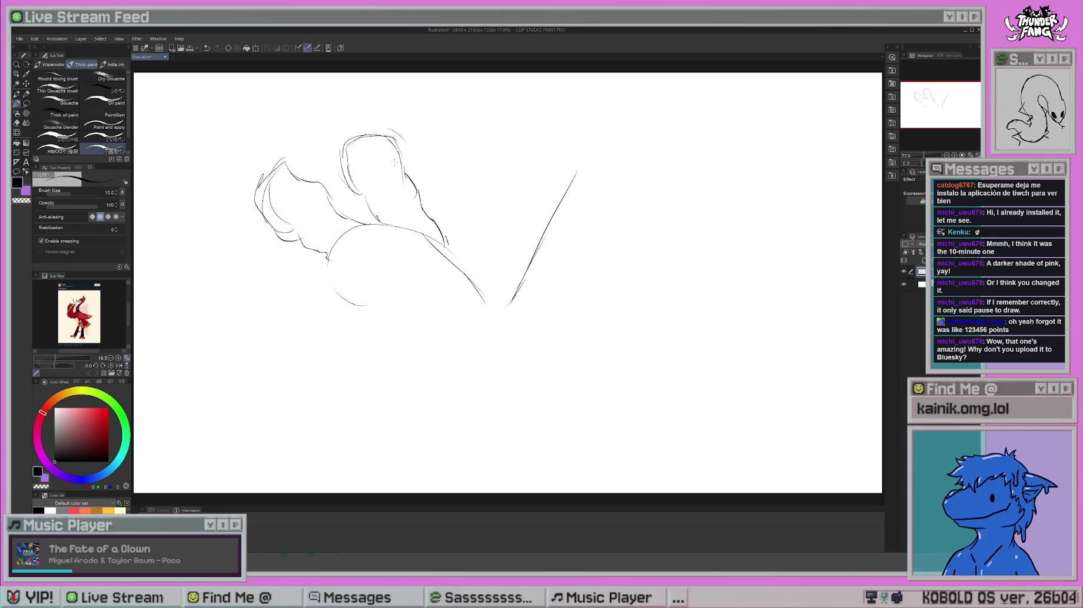
mouse_move(274, 241)
mouse_down()
mouse_move(254, 294)
mouse_move(322, 291)
mouse_move(330, 307)
mouse_move(371, 309)
mouse_move(386, 332)
mouse_up()
drag(365, 225, 436, 278)
mouse_move(443, 226)
mouse_down()
mouse_move(468, 251)
mouse_move(470, 289)
mouse_move(536, 352)
mouse_up()
- Draw the leg's long front line, its top and back, a heel line and the sole's underside
mouse_move(605, 359)
mouse_down()
mouse_move(675, 249)
mouse_move(747, 181)
mouse_up()
mouse_move(566, 187)
mouse_down()
mouse_move(635, 99)
mouse_move(788, 142)
mouse_move(726, 211)
mouse_up()
drag(750, 77, 791, 115)
drag(585, 164, 622, 80)
drag(623, 76, 763, 75)
drag(628, 312, 589, 423)
mouse_move(377, 333)
mouse_down()
mouse_move(431, 364)
mouse_move(506, 461)
mouse_move(568, 453)
mouse_move(610, 343)
mouse_up()
- Redraw the front of the ankle, extend the leg line upward, and erase stray lines across the foot
key(e)
key(b)
drag(572, 438, 642, 285)
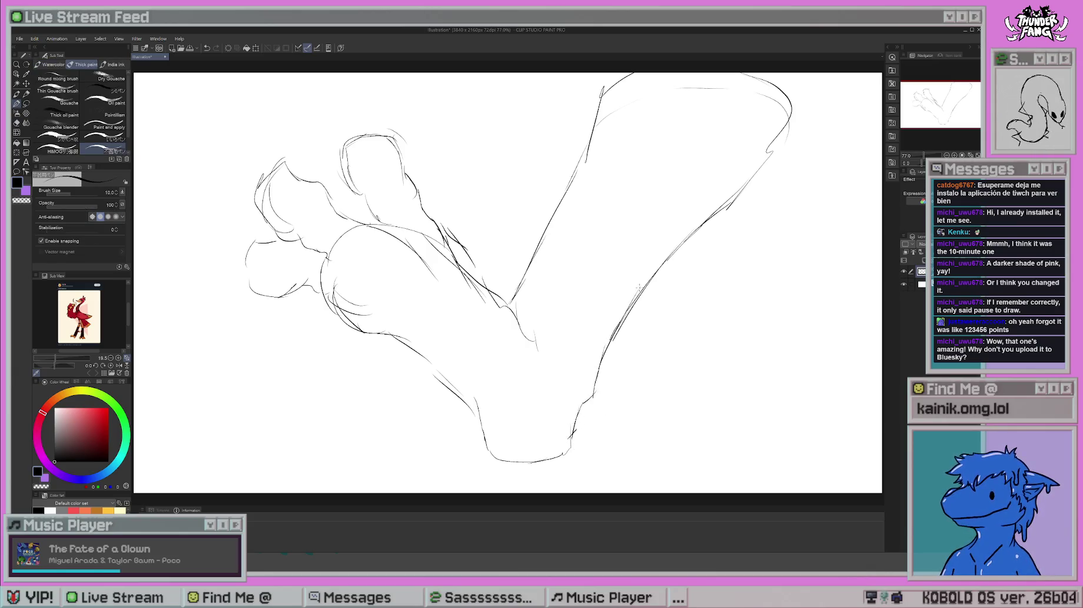
drag(615, 333, 637, 280)
key(e)
mouse_move(429, 253)
mouse_down()
mouse_move(509, 308)
mouse_move(520, 331)
mouse_up()
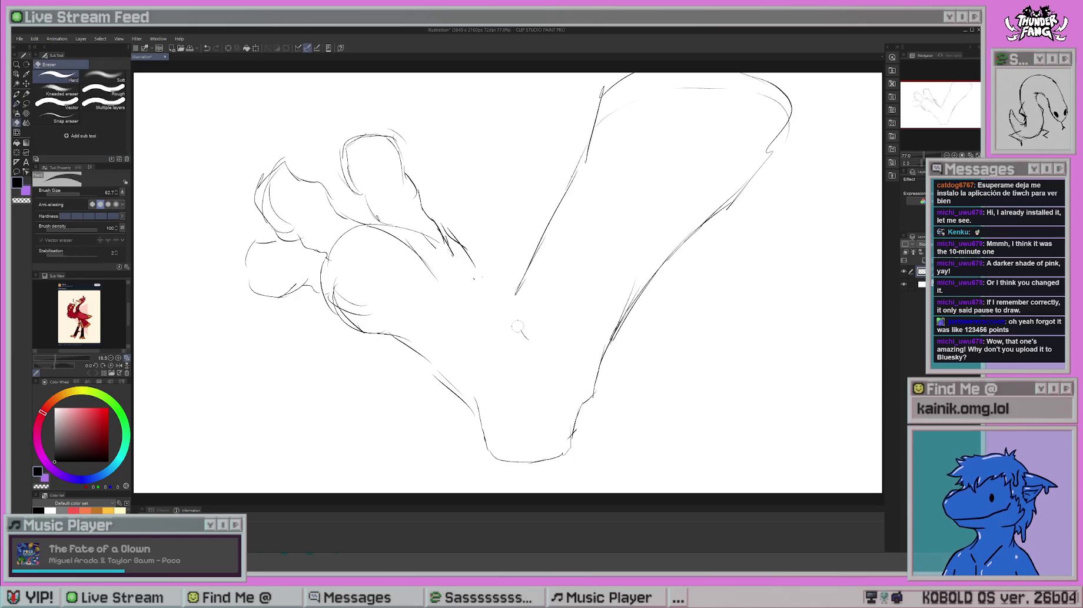
- Redraw the line across the sole and touch up the lines near the toes
key(b)
mouse_move(442, 236)
mouse_down()
mouse_move(492, 293)
mouse_move(553, 323)
mouse_up()
key(e)
mouse_move(406, 244)
mouse_down()
mouse_move(434, 275)
mouse_move(433, 247)
mouse_move(440, 279)
mouse_up()
key(b)
key(-)
key(-)
key(-)
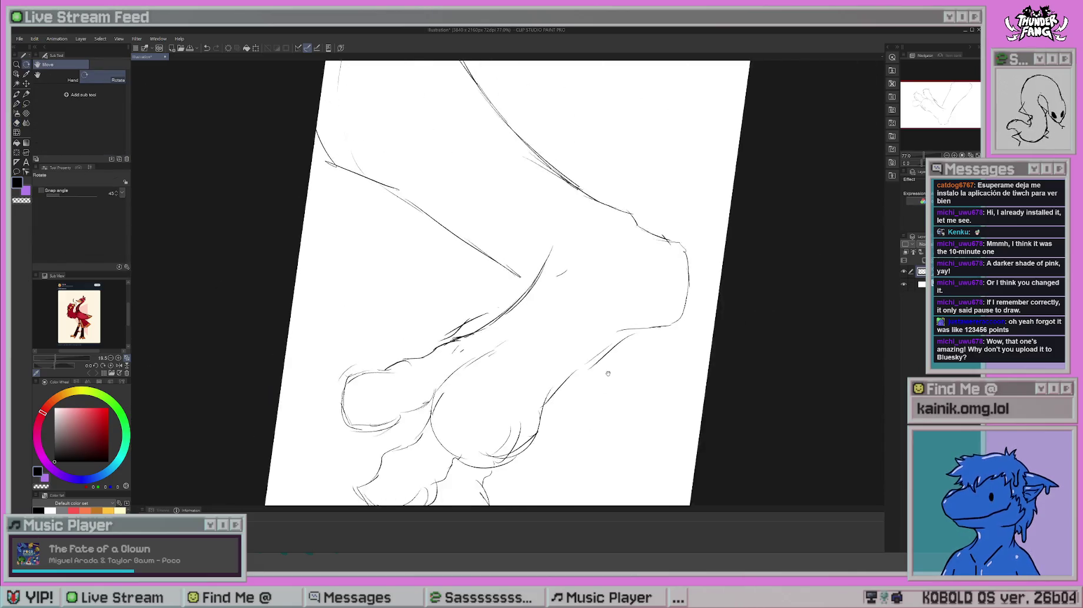
key(ctrl+plus)
- Erase stray toe and heel lines, including the heel's bottom contour, and draw a new leg line to the heel
drag(420, 343, 521, 247)
key(e)
key(-)
key(-)
key(-)
drag(516, 340, 480, 203)
mouse_move(423, 350)
mouse_down()
mouse_move(437, 433)
mouse_move(469, 449)
mouse_up()
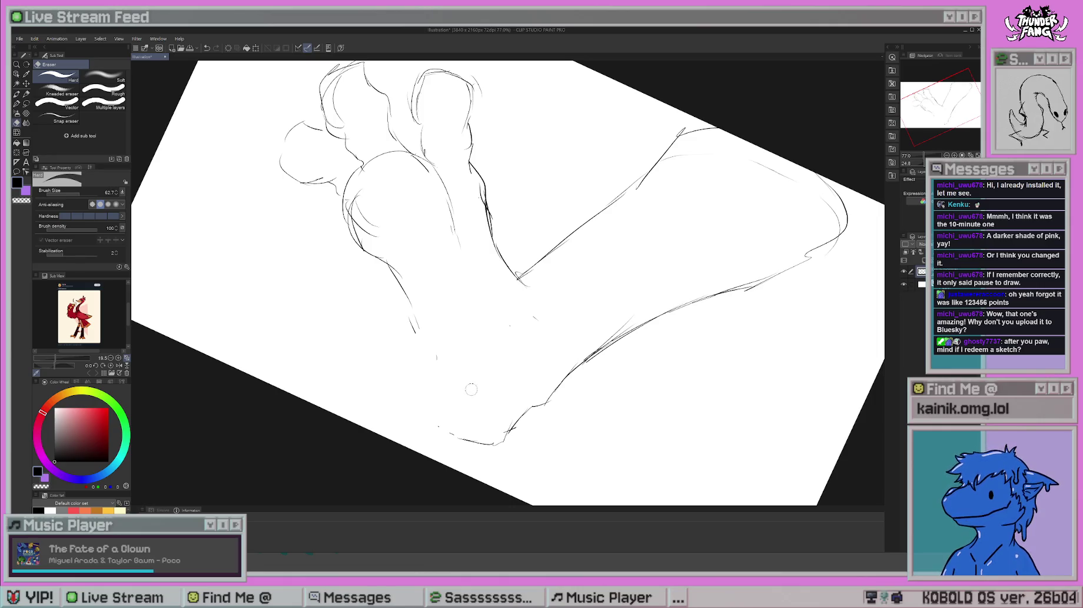
drag(461, 433, 511, 426)
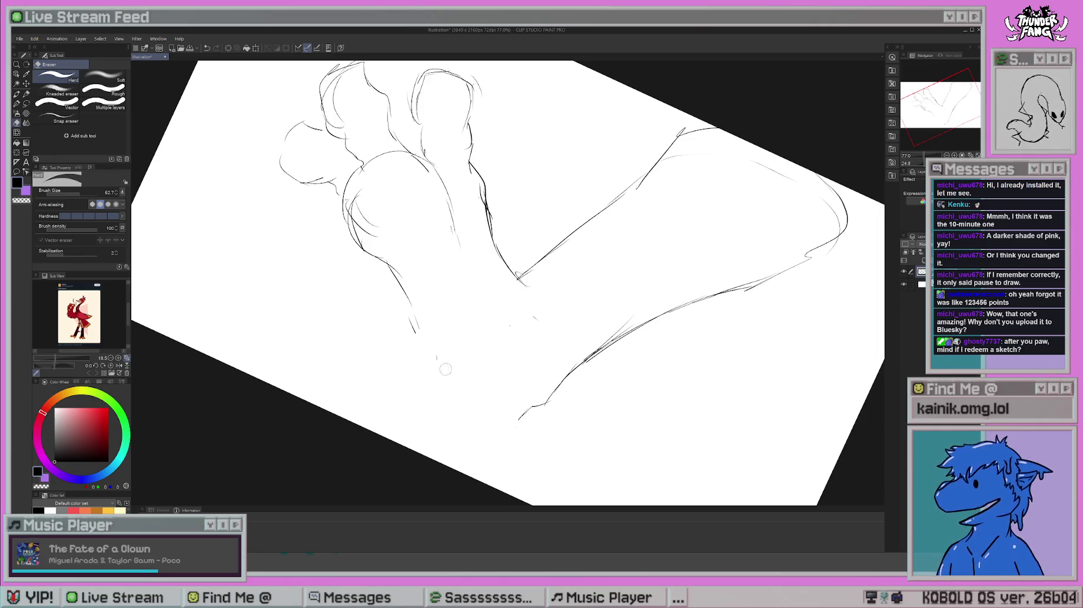
key(b)
mouse_move(395, 283)
mouse_down()
mouse_move(448, 414)
mouse_move(495, 441)
mouse_move(525, 414)
mouse_move(621, 382)
mouse_up()
- Add small leg and heel strokes and an ankle stroke, turning the canvas for better angles
key(r)
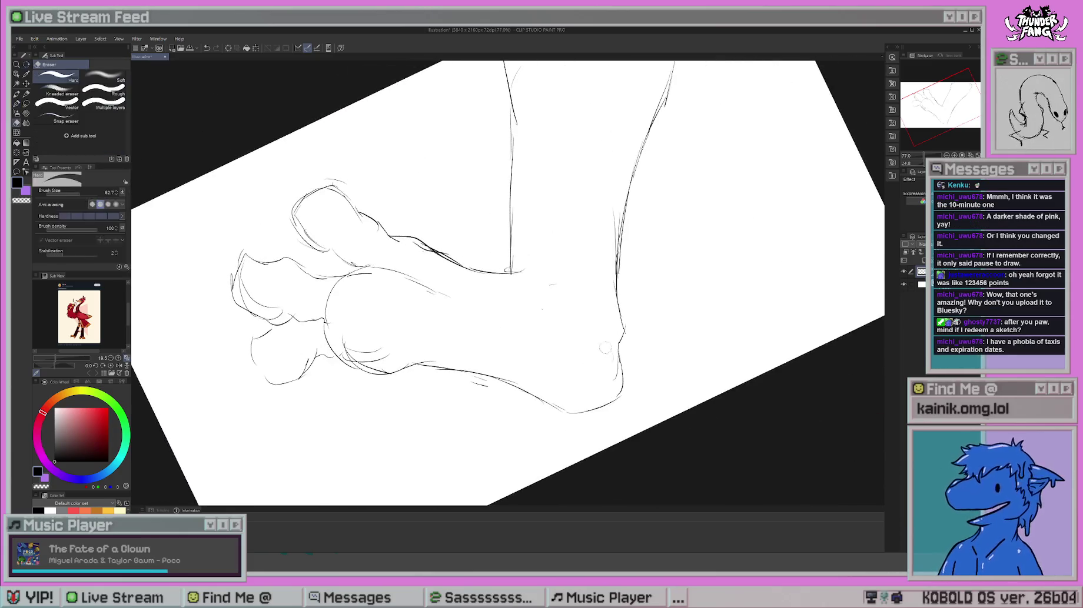
mouse_move(553, 424)
mouse_down()
mouse_move(581, 428)
mouse_move(500, 412)
mouse_up()
key(b)
mouse_move(406, 371)
mouse_down()
mouse_move(446, 420)
mouse_move(464, 419)
mouse_up()
key(r)
mouse_move(530, 412)
mouse_down()
mouse_move(650, 299)
mouse_move(624, 247)
mouse_up()
key(b)
drag(611, 312, 600, 345)
key(ctrl+z)
mouse_move(584, 303)
mouse_down()
mouse_move(599, 353)
mouse_move(566, 379)
mouse_move(612, 350)
mouse_move(618, 320)
mouse_move(603, 374)
mouse_move(589, 374)
mouse_up()
- Extend the ankle line up along the leg and add strokes near the ankle
key(e)
key(b)
key(r)
key(b)
drag(593, 325, 576, 383)
drag(662, 262, 582, 344)
drag(695, 223, 625, 297)
key(r)
drag(659, 247, 520, 309)
key(b)
mouse_move(548, 259)
mouse_down()
mouse_move(564, 312)
mouse_move(581, 318)
mouse_move(606, 271)
mouse_up()
- Erase part of the heel strokes and sketch new lines along the heel
key(r)
key(e)
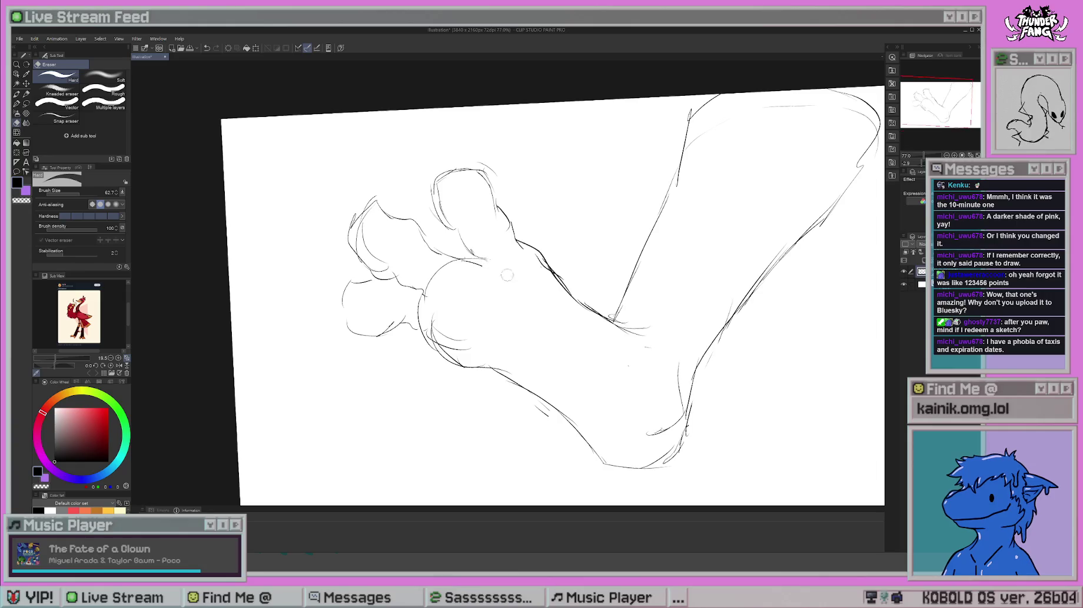
drag(434, 313, 459, 366)
key(b)
mouse_move(422, 333)
mouse_down()
mouse_move(479, 369)
mouse_move(513, 371)
mouse_up()
drag(450, 316, 508, 346)
key(ctrl+z)
drag(465, 313, 515, 360)
- Add short strokes up the ankle and near the toes before erasing the old inner toe line
mouse_move(544, 282)
mouse_down()
mouse_move(535, 305)
mouse_move(584, 341)
mouse_up()
mouse_move(736, 306)
mouse_down()
mouse_move(706, 195)
mouse_move(600, 129)
mouse_up()
mouse_move(444, 254)
mouse_down()
mouse_move(468, 246)
mouse_move(398, 286)
mouse_move(447, 313)
mouse_move(476, 298)
mouse_move(414, 298)
mouse_move(453, 301)
mouse_move(479, 329)
mouse_move(493, 417)
mouse_move(570, 402)
mouse_up()
key(e)
key(r)
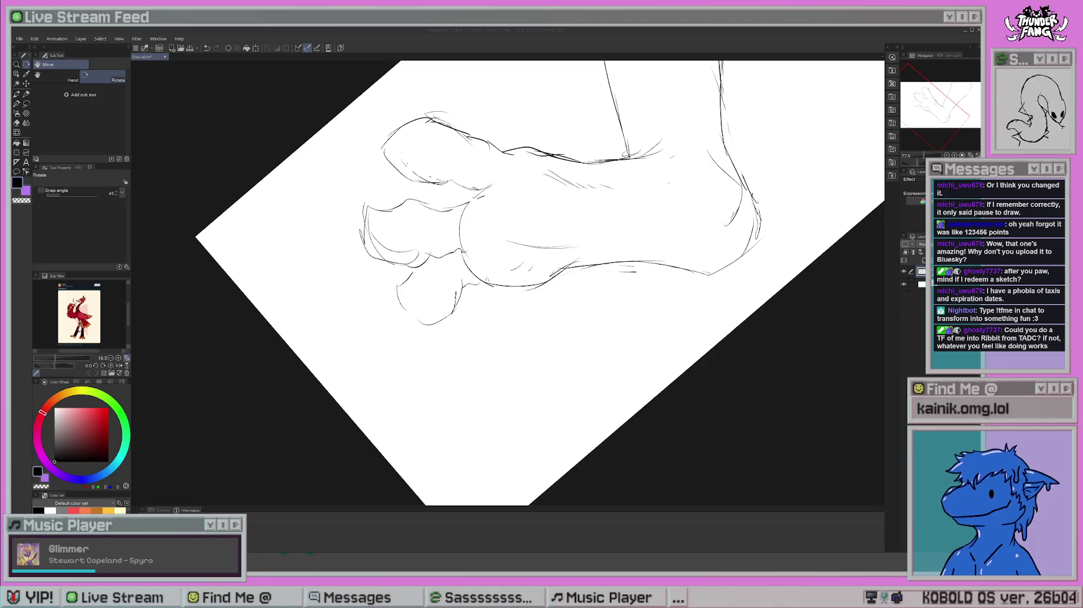
click(556, 230)
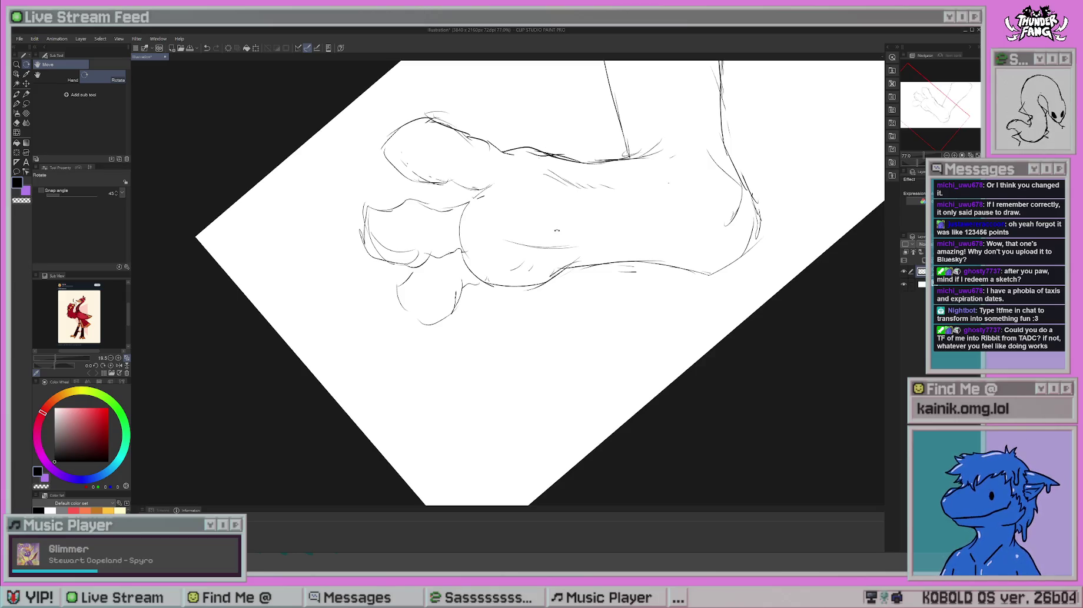
- Rotate the canvas about 90° clockwise and add sketch strokes across the foot
mouse_move(556, 230)
mouse_down()
mouse_move(571, 265)
mouse_move(553, 306)
mouse_move(506, 294)
mouse_up()
key(e)
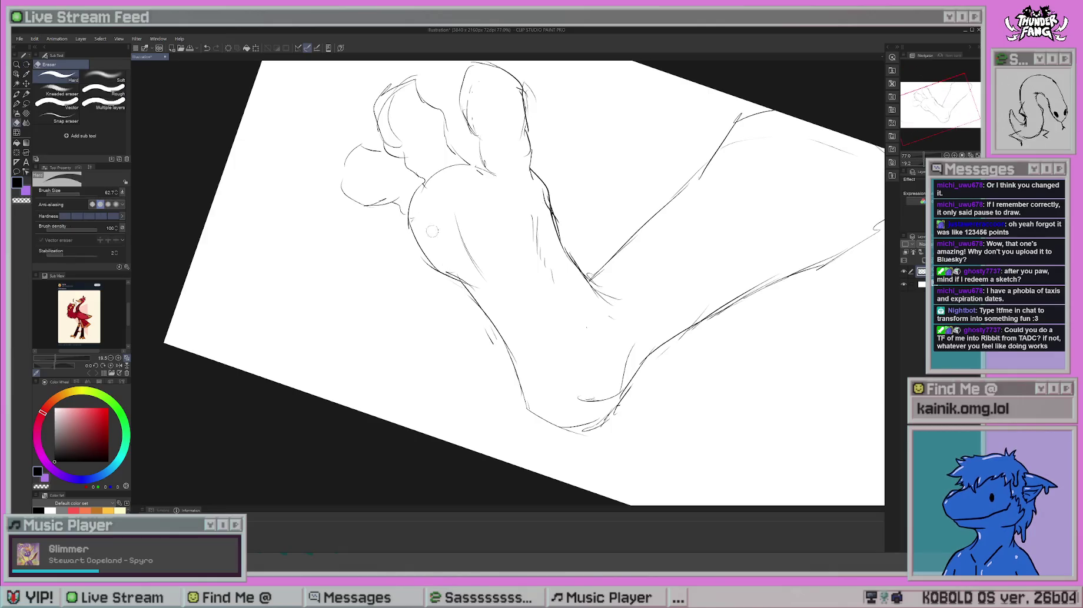
key(b)
mouse_move(426, 259)
mouse_down()
mouse_move(467, 291)
mouse_move(412, 353)
mouse_move(500, 265)
mouse_move(518, 276)
mouse_up()
key(e)
key(b)
- With the foot turned sideways, add small hatch strokes and a stroke near the ankle
drag(552, 389, 530, 283)
drag(571, 243, 577, 254)
drag(579, 246, 584, 257)
mouse_move(591, 210)
mouse_down()
mouse_move(568, 264)
mouse_move(590, 254)
mouse_up()
key(e)
key(b)
- Level the foot, turn the canvas further counter-clockwise, and draw a claw curving off the left toe
drag(447, 365, 525, 322)
key(e)
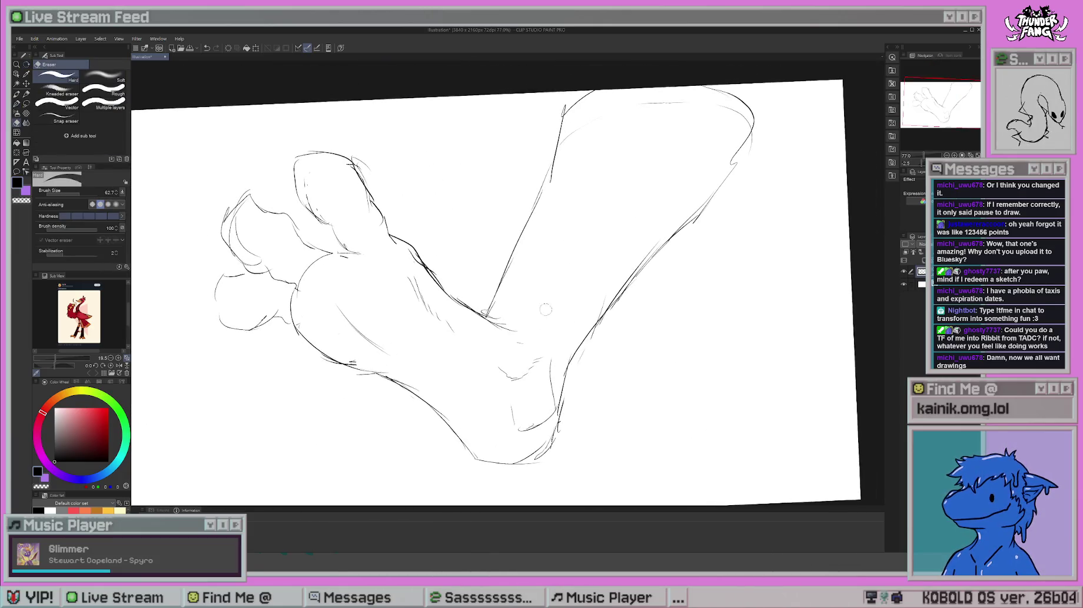
key(b)
mouse_move(609, 242)
mouse_down()
mouse_move(378, 416)
mouse_move(415, 311)
mouse_up()
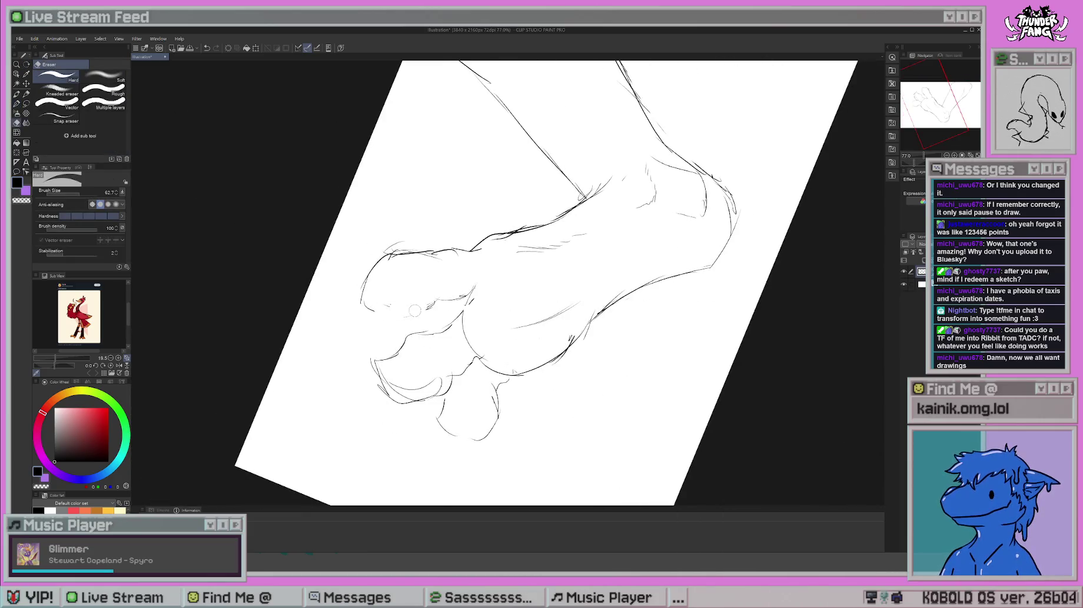
mouse_move(376, 263)
mouse_down()
mouse_move(323, 310)
mouse_move(360, 306)
mouse_up()
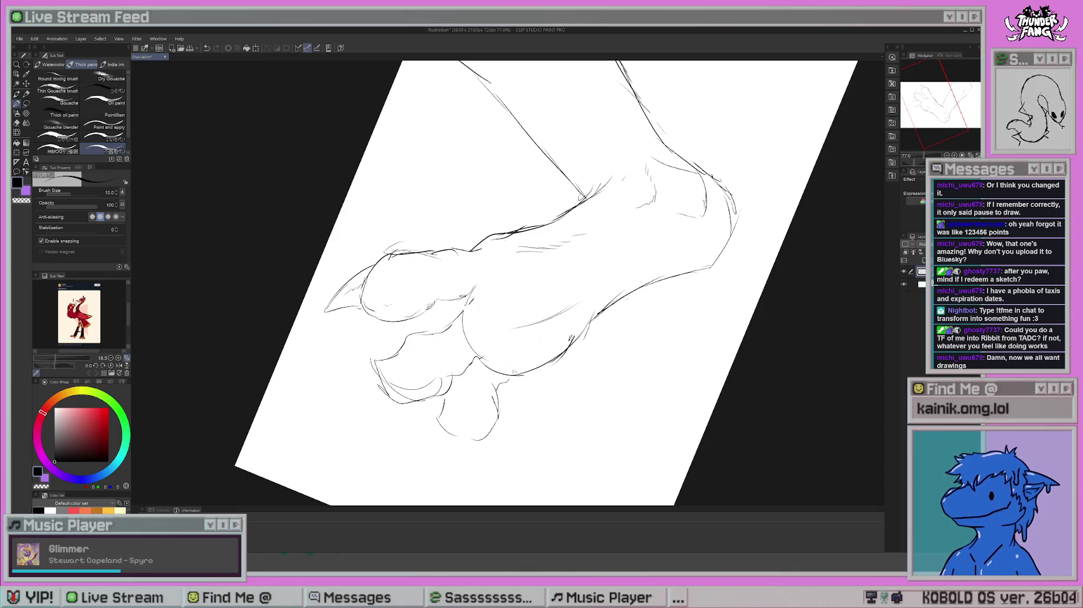
- Redraw the lower-left toe larger with the thick-paint brush
drag(388, 428, 431, 380)
key(e)
key(p)
mouse_move(435, 306)
mouse_down()
mouse_move(421, 324)
mouse_move(432, 360)
mouse_move(474, 353)
mouse_move(442, 344)
mouse_move(402, 355)
mouse_move(410, 367)
mouse_move(439, 355)
mouse_move(423, 348)
mouse_up()
key(e)
key(b)
drag(422, 339, 410, 357)
- Draw a claw on the lower-left toe and erase stray strokes near it
drag(498, 322, 433, 325)
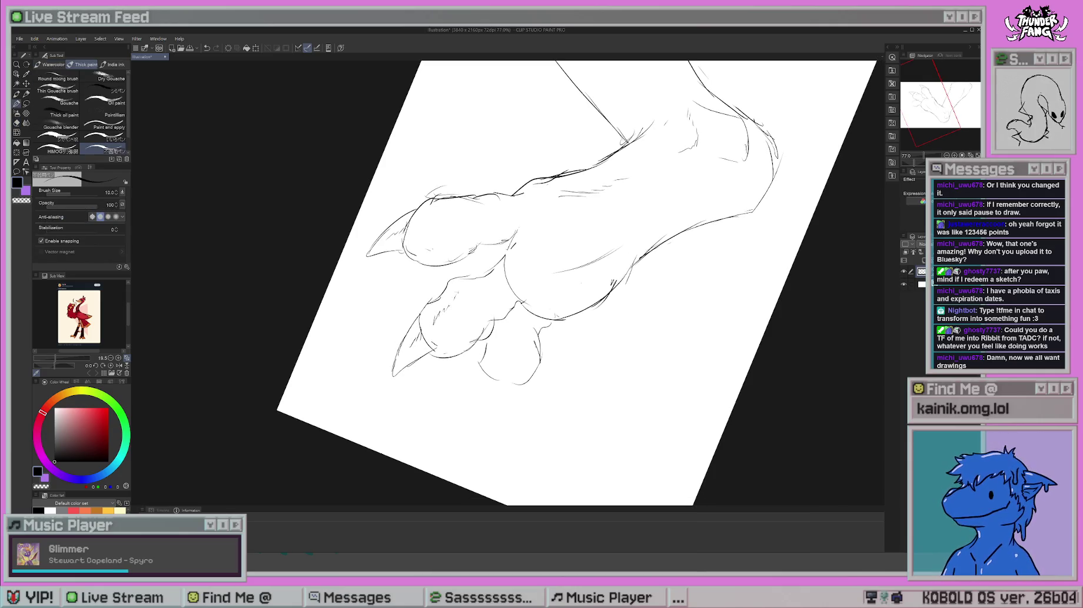
key(e)
mouse_move(515, 259)
mouse_down()
mouse_move(512, 297)
mouse_move(517, 226)
mouse_up()
key(b)
key(e)
key(b)
mouse_move(509, 263)
mouse_down()
mouse_move(512, 227)
mouse_move(507, 283)
mouse_up()
key(e)
key(b)
- Rotate the canvas view clockwise and add small strokes on the toes
key(r)
mouse_move(648, 176)
mouse_down()
mouse_move(706, 265)
mouse_move(677, 206)
mouse_up()
key(b)
drag(567, 258, 580, 267)
key(e)
key(b)
- Sketch a pointed claw on the left toe with extra detail strokes
mouse_move(507, 304)
mouse_down()
mouse_move(488, 347)
mouse_move(505, 349)
mouse_up()
drag(505, 349, 527, 370)
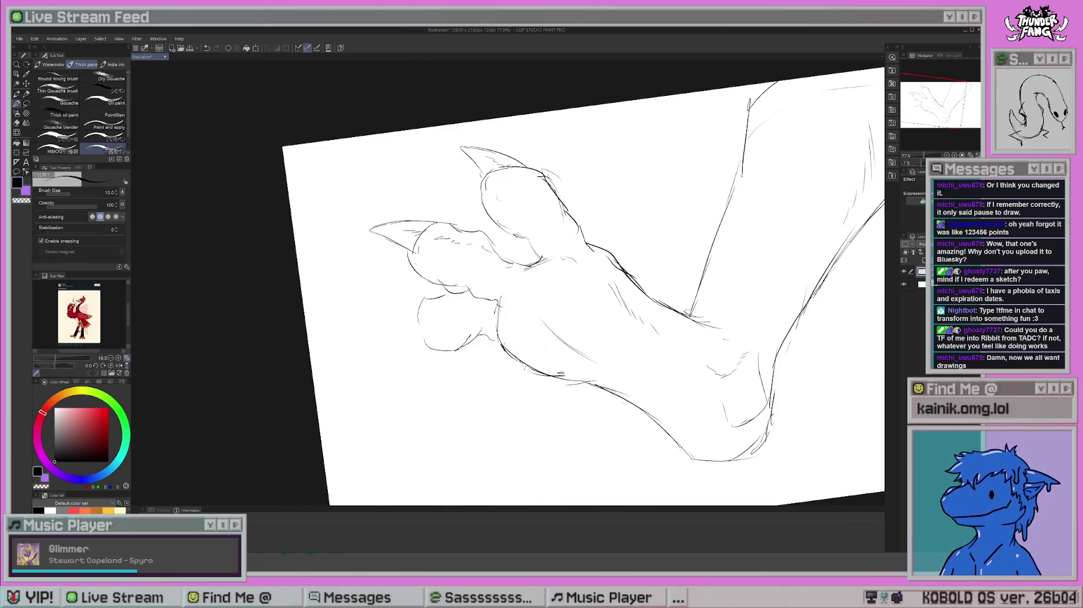
drag(436, 298, 419, 356)
key(r)
drag(647, 206, 706, 283)
key(b)
mouse_move(443, 337)
mouse_down()
mouse_move(435, 347)
mouse_move(448, 366)
mouse_move(435, 358)
mouse_move(486, 312)
mouse_up()
- Add short strokes on the paw and near the middle toe, with the view turned near level
mouse_move(447, 353)
mouse_down()
mouse_move(423, 264)
mouse_move(459, 188)
mouse_up()
key(r)
mouse_move(648, 206)
mouse_down()
mouse_move(530, 153)
mouse_move(447, 236)
mouse_up()
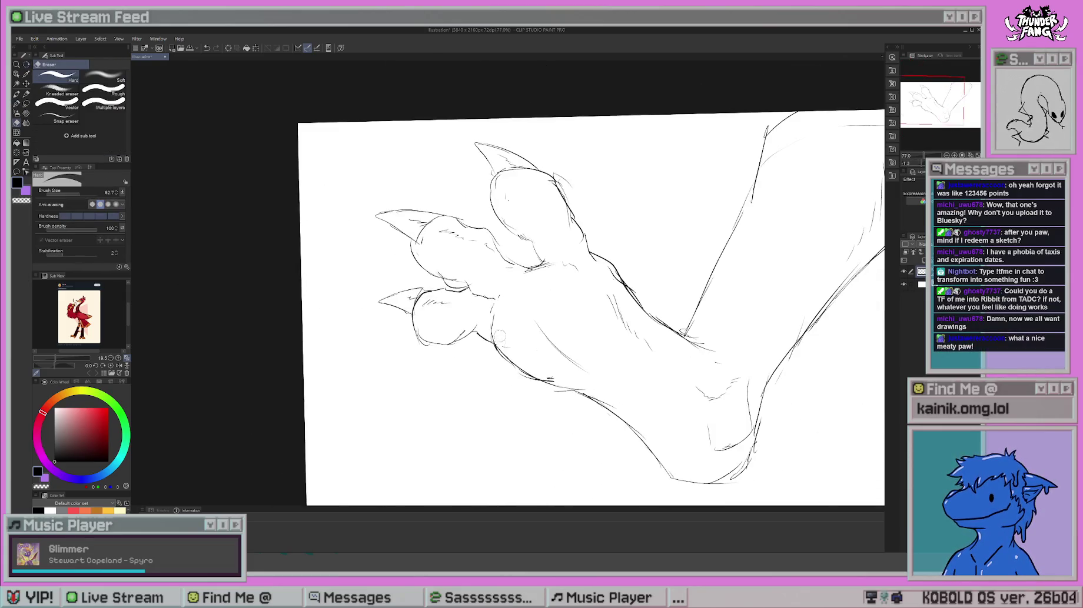
key(b)
drag(503, 290, 496, 311)
drag(505, 293, 499, 316)
mouse_move(468, 268)
mouse_down()
mouse_move(464, 291)
mouse_move(441, 287)
mouse_move(481, 275)
mouse_move(486, 286)
mouse_up()
- Refine the toes with eraser and brush, adding sketch strokes beside them
key(e)
key(b)
key(e)
key(b)
key(e)
key(b)
drag(588, 294, 547, 235)
- Draw a curved heel stroke and rework the lines on the lower and middle toes
drag(469, 198, 494, 220)
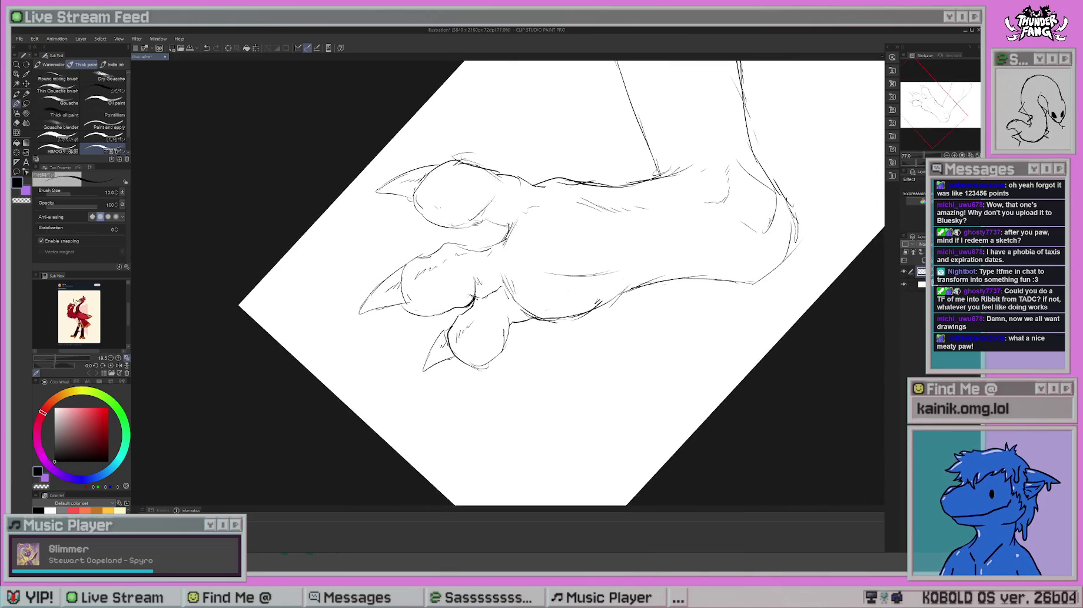
mouse_move(617, 208)
mouse_down()
mouse_move(583, 218)
mouse_move(589, 320)
mouse_up()
key(e)
key(b)
drag(473, 342, 467, 360)
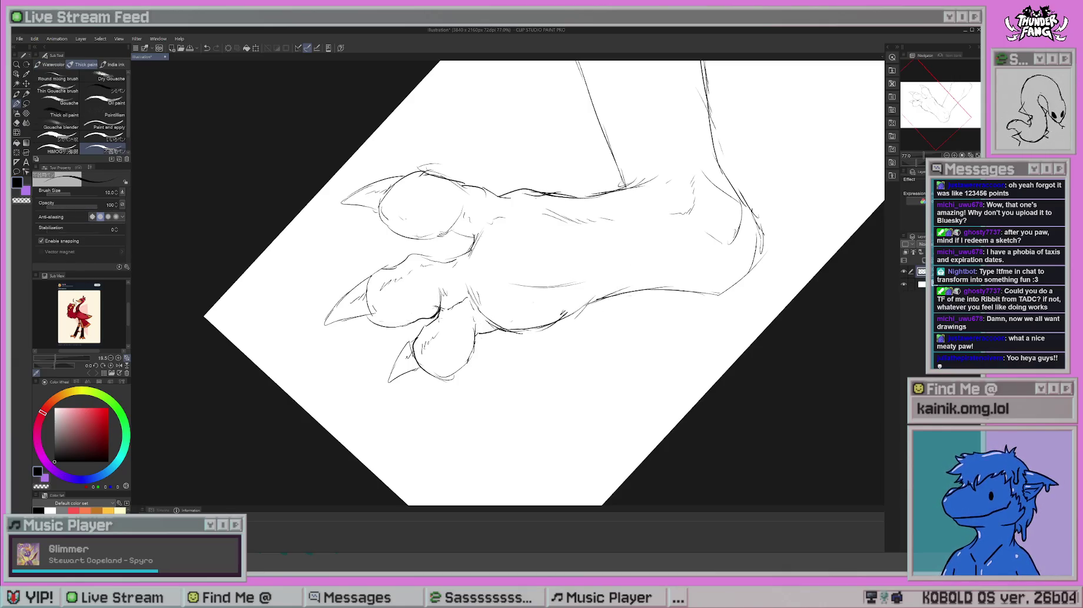
key(e)
mouse_move(436, 294)
mouse_down()
mouse_move(430, 315)
mouse_move(521, 273)
mouse_move(477, 329)
mouse_move(453, 418)
mouse_move(555, 383)
mouse_move(471, 262)
mouse_move(535, 377)
mouse_up()
key(b)
- Undo a stroke and redraw part of the heel contour, returning the view near upright
key(e)
key(b)
key(r)
key(b)
key(r)
key(b)
key(r)
key(ctrl+z)
key(ctrl+z)
key(b)
drag(489, 300, 529, 381)
key(r)
mouse_move(606, 423)
mouse_down()
mouse_move(588, 391)
mouse_move(593, 362)
mouse_move(606, 423)
mouse_up()
- Turn the view upright to show the whole page and nudge the sketch down
key(b)
key(r)
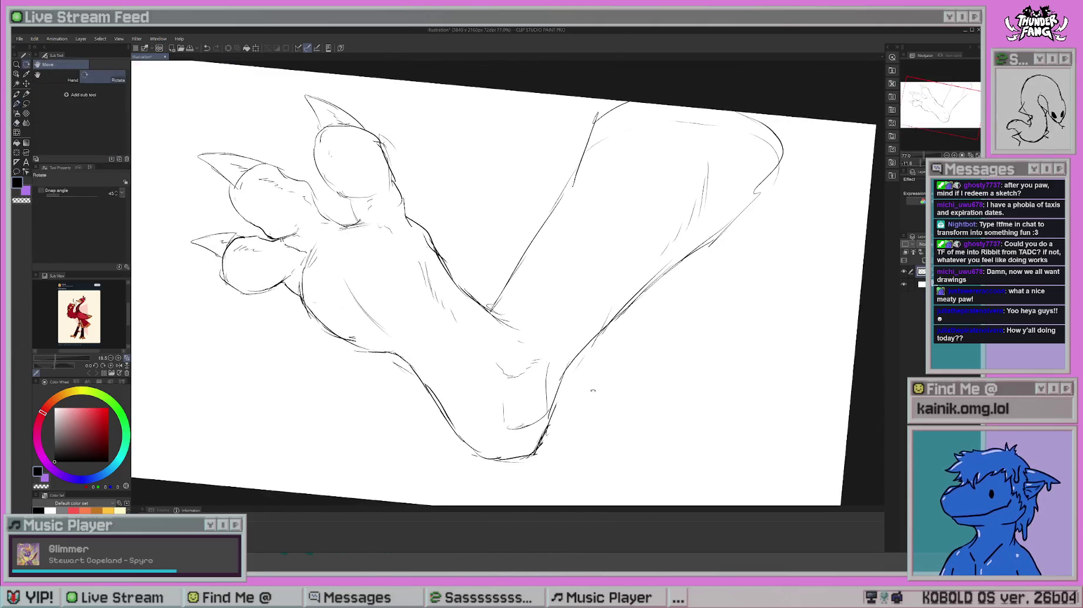
key(e)
key(b)
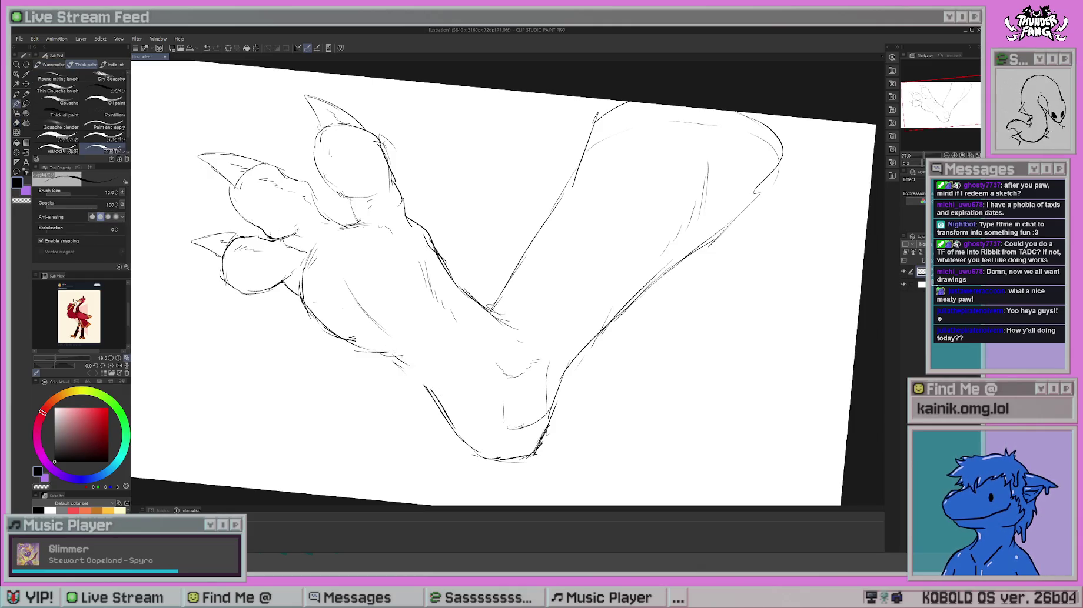
key(r)
mouse_move(444, 430)
mouse_down()
mouse_move(237, 185)
mouse_move(236, 198)
mouse_up()
key(k)
- Draw an arc across the top of the leg and recenter the page
key(b)
mouse_move(588, 154)
mouse_down()
mouse_move(662, 131)
mouse_move(713, 140)
mouse_move(729, 223)
mouse_move(668, 278)
mouse_move(676, 269)
mouse_up()
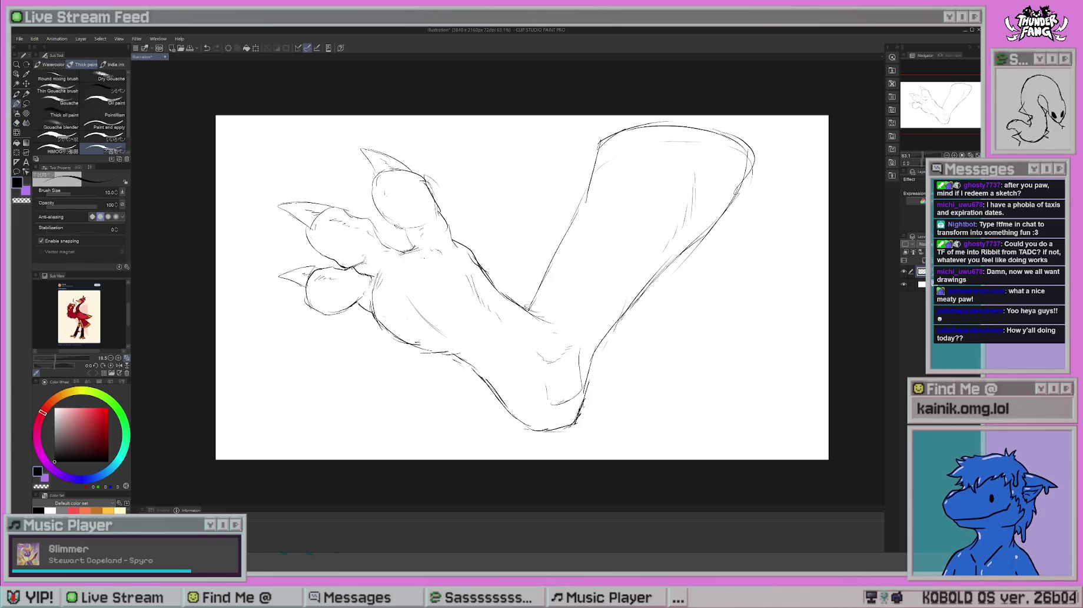
drag(534, 286, 560, 280)
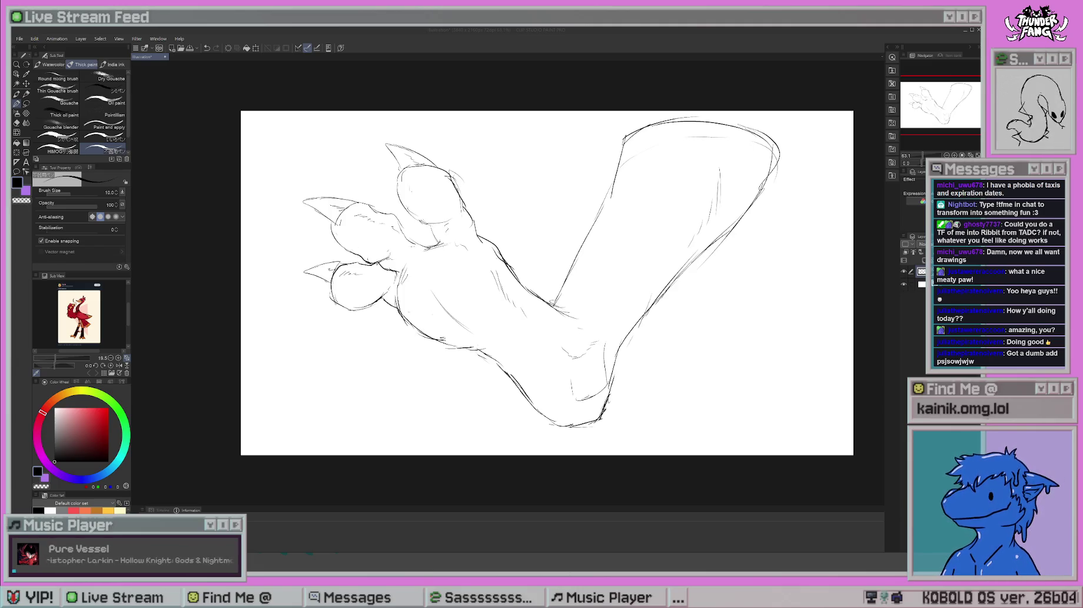
- Lasso and delete the paw sketch, then create a new 3840x2160 canvas
key(alt+Tab)
click(26, 104)
mouse_move(481, 104)
mouse_down()
mouse_move(226, 339)
mouse_move(631, 423)
mouse_move(798, 116)
mouse_up()
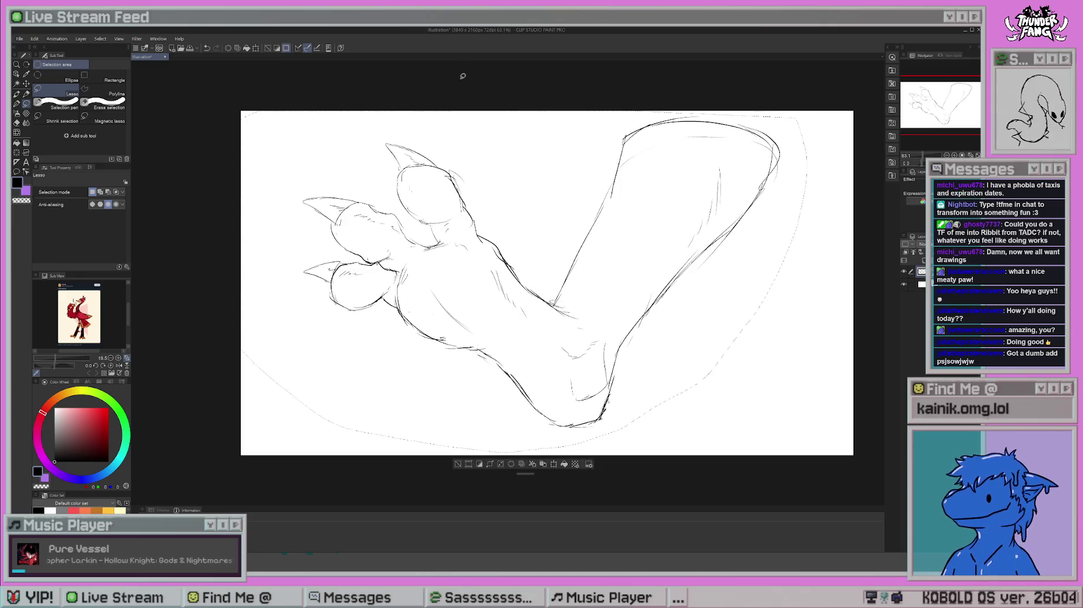
key(Delete)
key(ctrl+d)
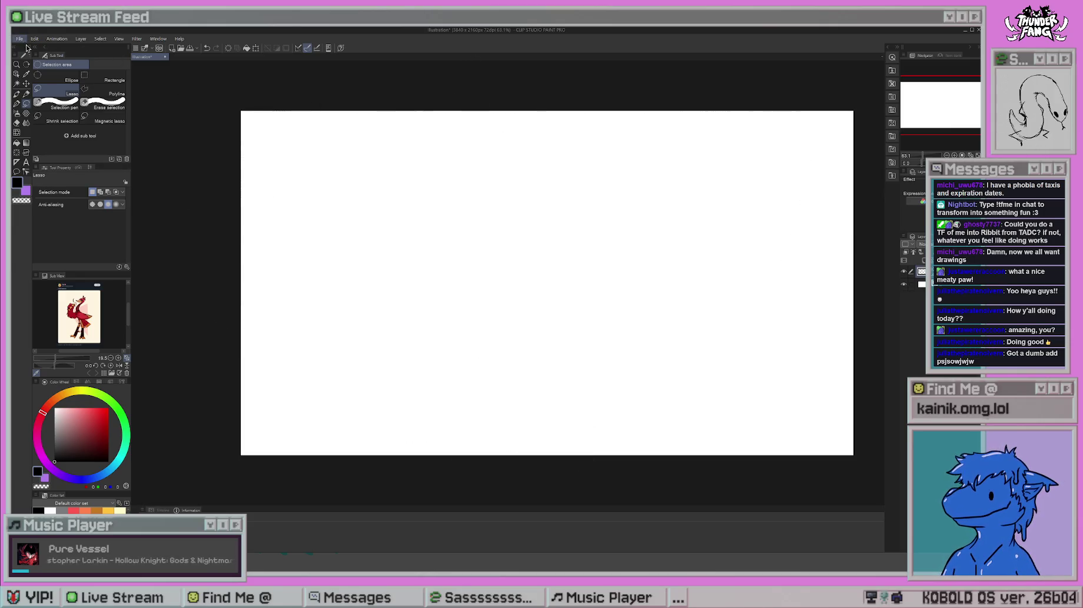
key(ctrl+n)
click(147, 57)
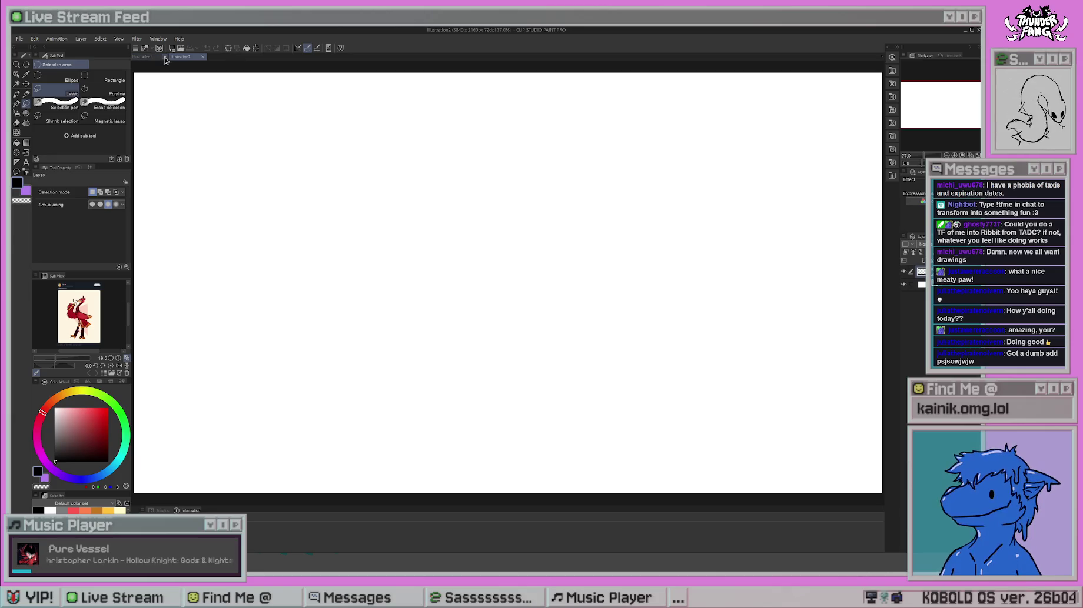
- Close the original illustration and shift the blank new canvas slightly down in view
click(165, 57)
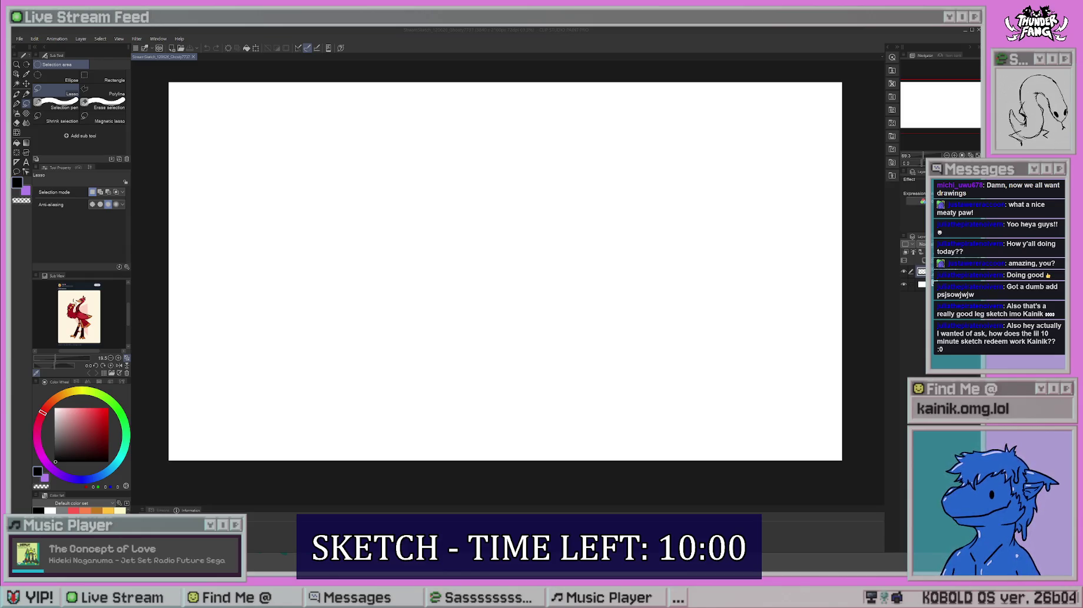
click(552, 295)
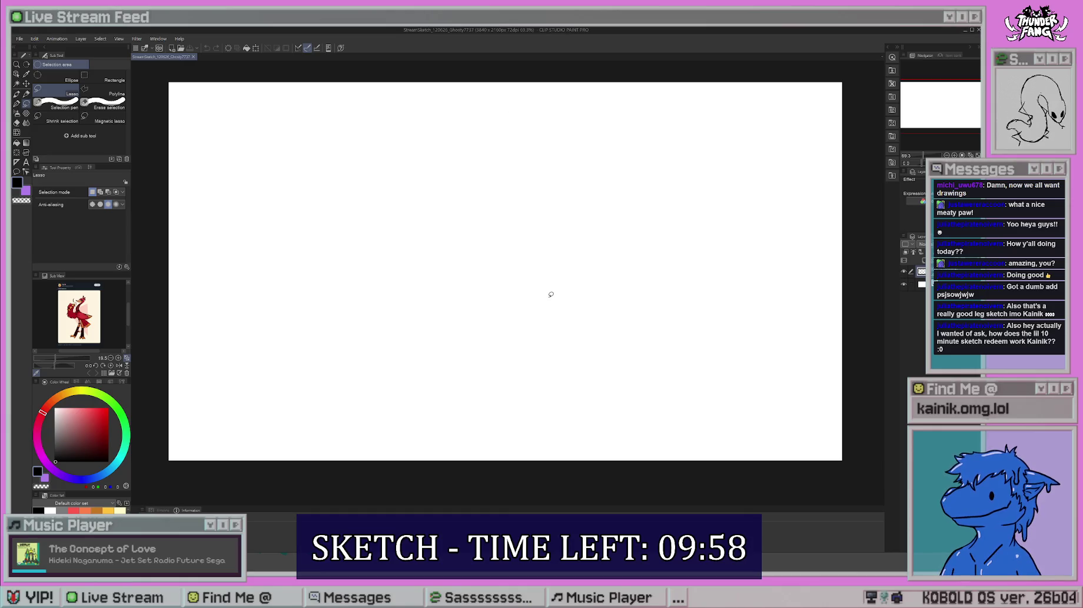
drag(465, 266, 464, 280)
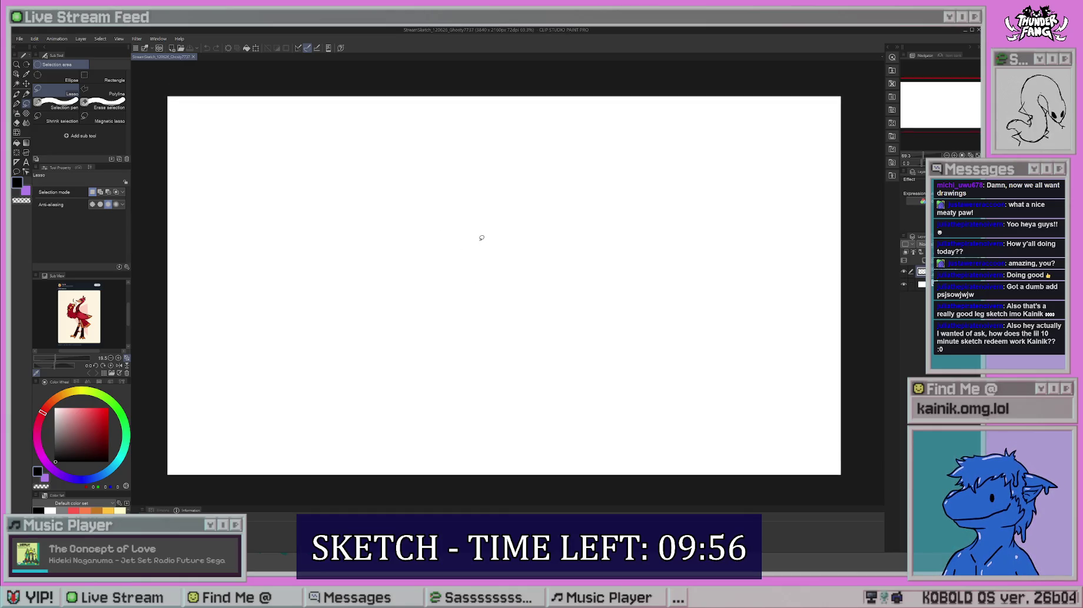